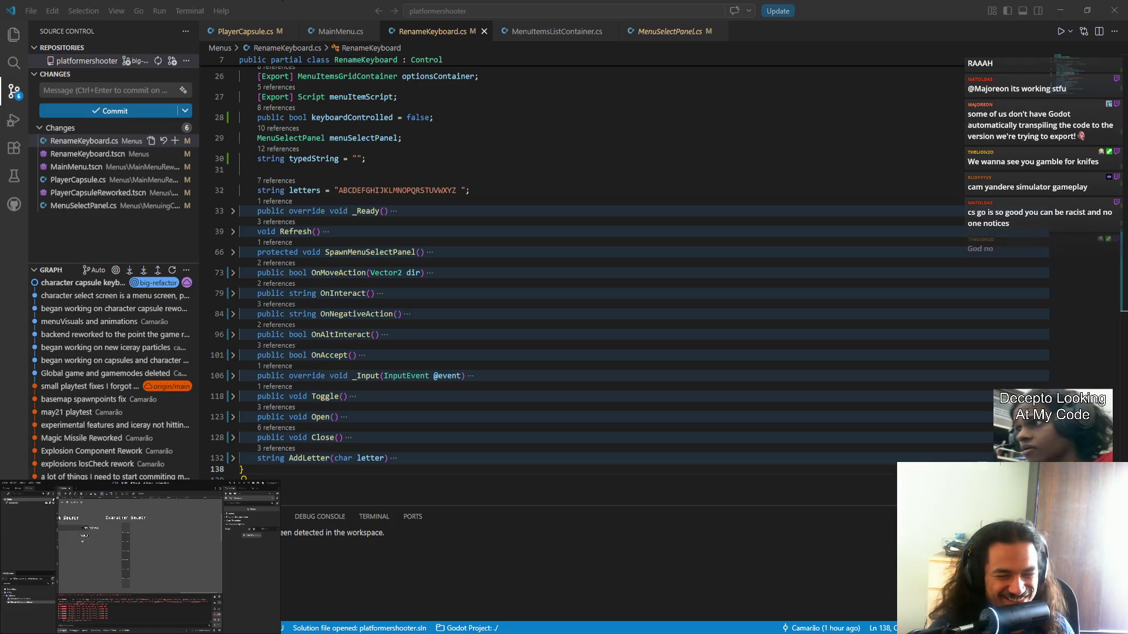
- Return to Visual Studio Code and show PlayerCapsule.cs at its SetInputIdx method
key(alt+Tab)
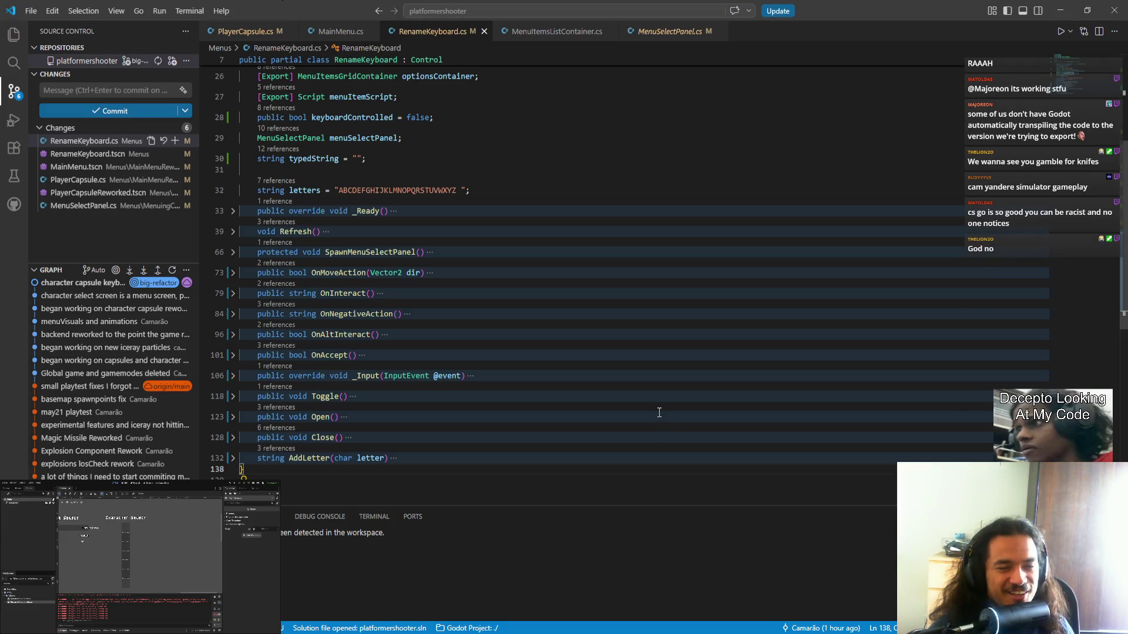
click(282, 31)
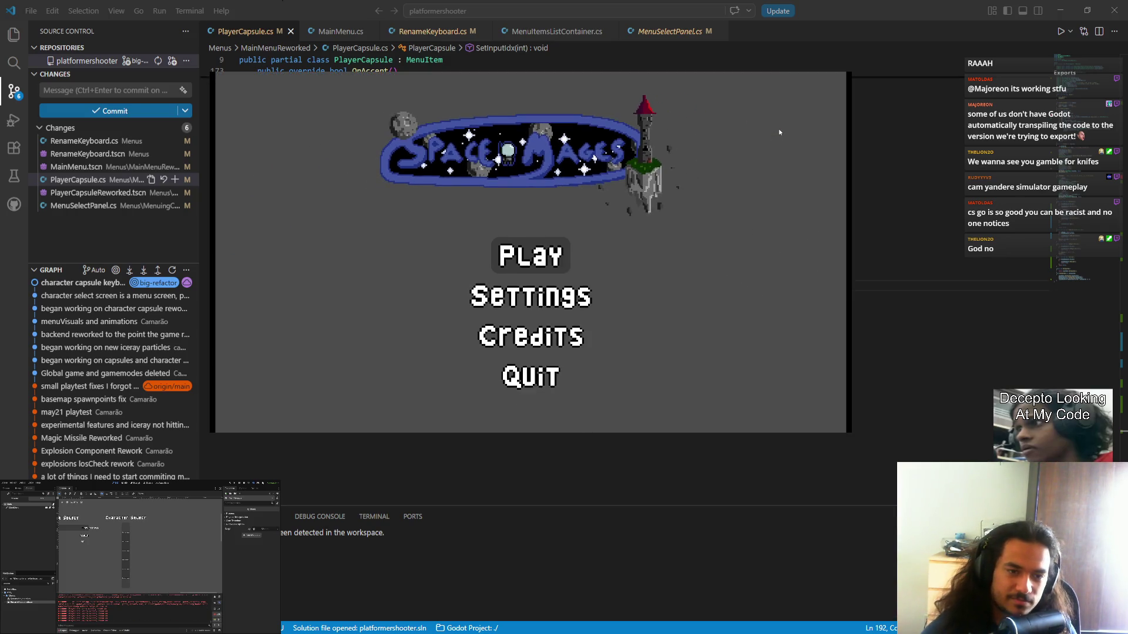
- Reach Character Select, open the first player's rename keyboard, and add then erase letters
key(Return)
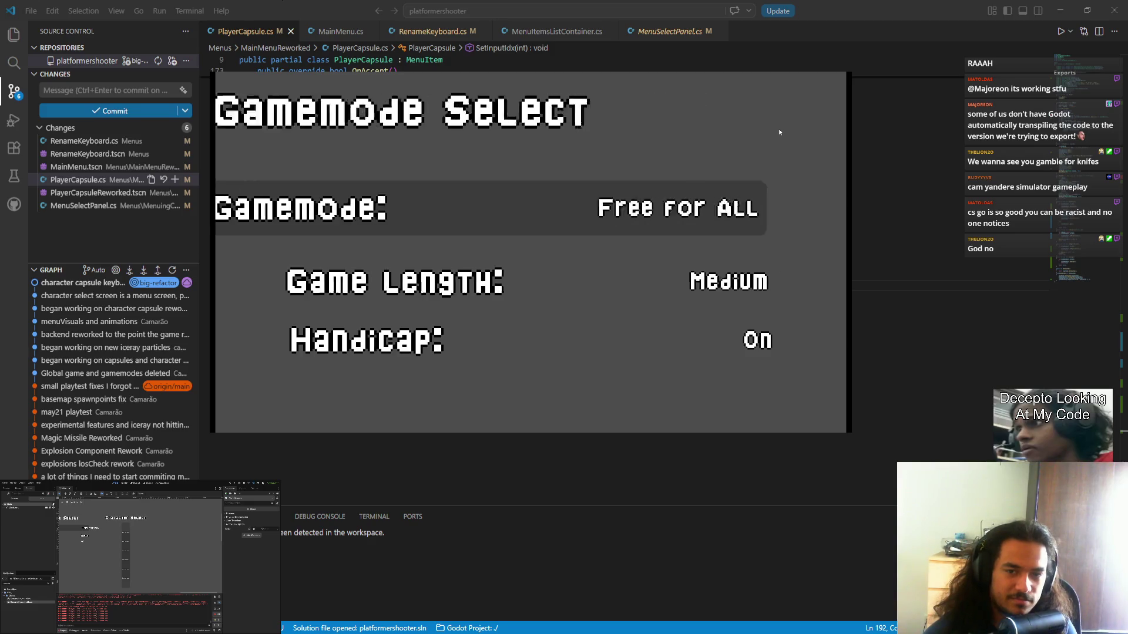
key(Return)
key(Return)
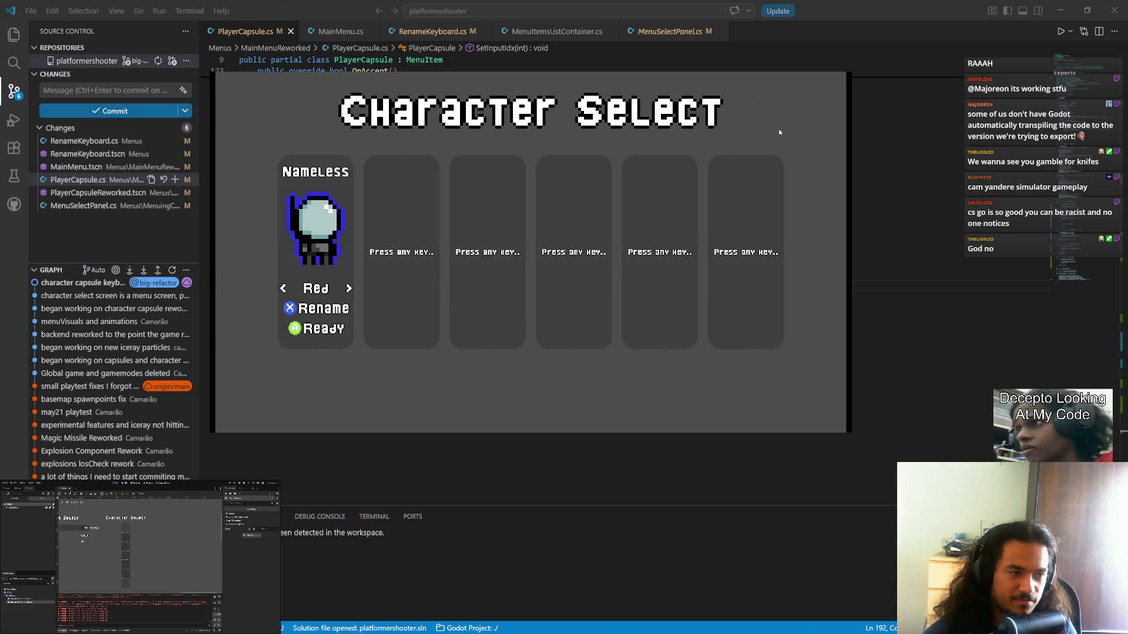
key(x)
key(Right)
key(Right)
key(Return)
key(Left)
key(Left)
key(Return)
key(BackSpace)
key(BackSpace)
key(BackSpace)
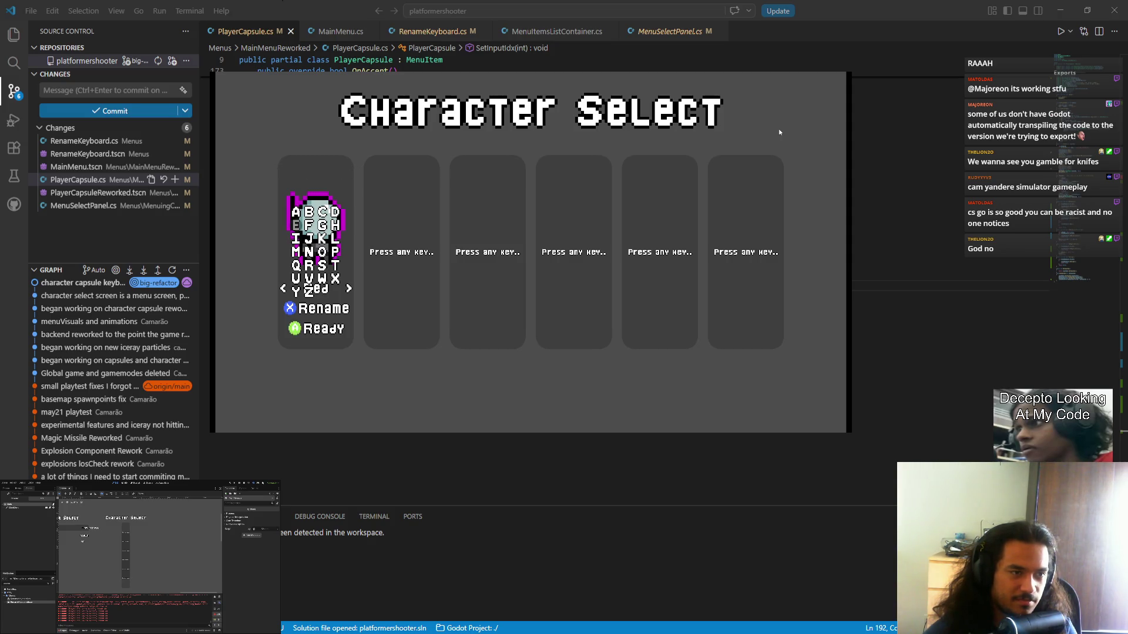
- Join a second player, type a long name plus one extra letter, then close the game
key(Return)
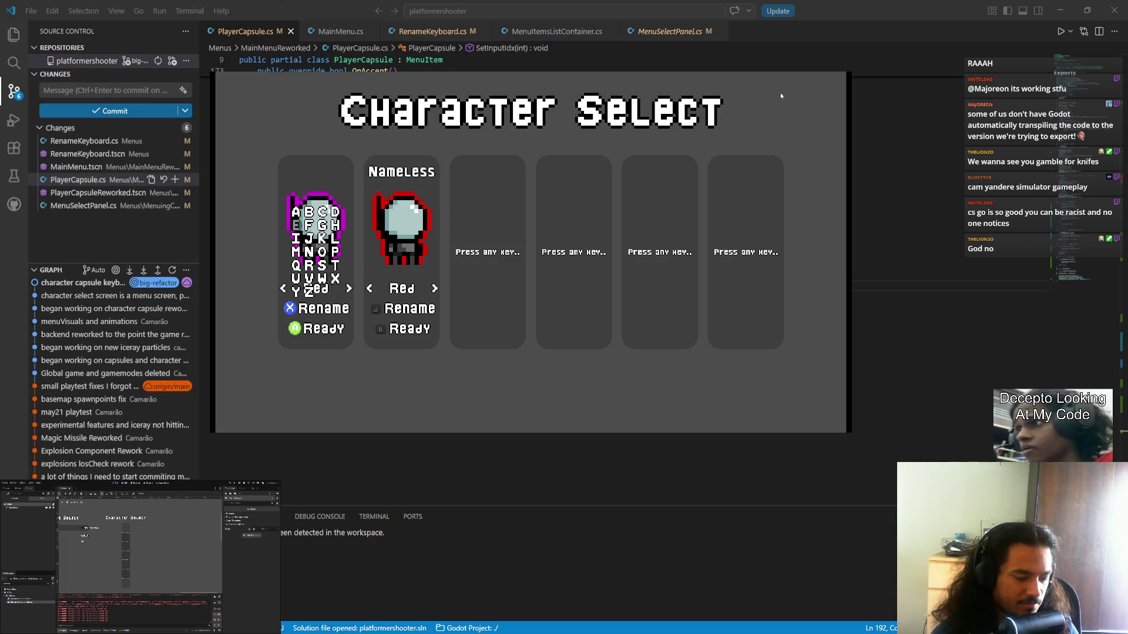
text(jtetesstete)
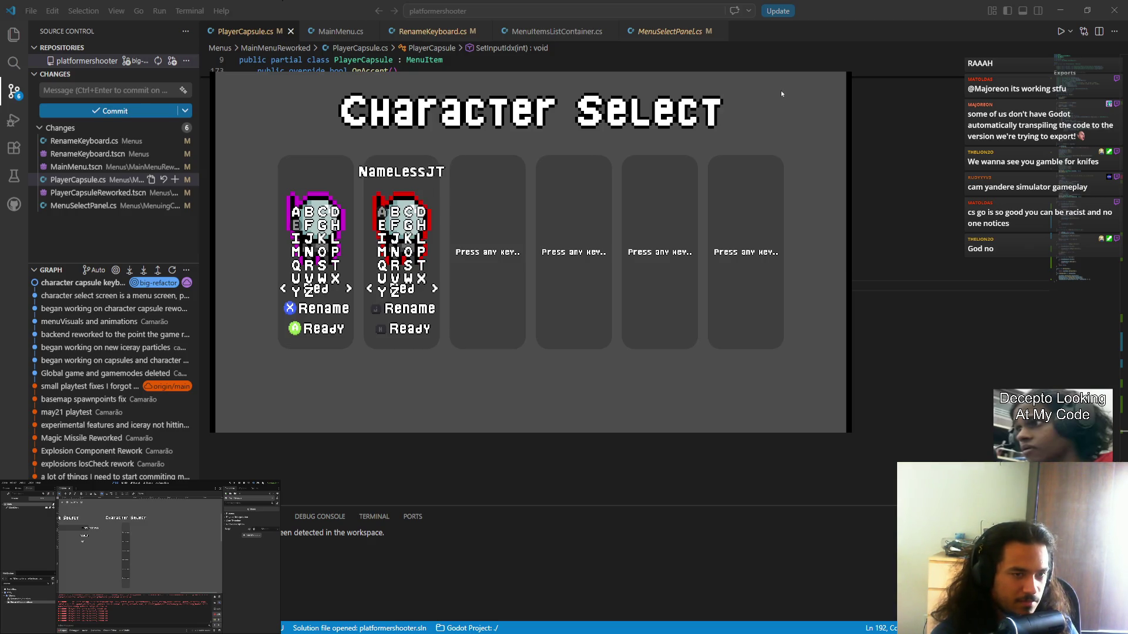
text(djfdjhfdfjhfdjhgdfjhfdjhhdjhfjd)
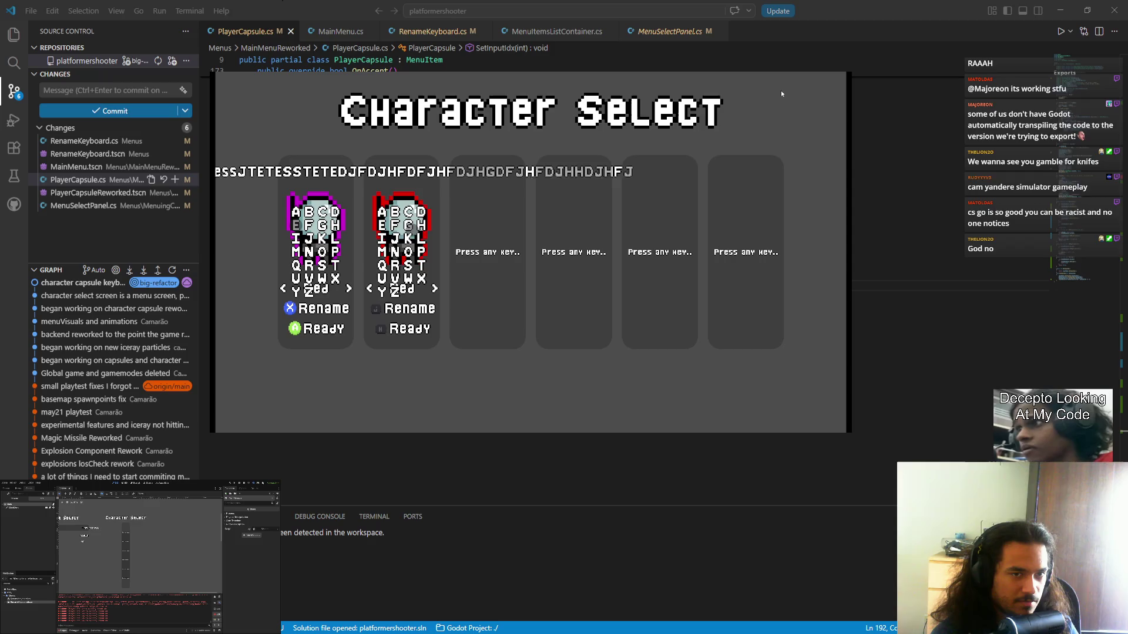
key(Return)
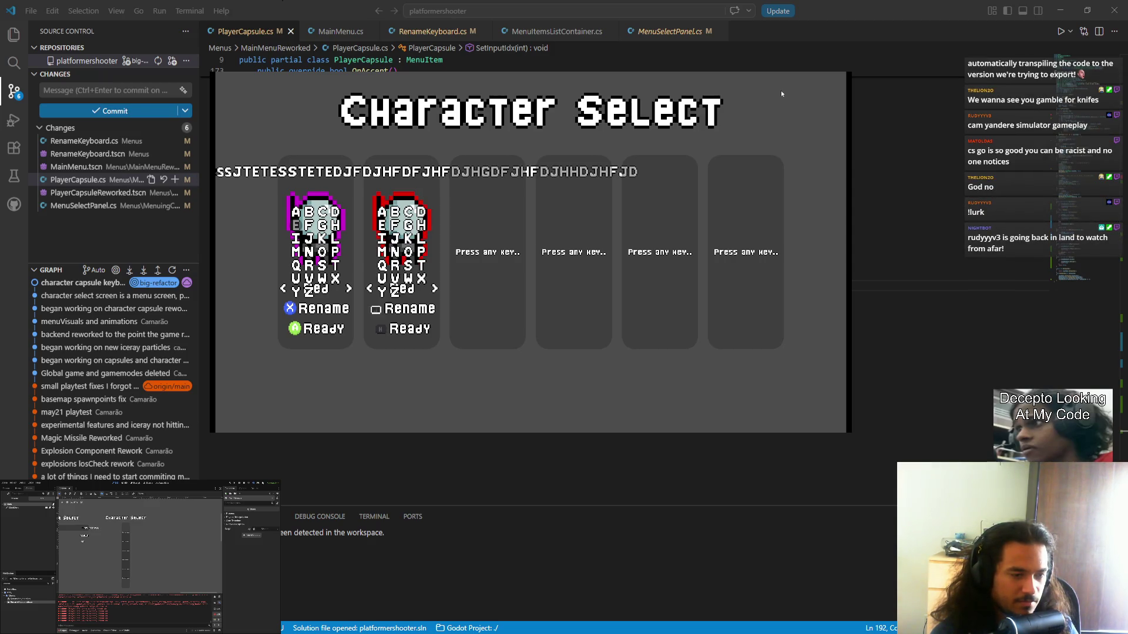
text(j)
key(Return)
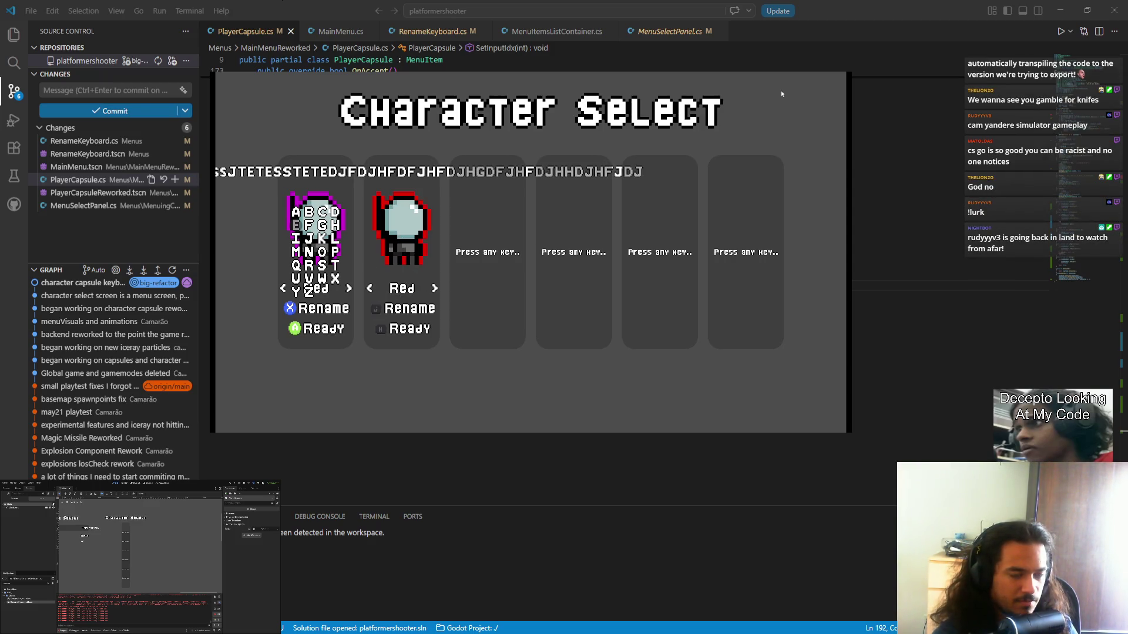
key(alt+F4)
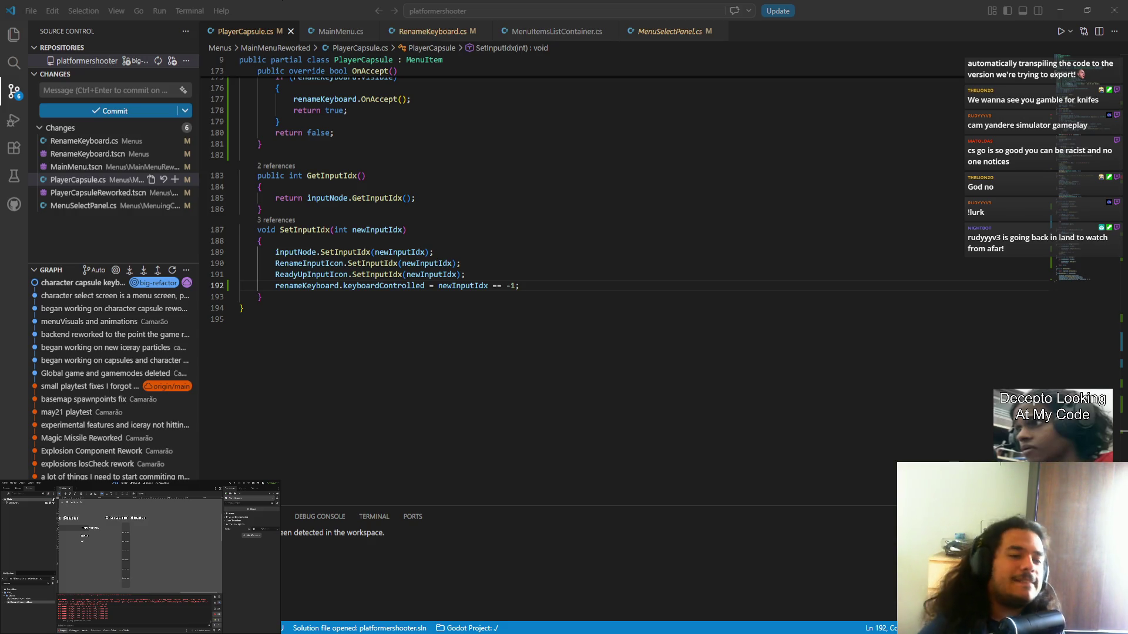
- In RenameKeyboard.cs, unfold OnNegativeAction and delete the letter-removal lines after the keyboardControlled check
click(370, 285)
scroll(555, 265, up, 5)
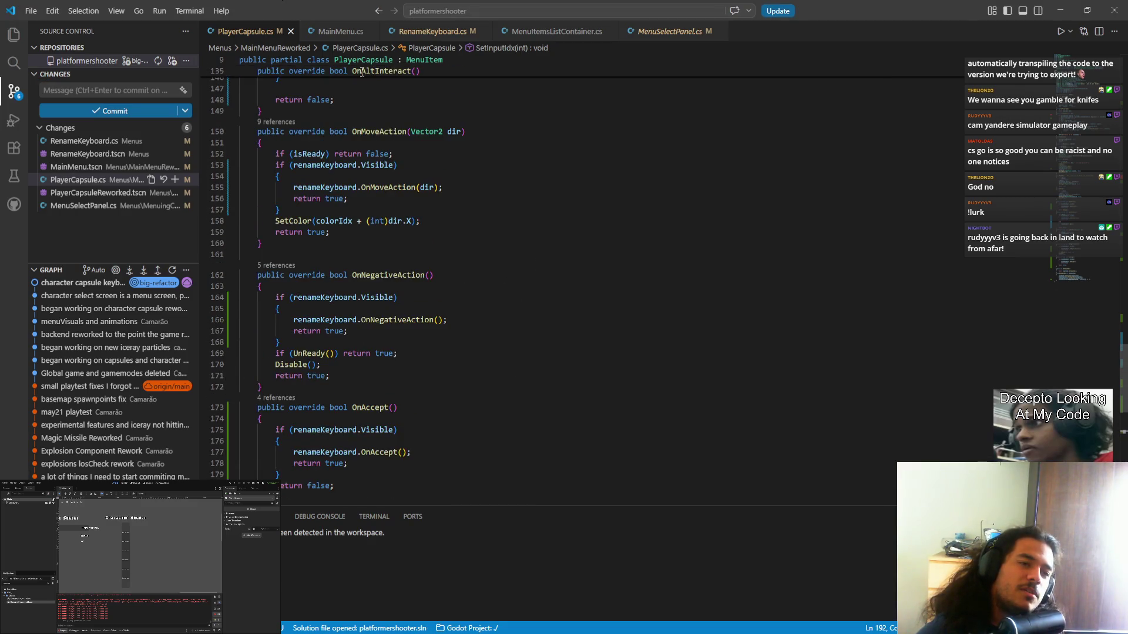
click(426, 31)
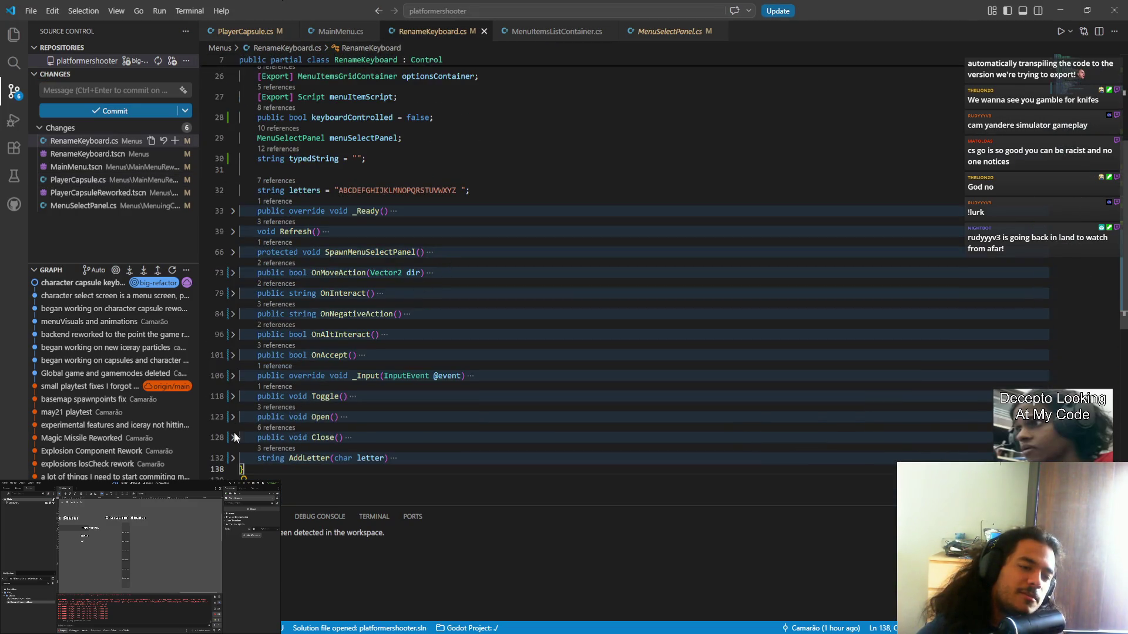
click(232, 376)
scroll(402, 397, down, 3)
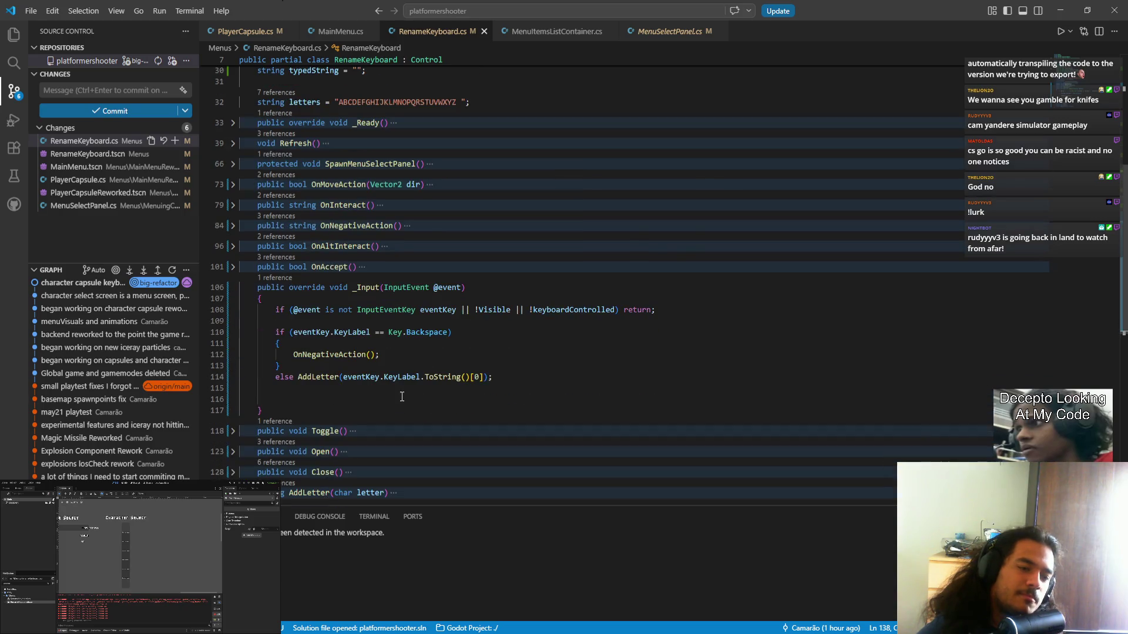
click(231, 227)
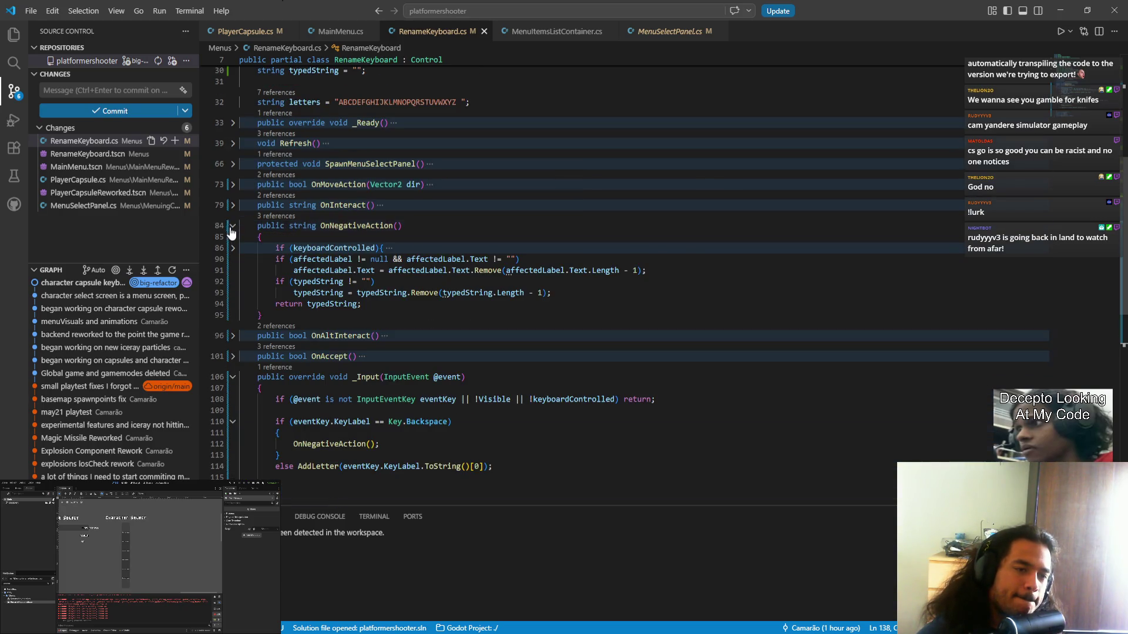
mouse_move(362, 304)
mouse_down()
mouse_move(385, 249)
mouse_move(352, 259)
mouse_move(375, 270)
mouse_up()
click(233, 248)
mouse_move(369, 338)
mouse_down()
mouse_move(272, 290)
mouse_move(239, 292)
mouse_up()
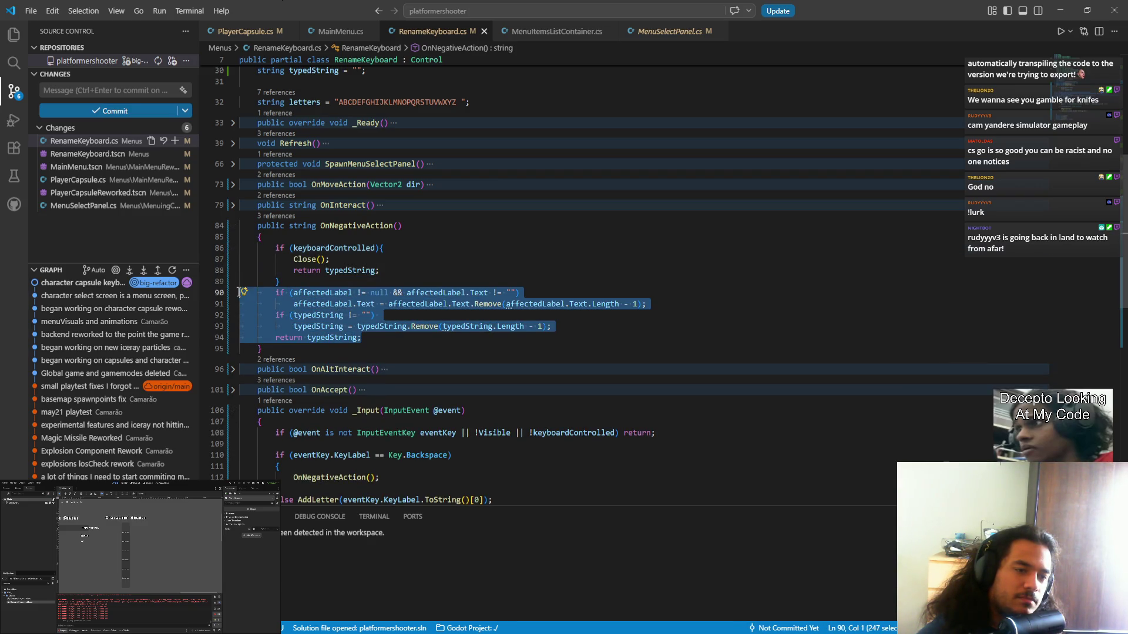
key(BackSpace)
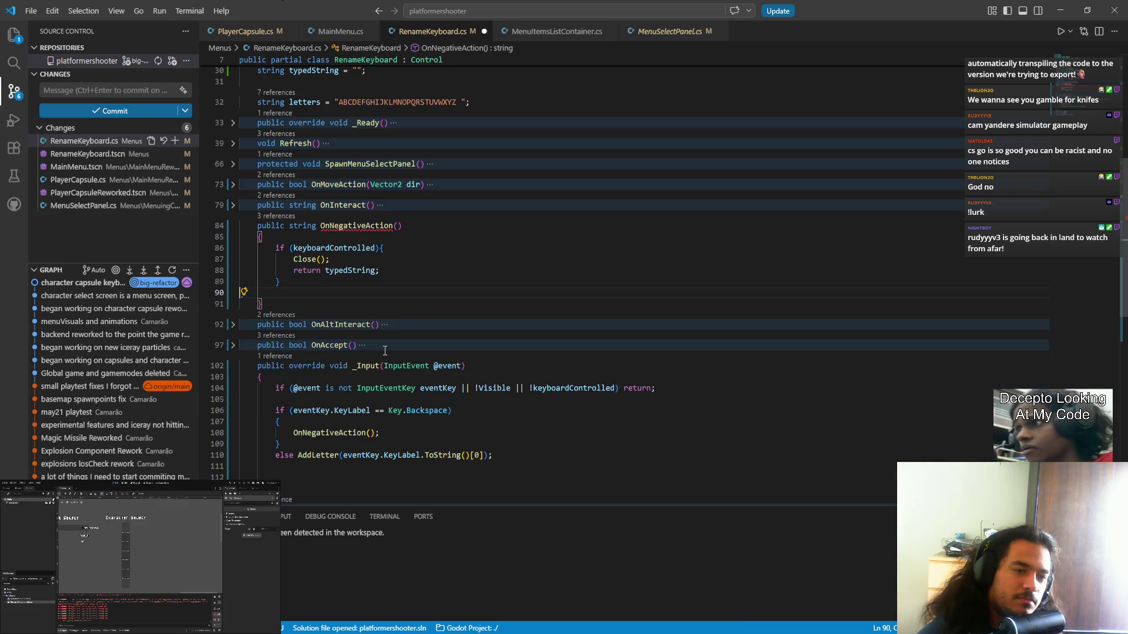
- Make OnNegativeAction fall back to 'return RemoveLetter();' and open a blank line after AddLetter
key(Tab)
key(Tab)
text(Remove)
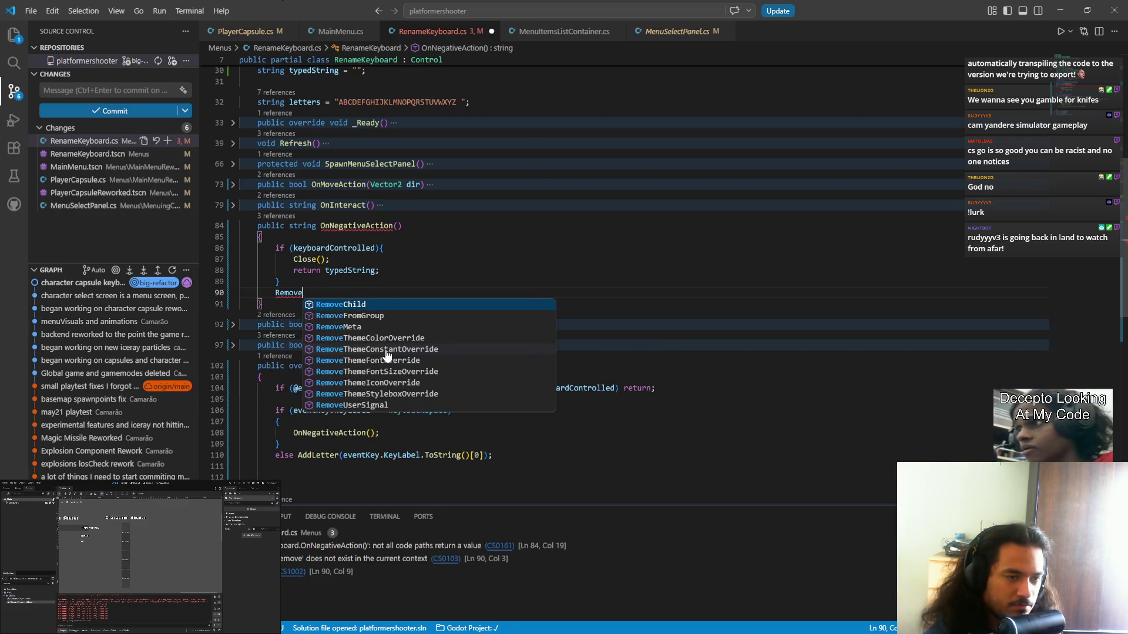
text(Letter();)
key(ctrl+s)
scroll(407, 314, down, 6)
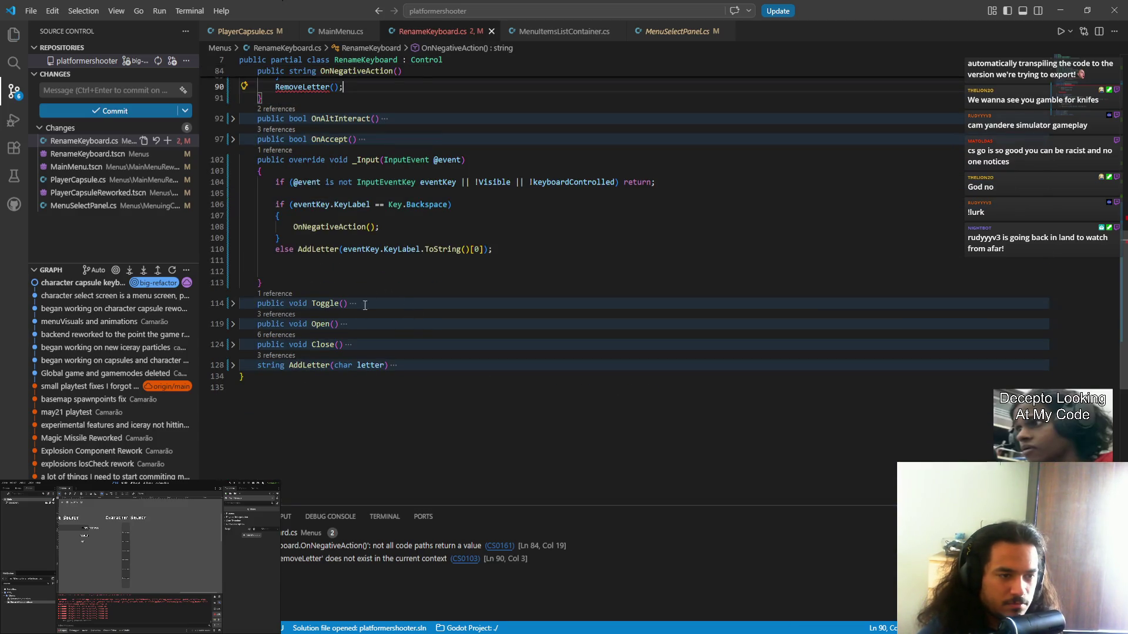
click(232, 365)
click(294, 421)
key(Return)
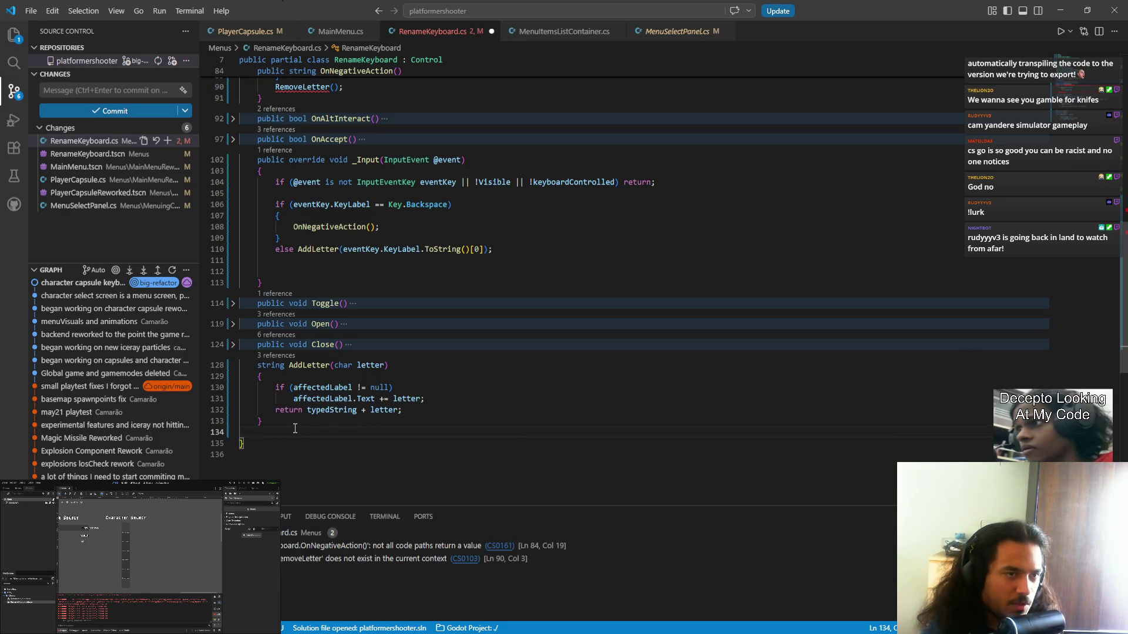
scroll(416, 225, up, 5)
click(275, 262)
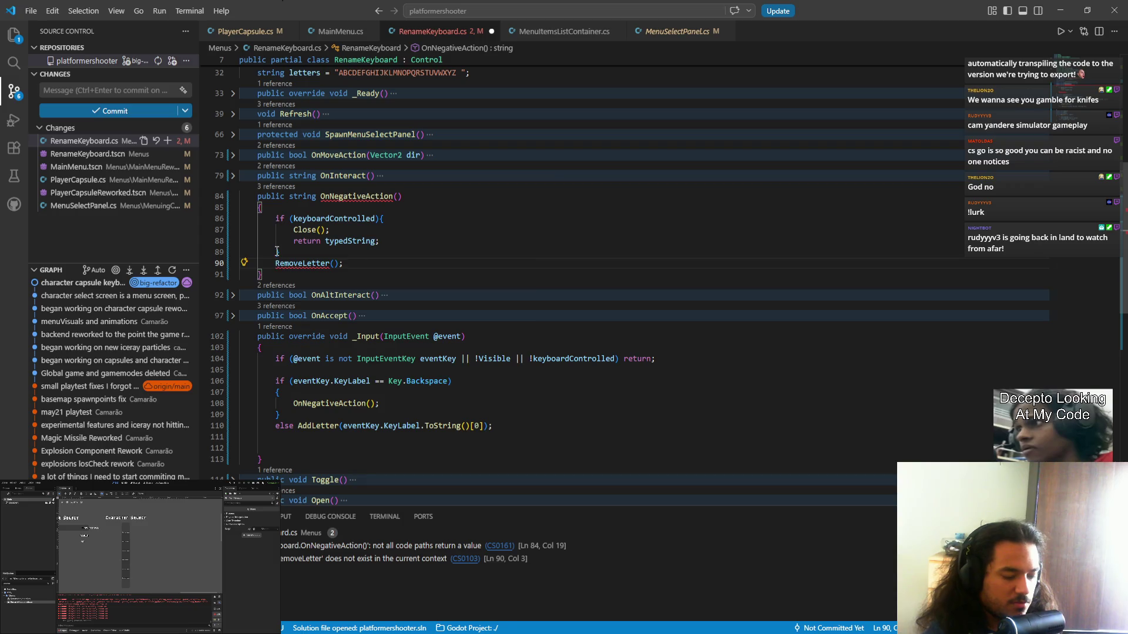
text(reture)
key(BackSpace)
text(n)
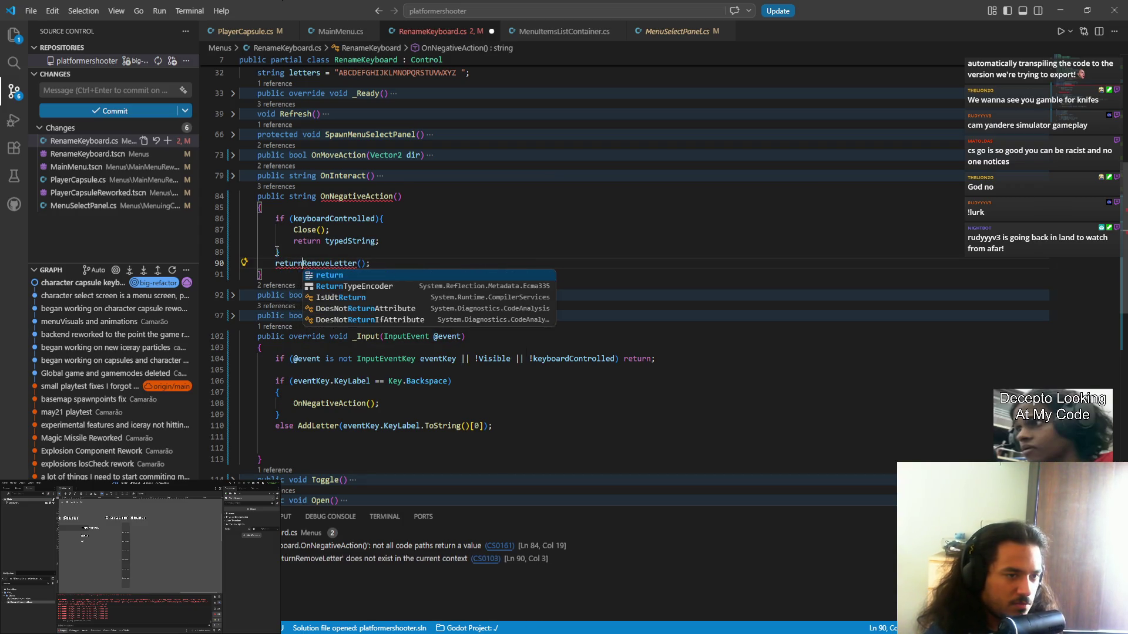
- Add a string RemoveLetter() method after AddLetter holding the letter-removal code, and save
scroll(338, 300, down, 10)
click(289, 226)
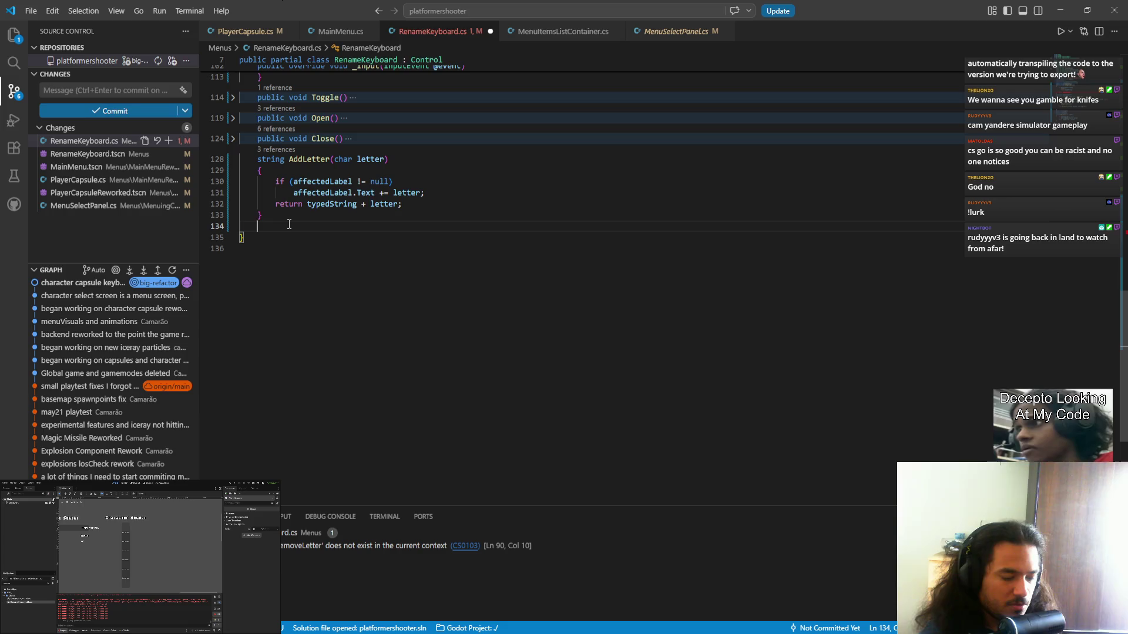
text(string RemoveL)
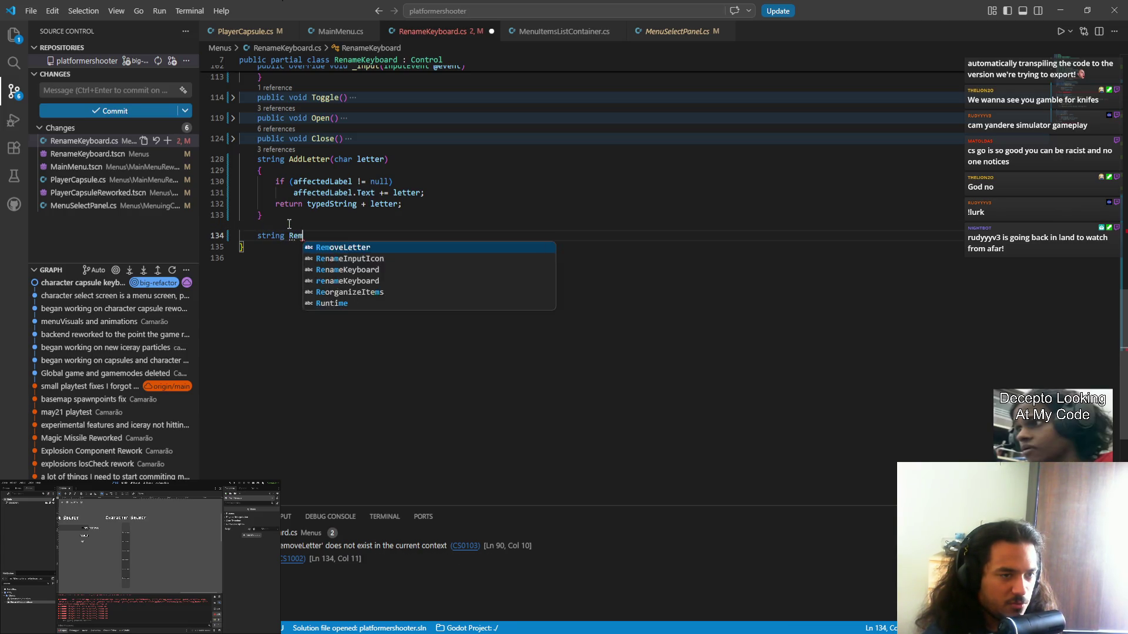
key(Tab)
text(())
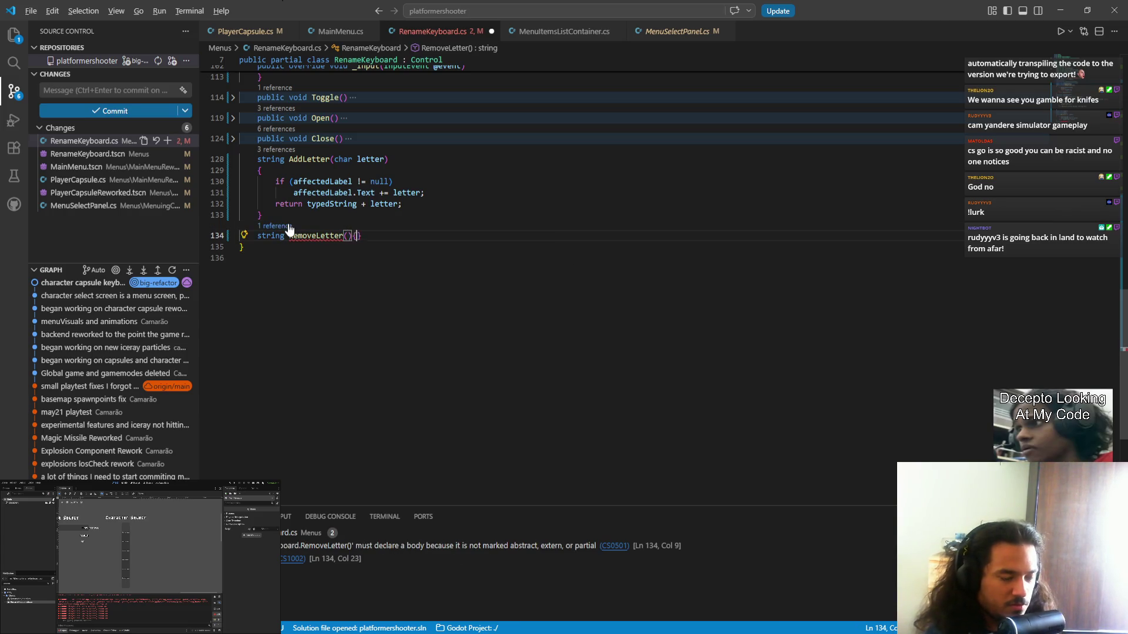
key(Return)
text({)
key(Return)
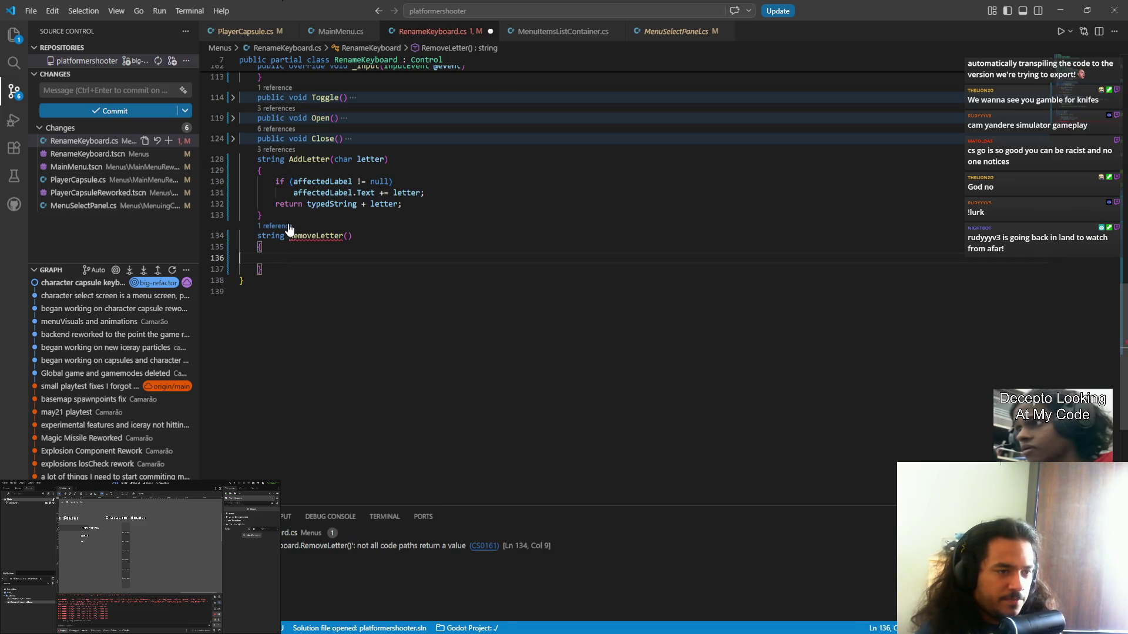
key(Tab)
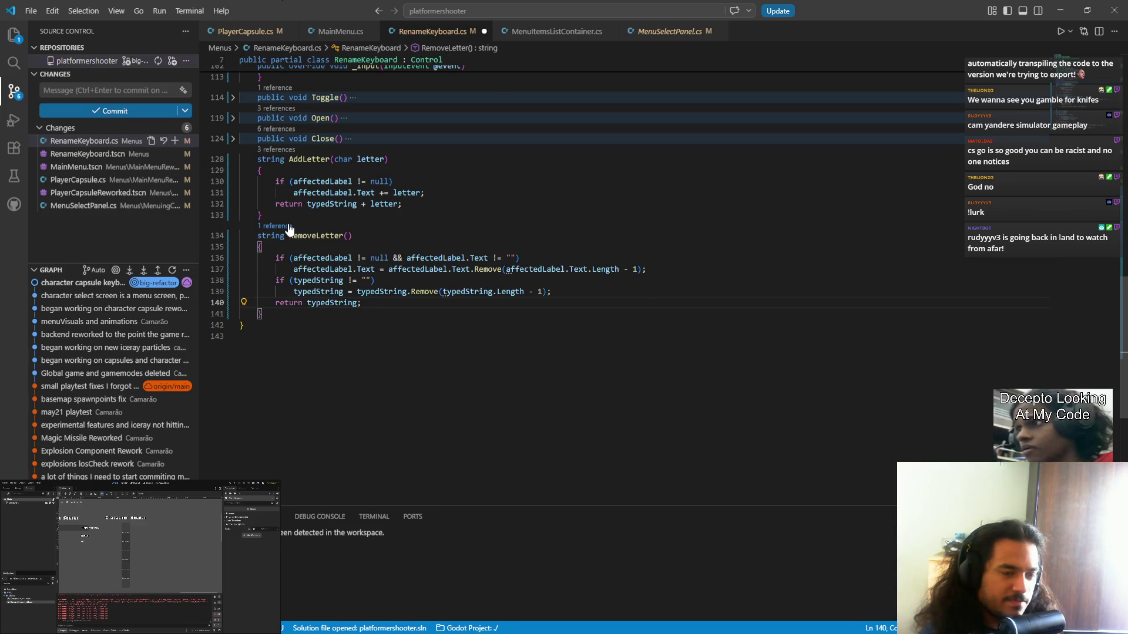
key(ctrl+s)
- Fold the AddLetter and RemoveLetter method bodies
scroll(405, 352, up, 5)
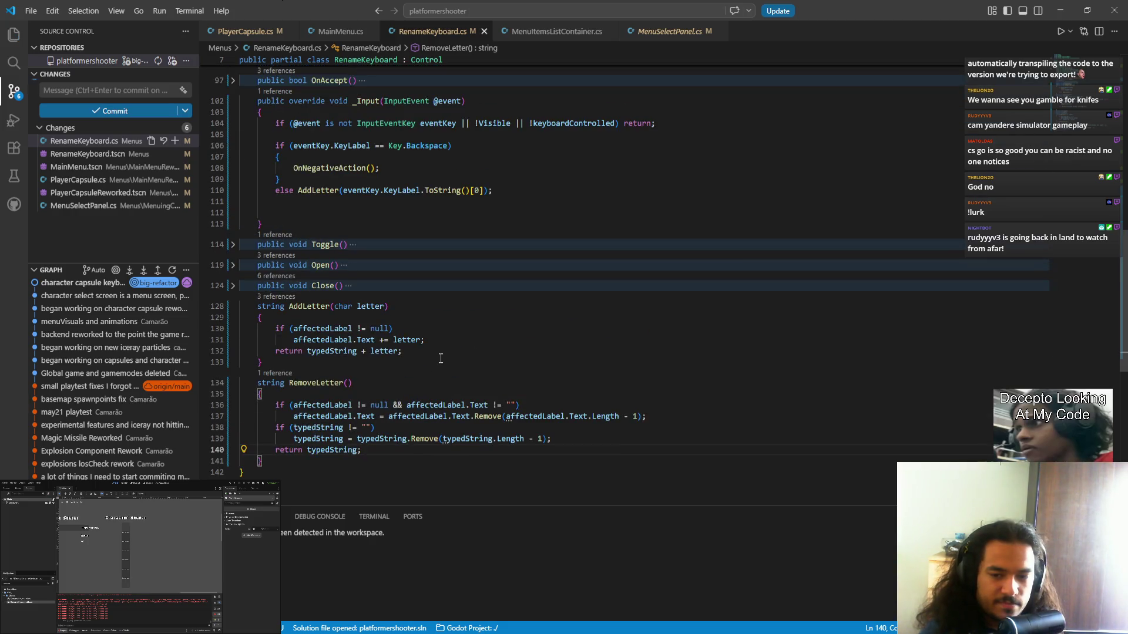
drag(289, 382, 356, 382)
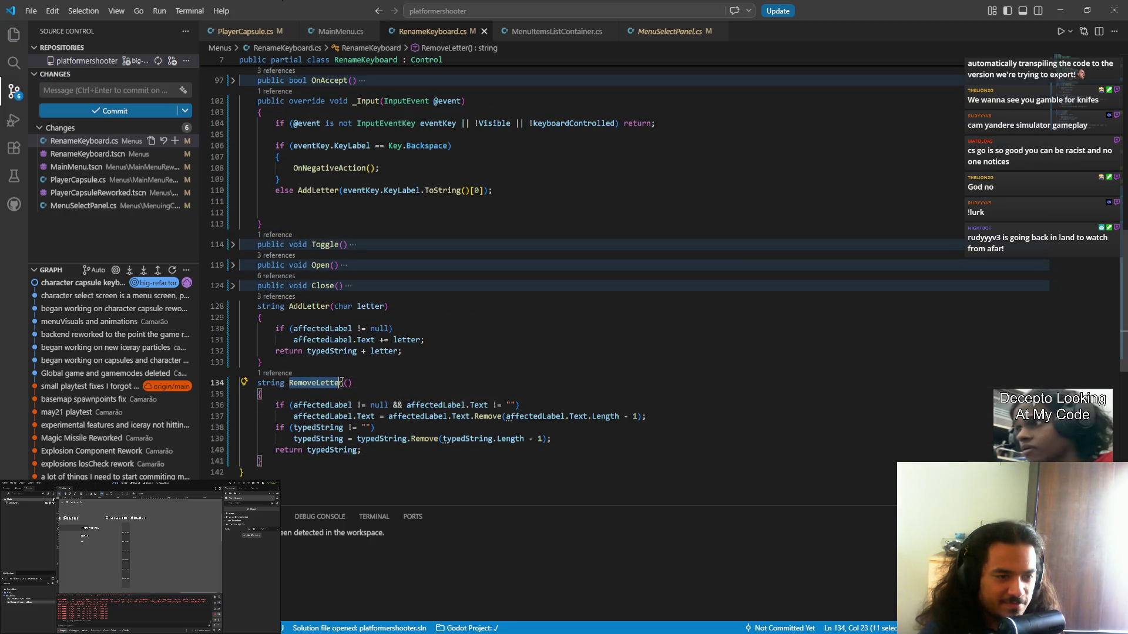
scroll(338, 399, up, 2)
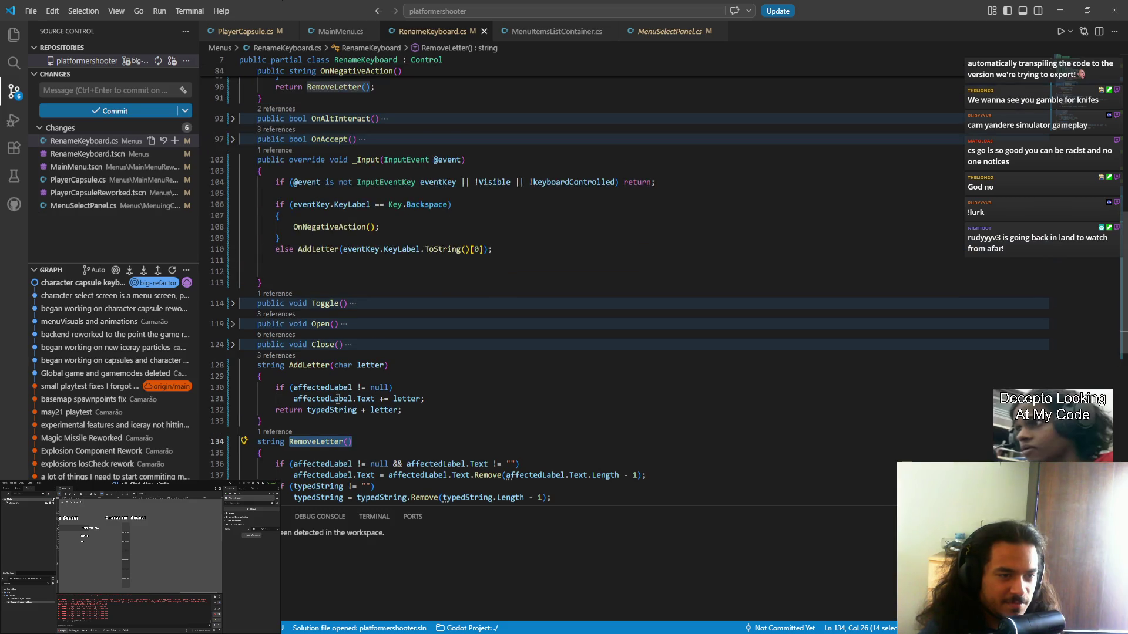
click(233, 365)
click(233, 385)
scroll(278, 331, up, 2)
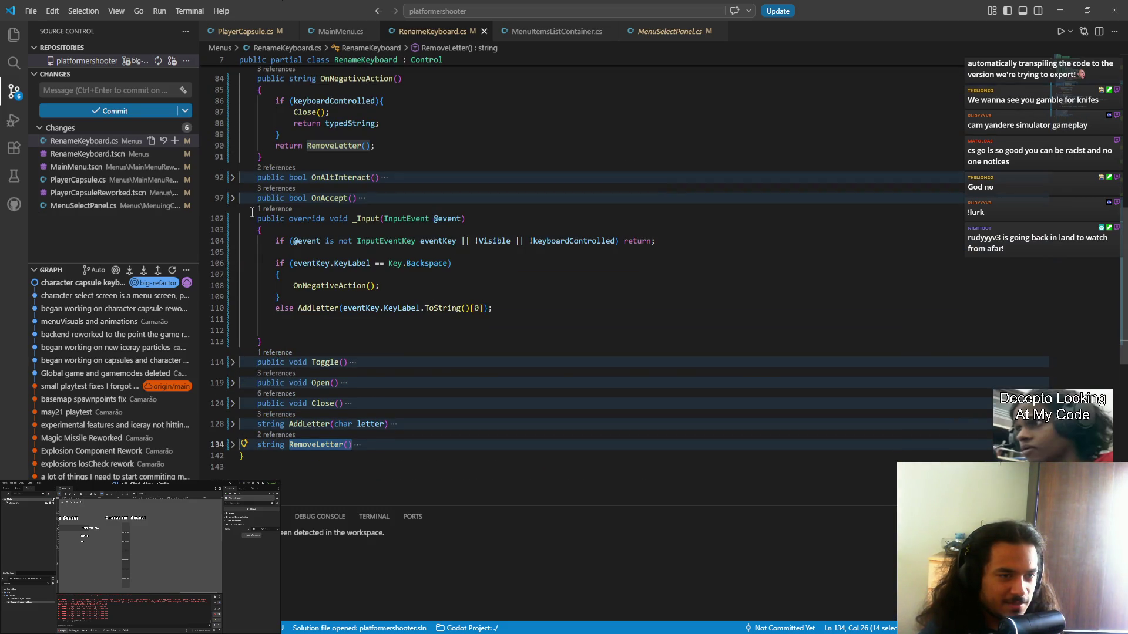
- Replace the Backspace branch's OnNegativeAction() call with RemoveLetter(), realign the closing brace, and save
drag(381, 286, 295, 286)
text(o)
key(BackSpace)
text(Remov)
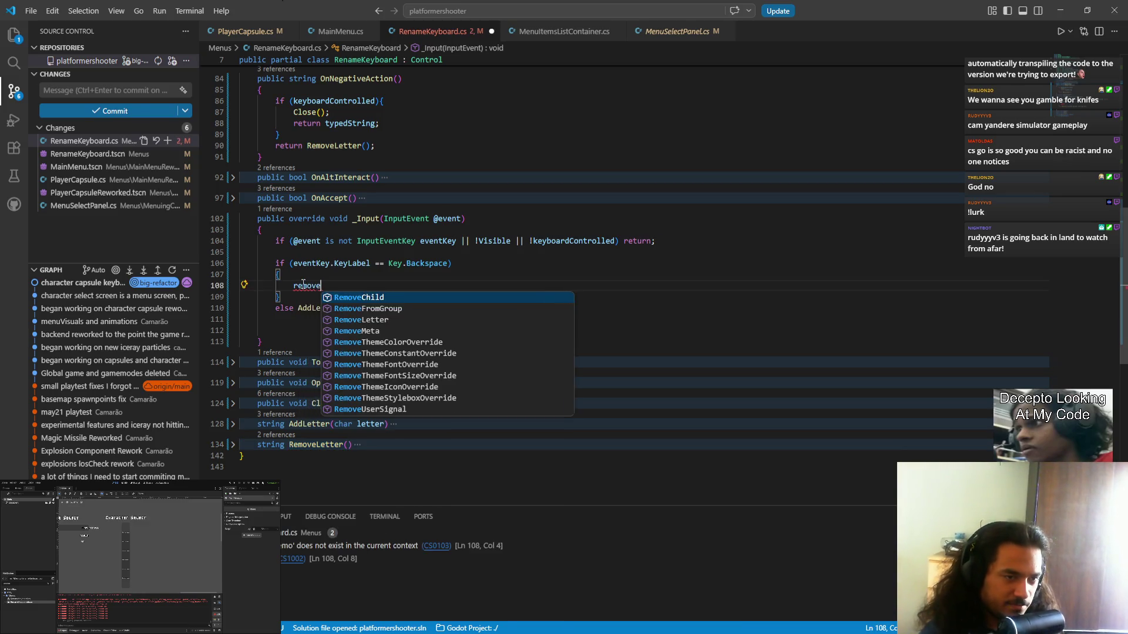
key(Tab)
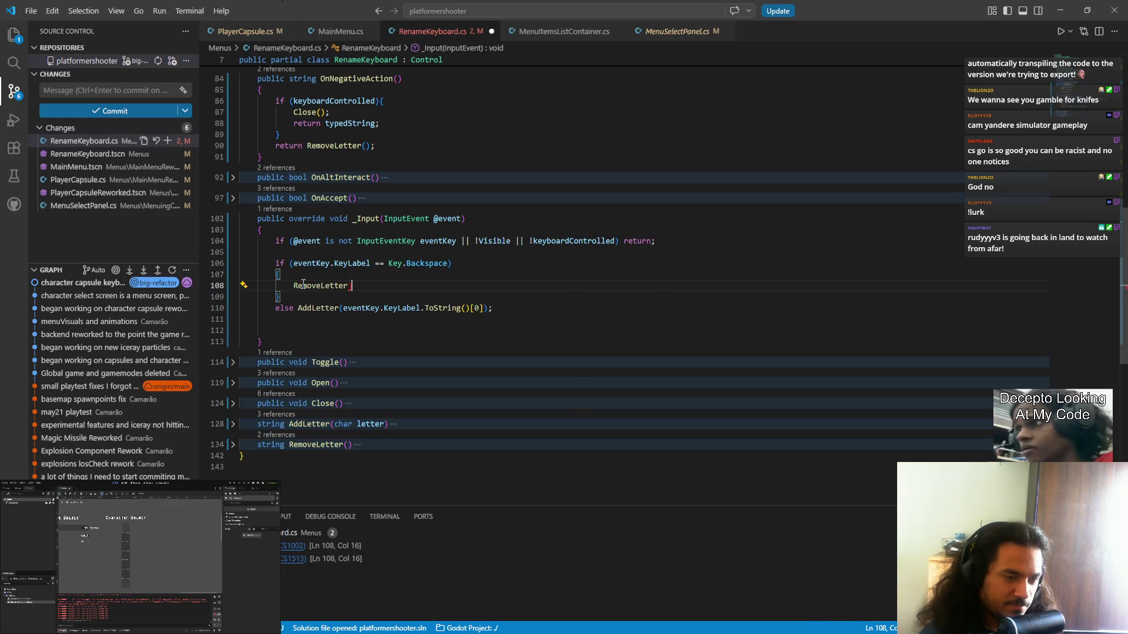
key(Delete)
text(())
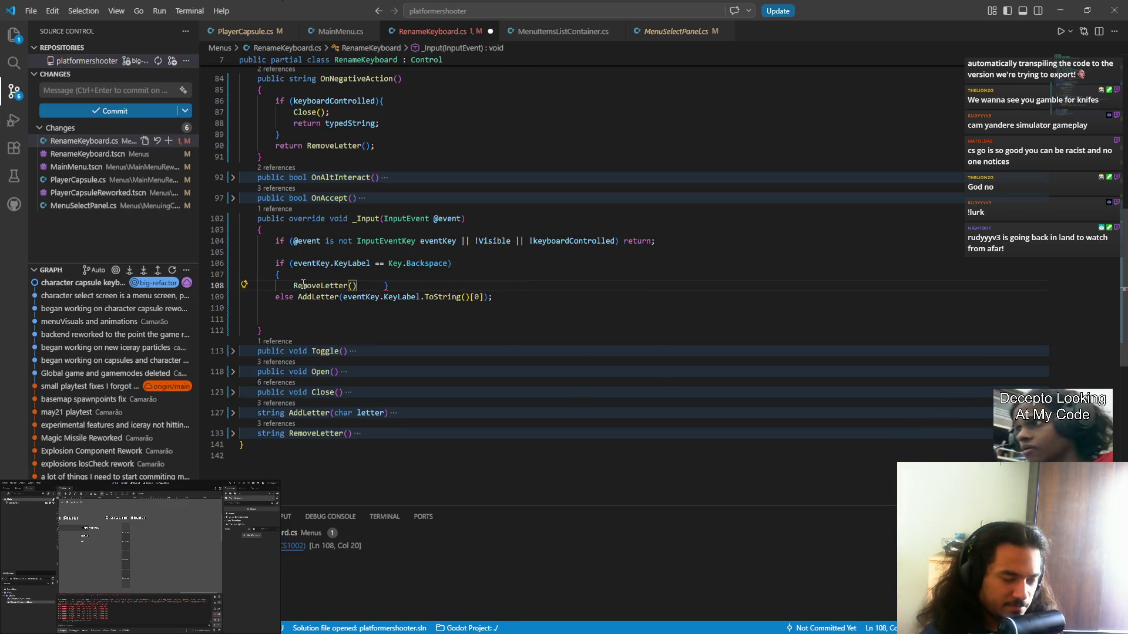
text(;)
key(Return)
key(shift+Tab)
key(shift+Tab)
key(ctrl+s)
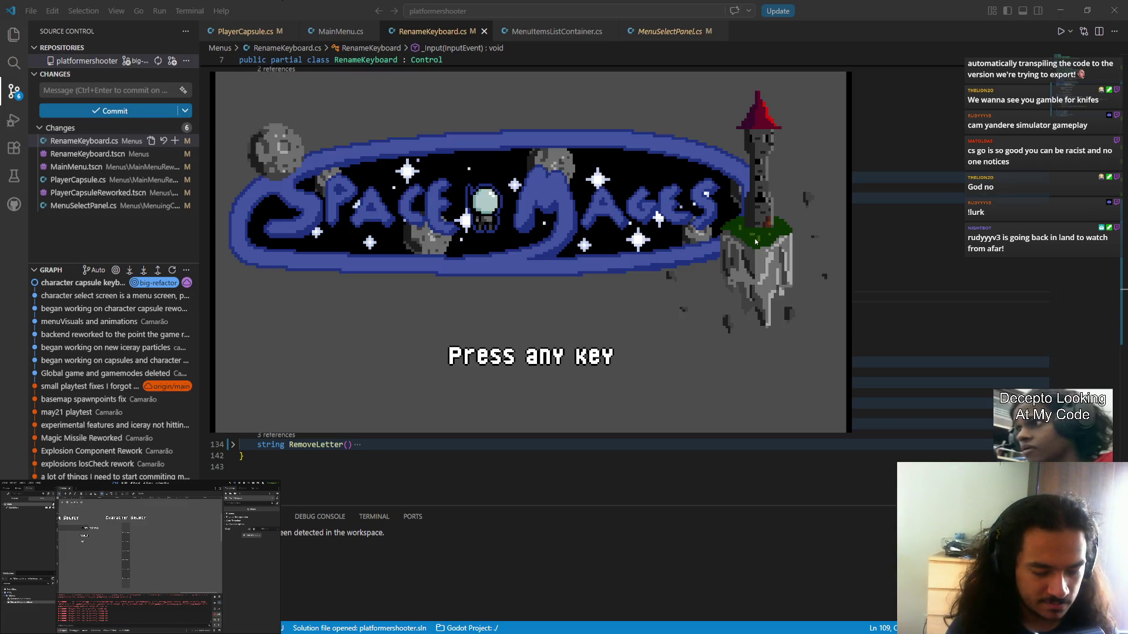
- Join slot one on Character Select, open Rename, then type and erase T letters
key(space)
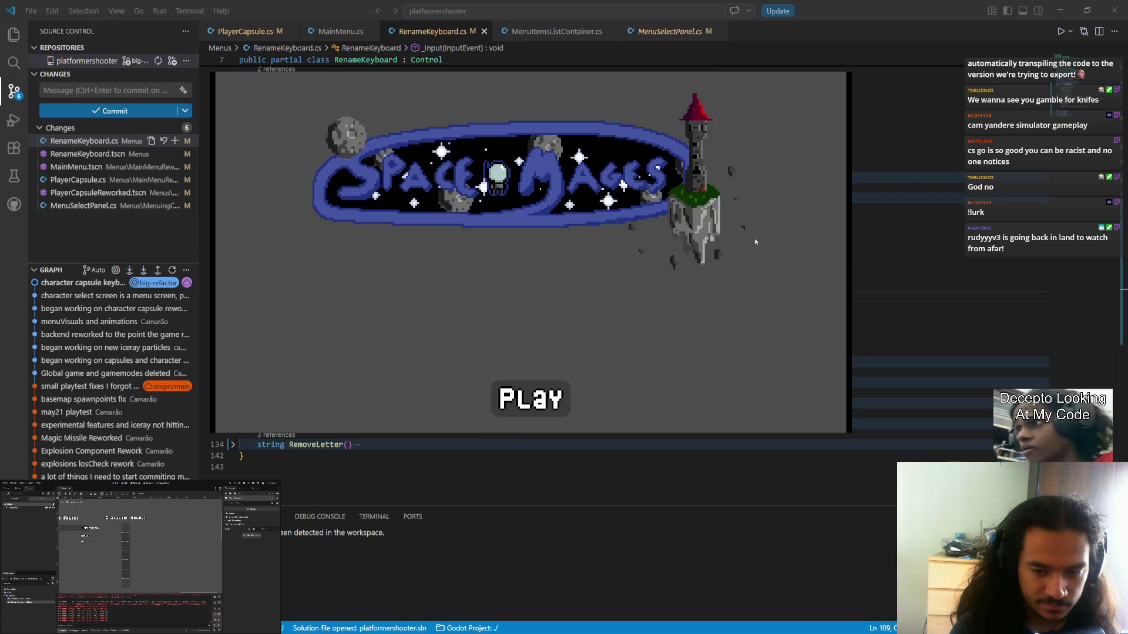
key(Return)
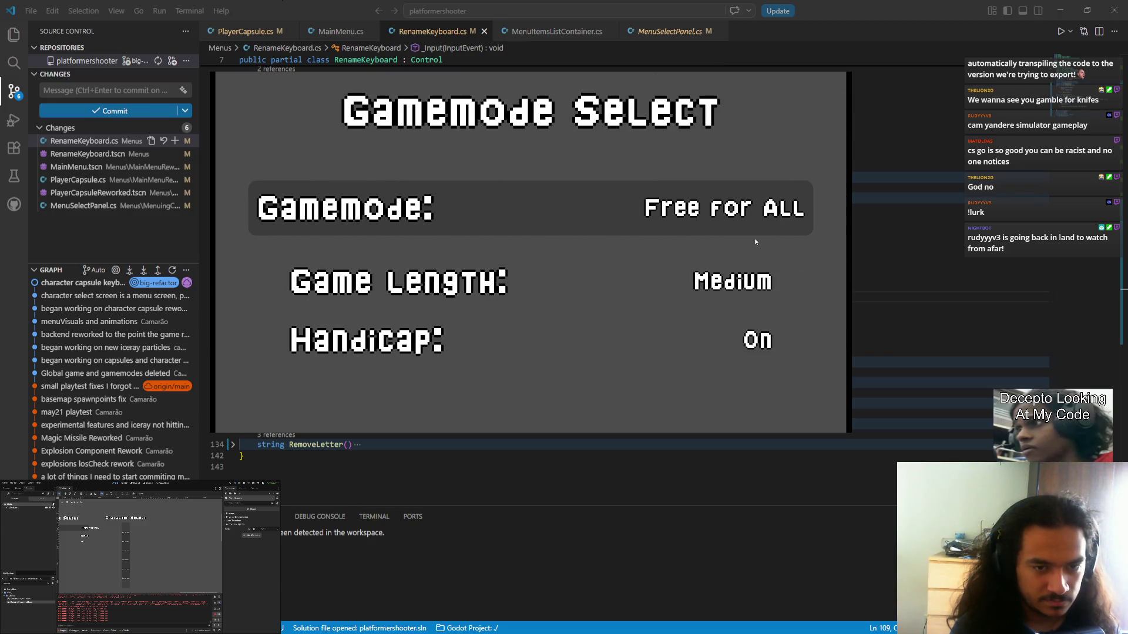
key(Return)
key(space)
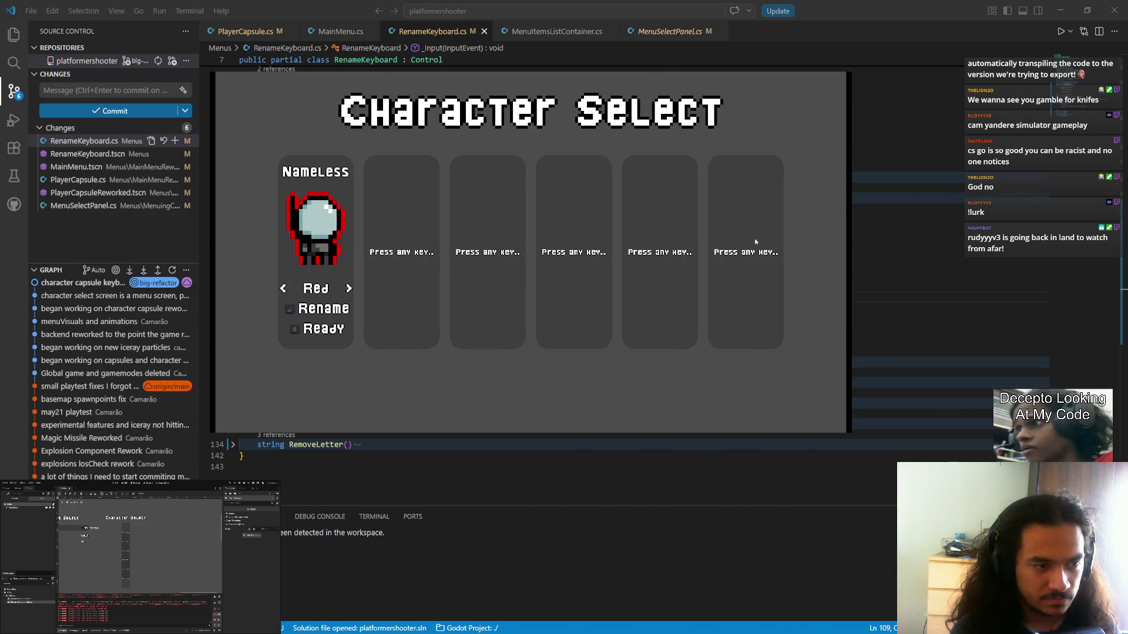
key(j)
key(t)
key(BackSpace)
key(BackSpace)
key(BackSpace)
key(t)
key(t)
key(t)
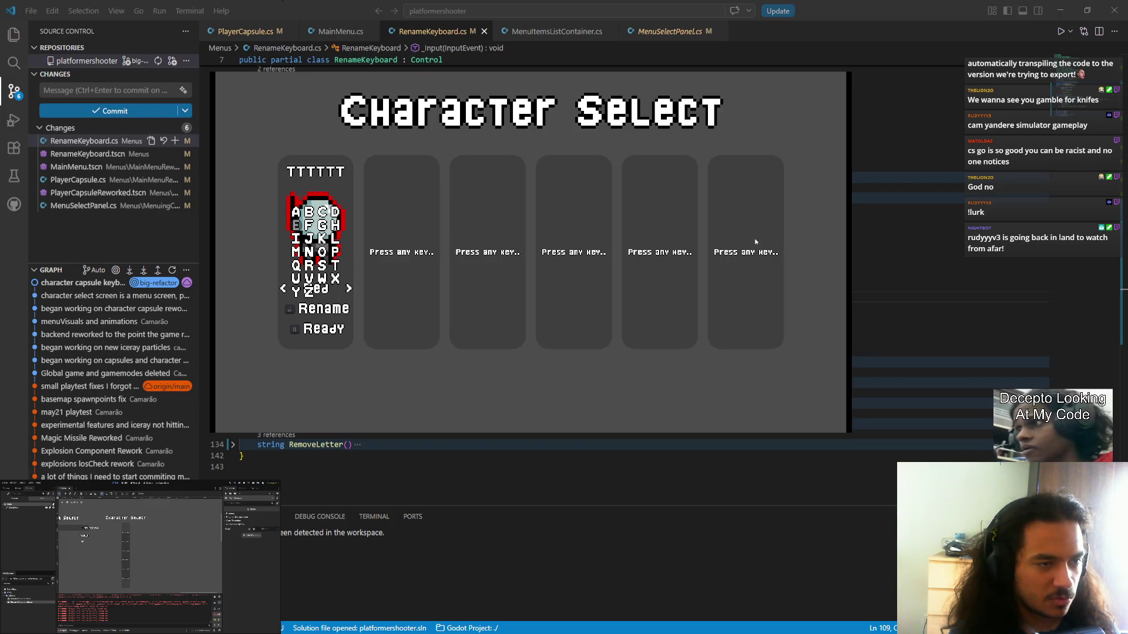
key(BackSpace)
key(BackSpace)
key(BackSpace)
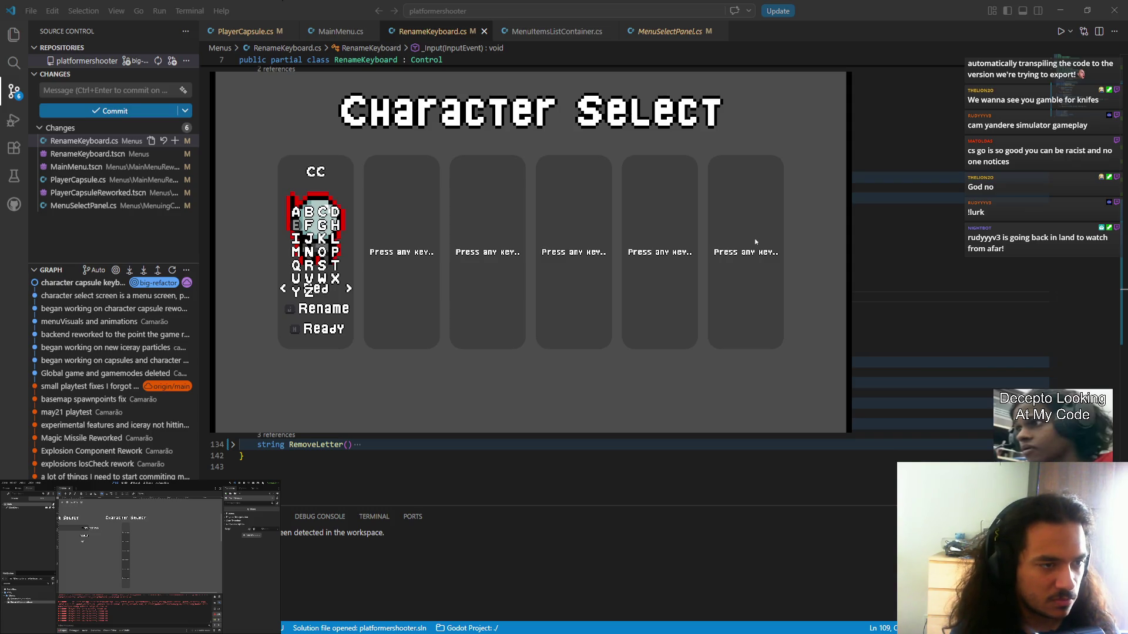
- Type a long string of letters, Backspace through it, type 'akk', then leave the game
key(a)
key(a)
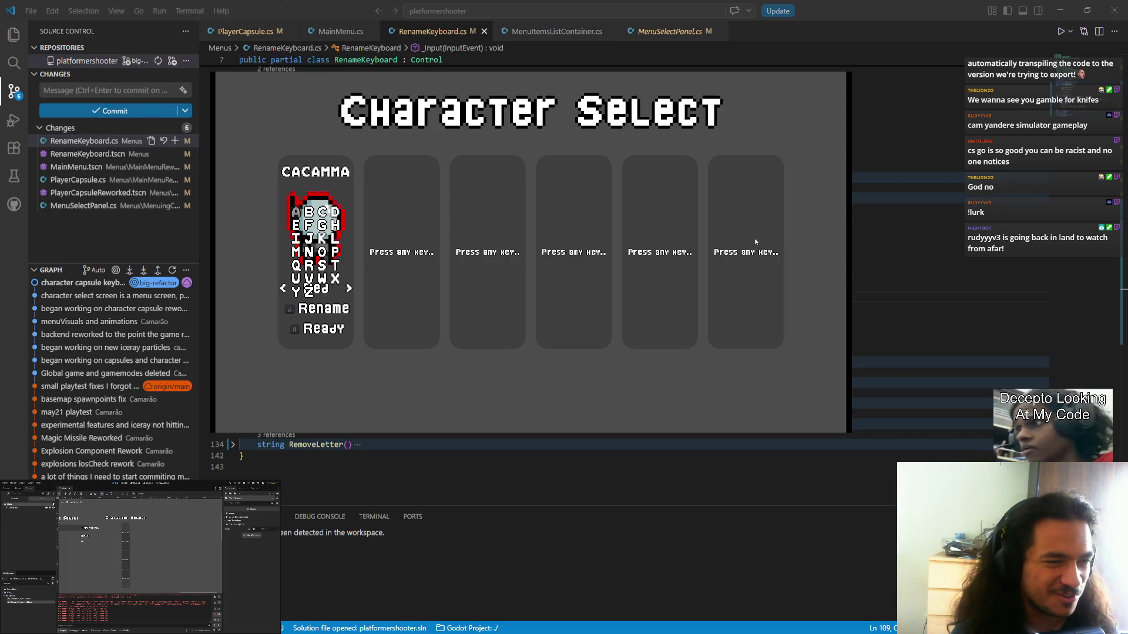
text(FFSDJSDFJHGFHJSHKDJSDFHDSKFJDKSFJHZDSKHFDJKSFHJDSKFHJDFSKDHJSKFHDJSFDHKJSFDKHJS)
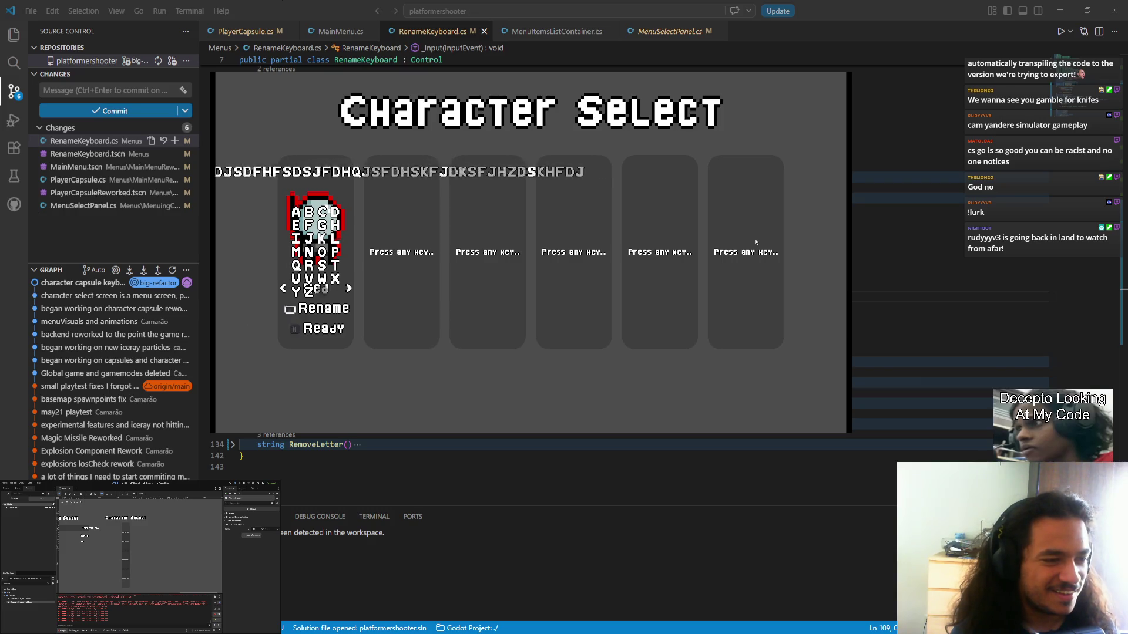
text(DKHDSJFDKHJFSDHLKSJFHJKFSHPKJSFDHKJSDFHXKJSFHK)
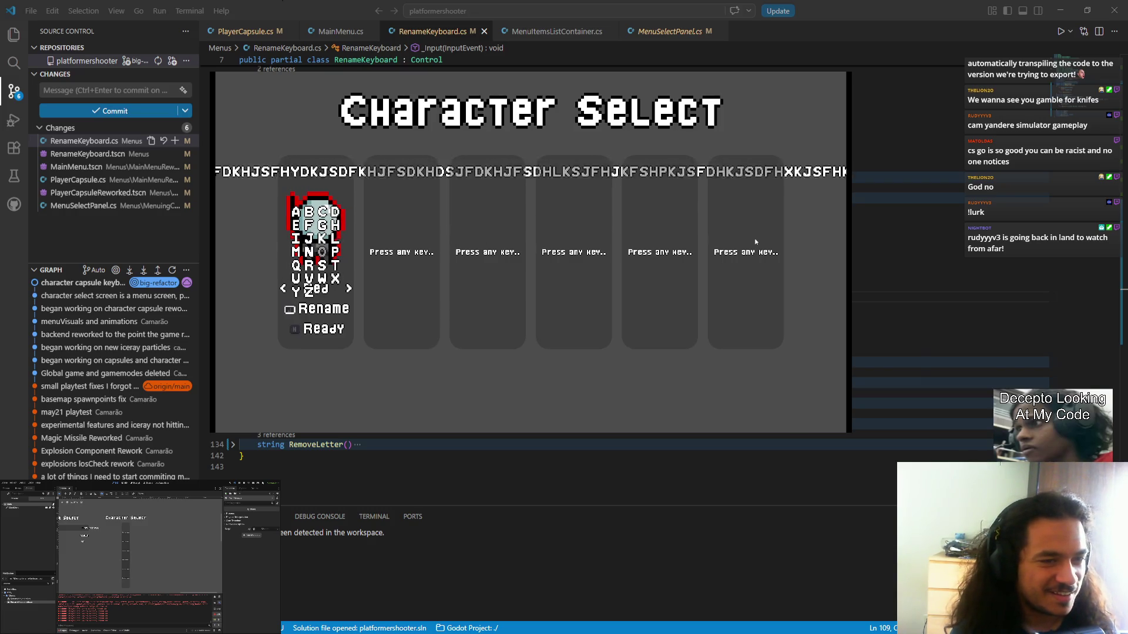
text(JSFDHAKJSHFFKSDJKSFJDHFFHS)
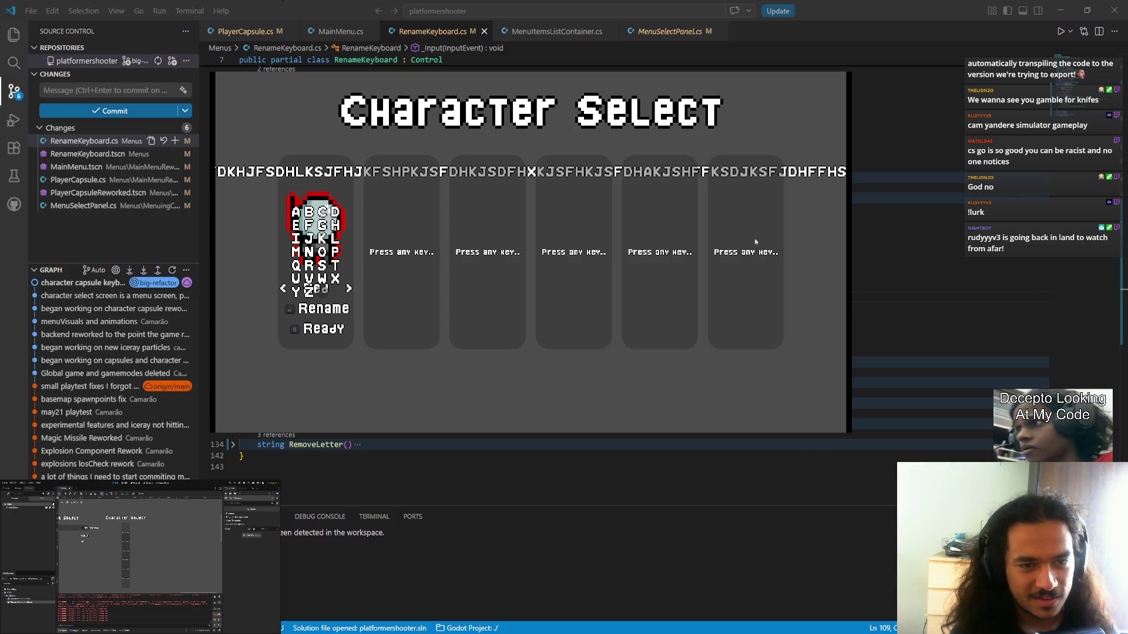
key(BackSpace)
key(BackSpace)
key(BackSpace)
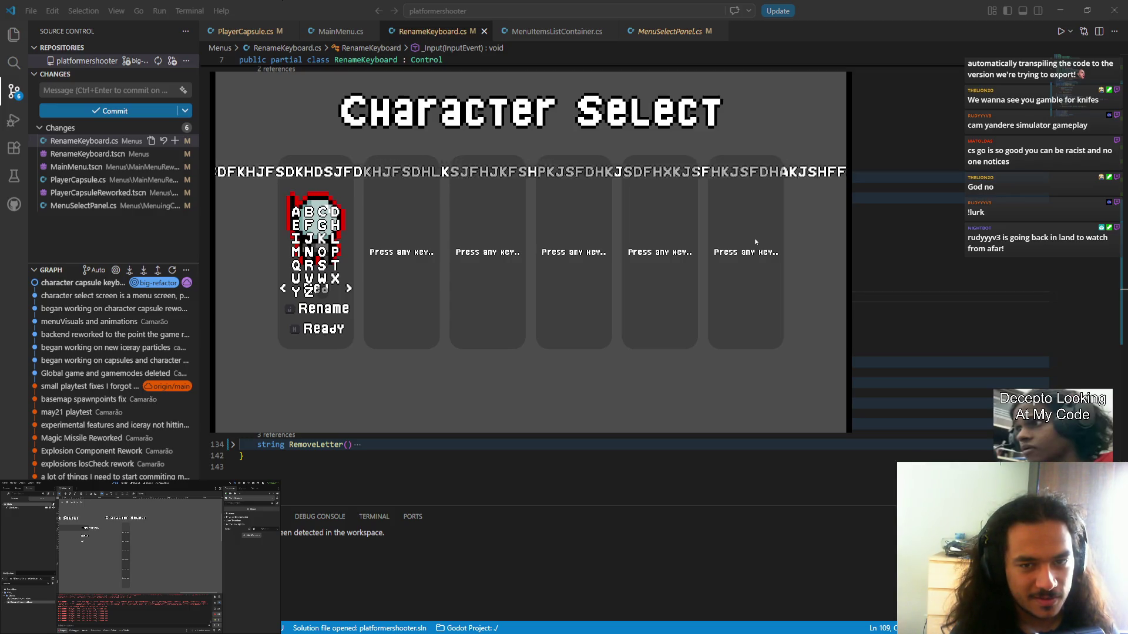
key(BackSpace)
key(BackSpace)
key(BackSpace)
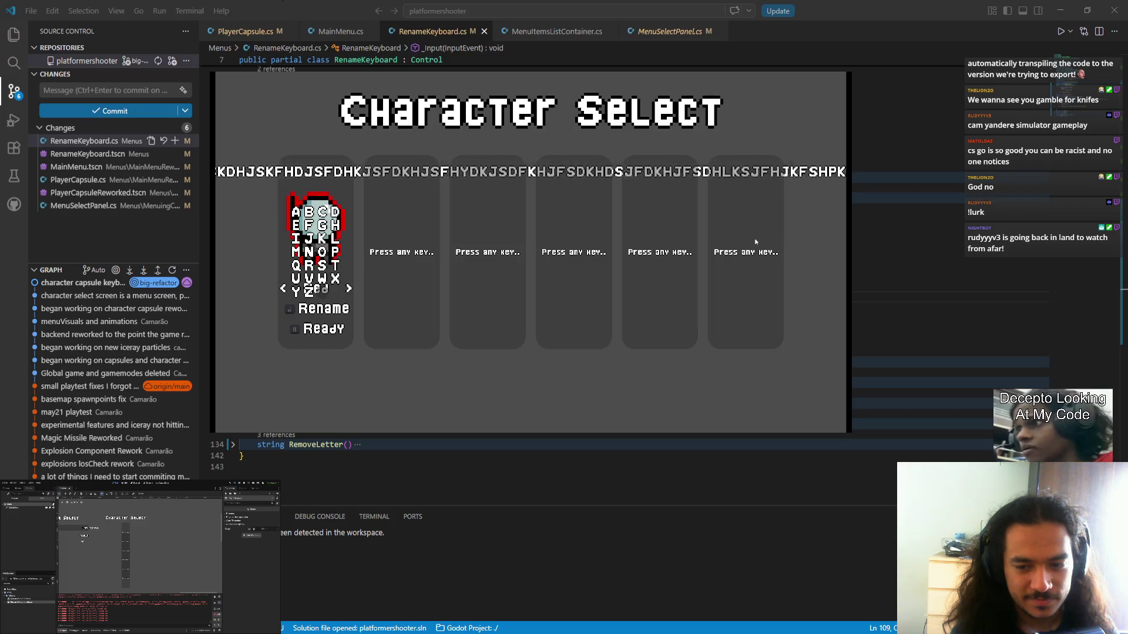
key(BackSpace)
key(BackSpace)
key(BackSpace)
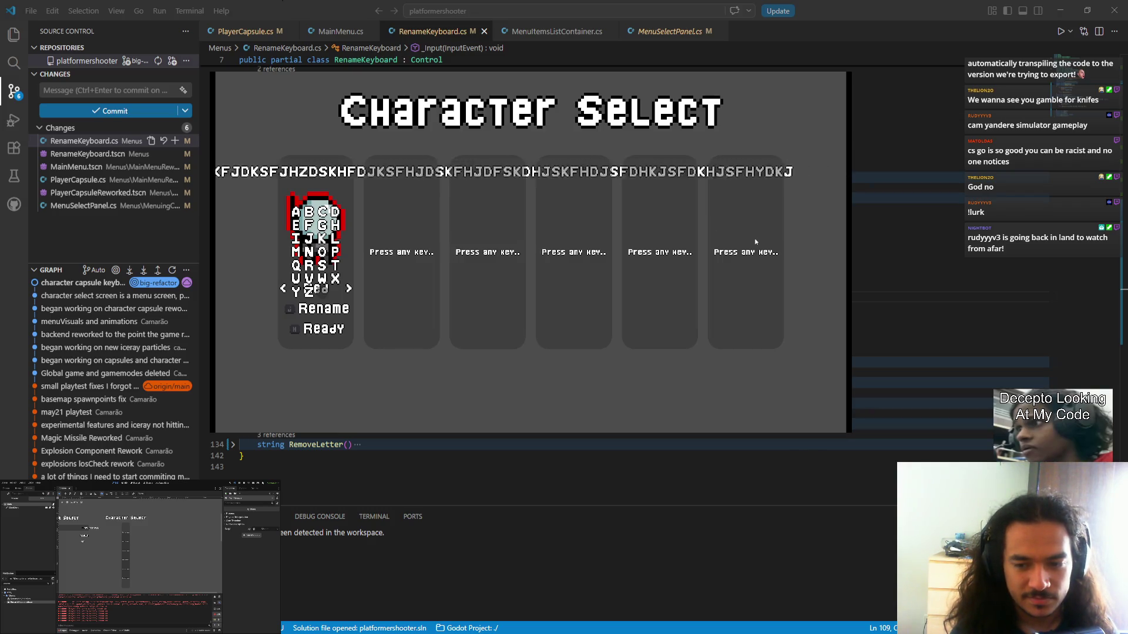
key(BackSpace)
key(BackSpace)
key(BackSpace)
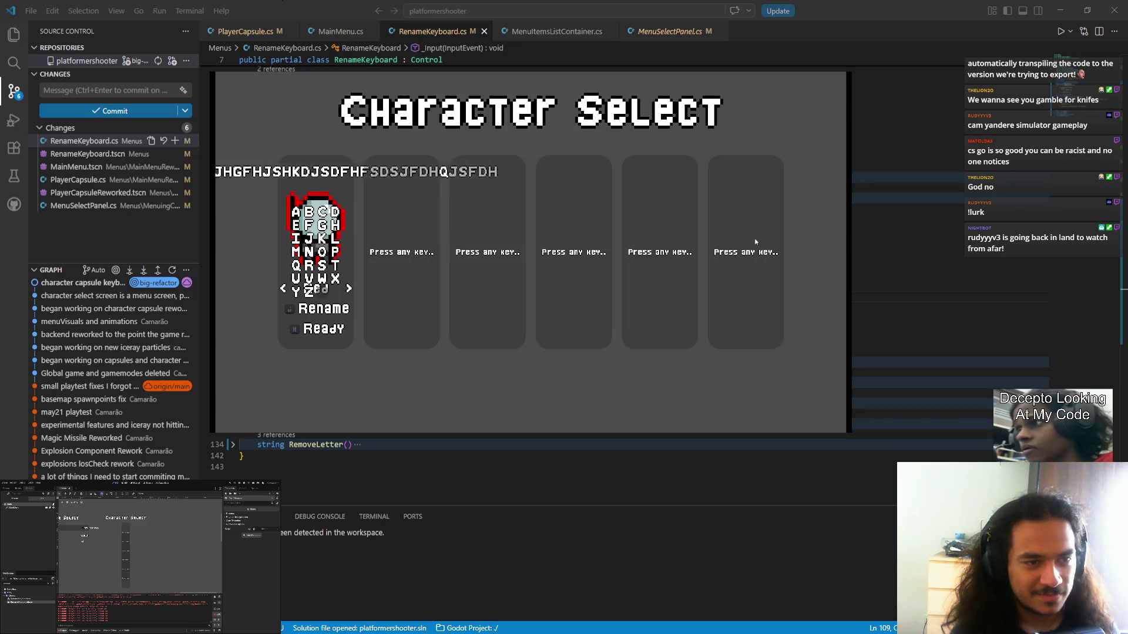
key(BackSpace)
key(BackSpace)
key(BackSpace)
text(akk)
key(alt+Tab)
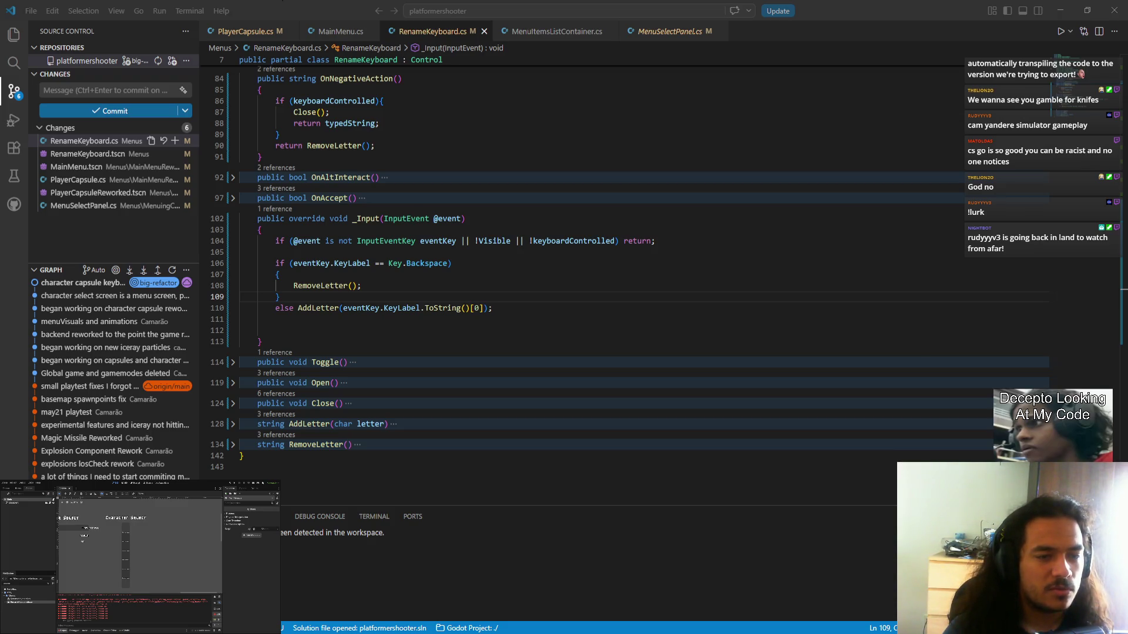
- Open InputIcon.cs through the quick file search for 'input'
click(525, 11)
text(ii)
key(BackSpace)
text(input)
key(Down)
key(Return)
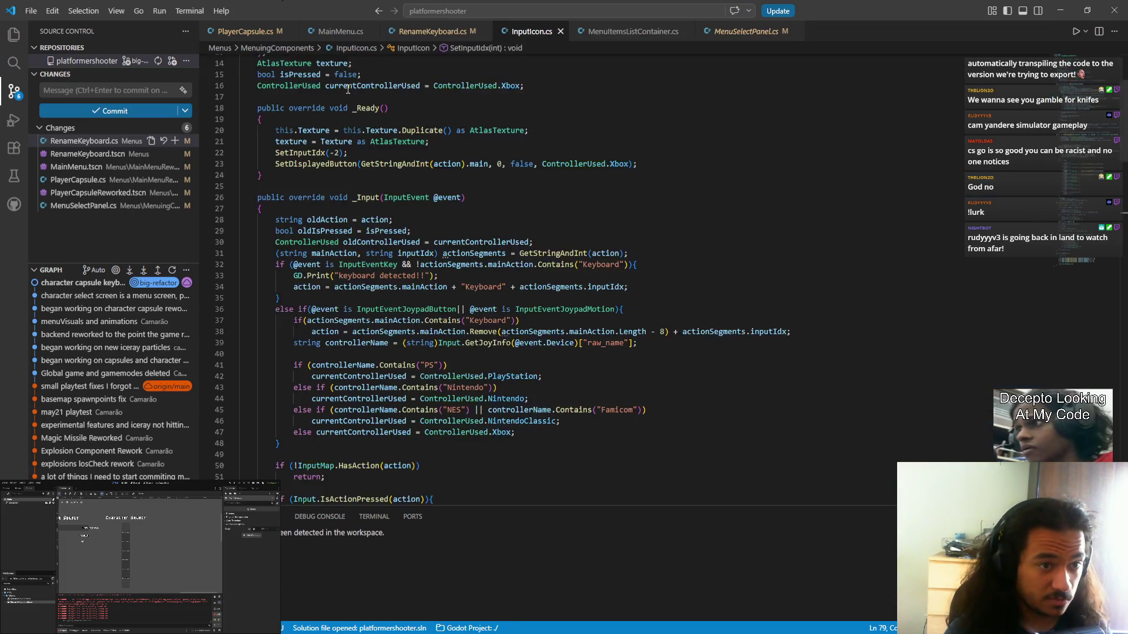
- Select the 65–90 uppercase-letter check on line 131, then return to RenameKeyboard.cs
scroll(494, 251, up, 5)
scroll(494, 250, down, 20)
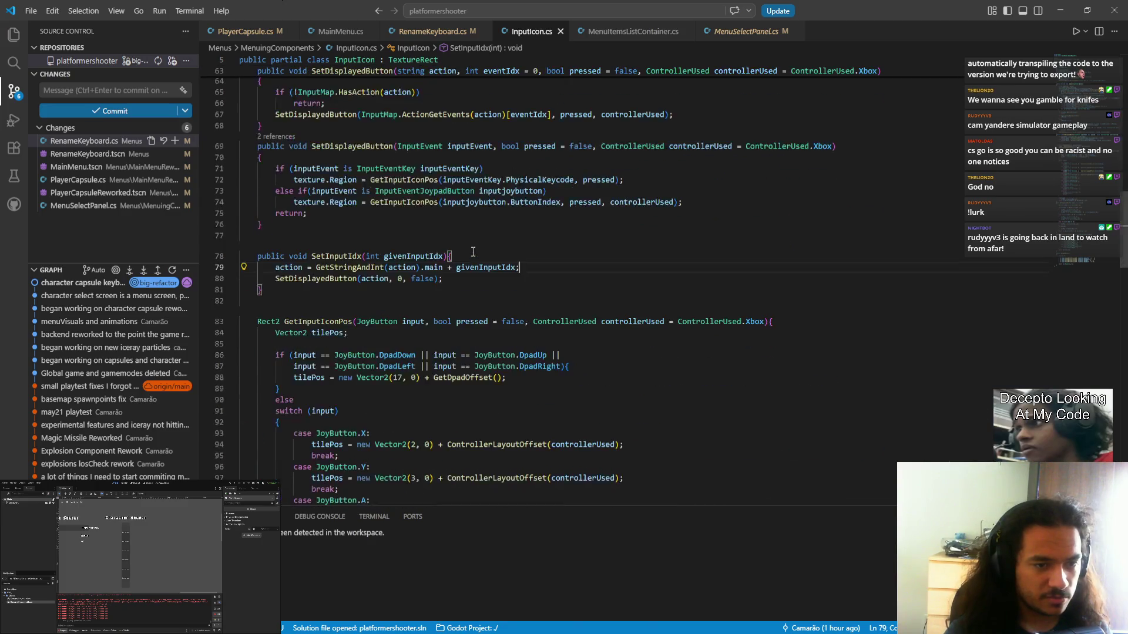
scroll(472, 252, down, 7)
scroll(473, 252, up, 7)
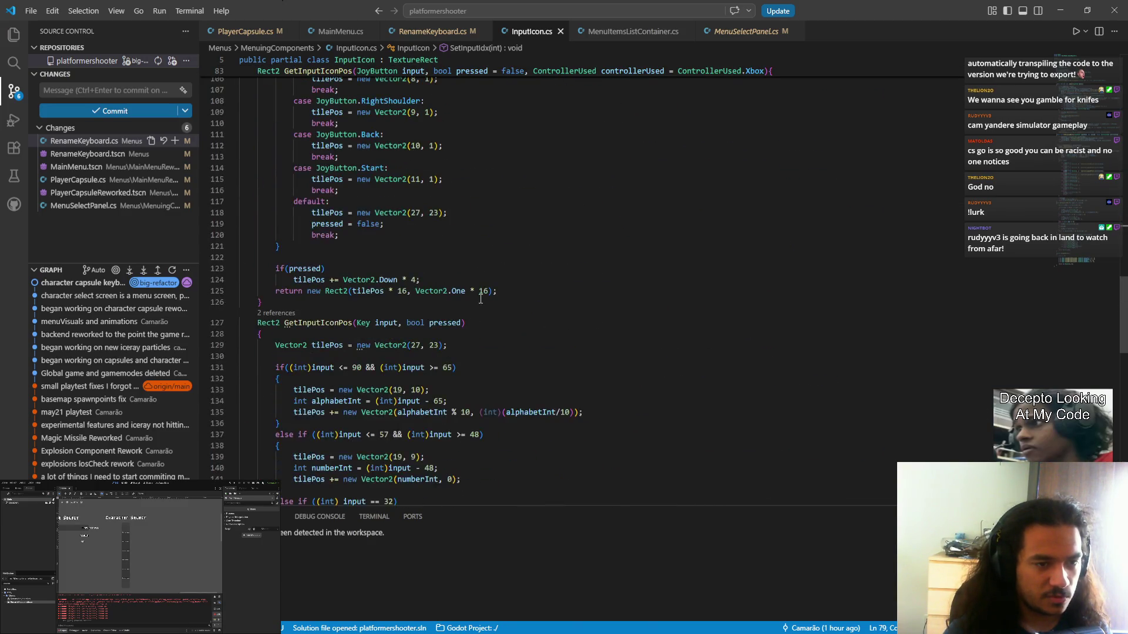
scroll(345, 263, down, 4)
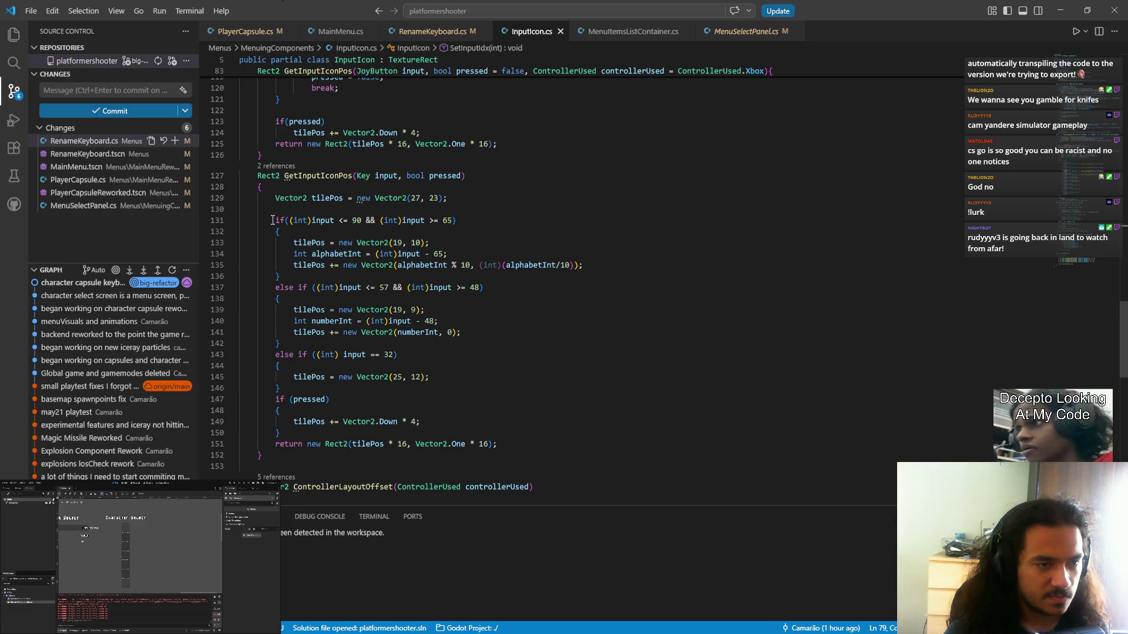
drag(272, 220, 461, 221)
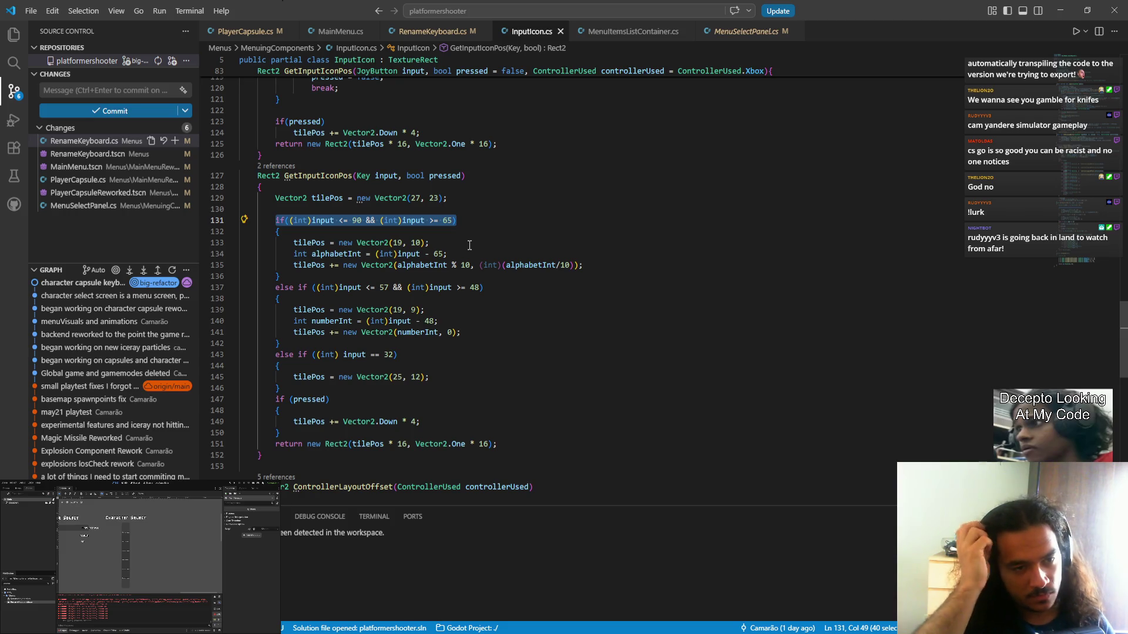
key(ctrl+Tab)
key(ctrl+Tab)
key(ctrl+Tab)
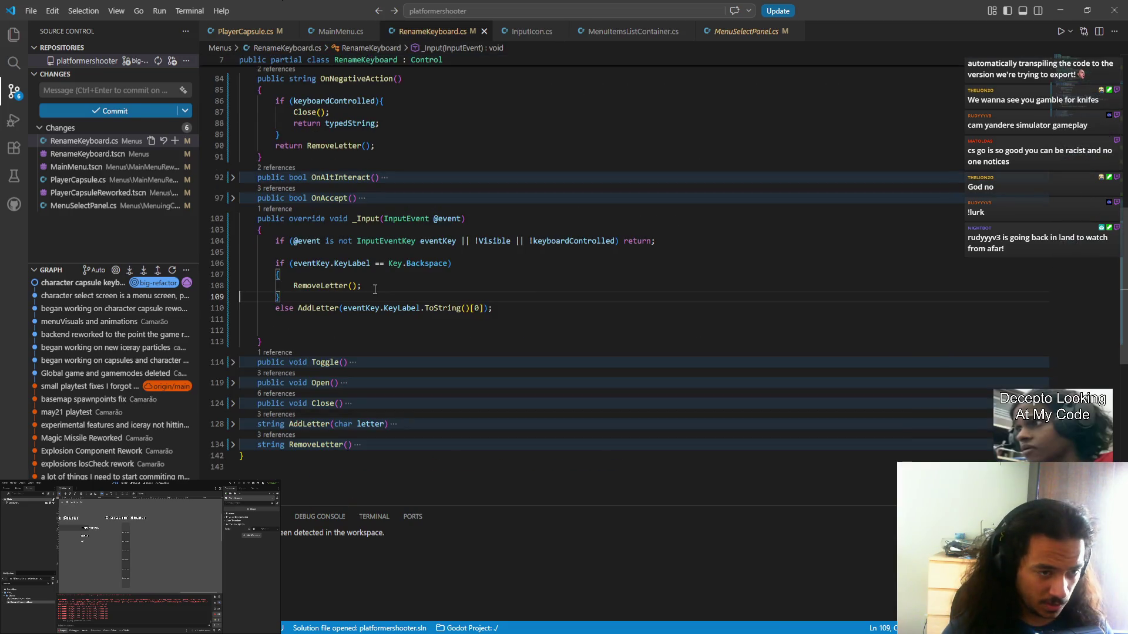
click(616, 241)
text(|)
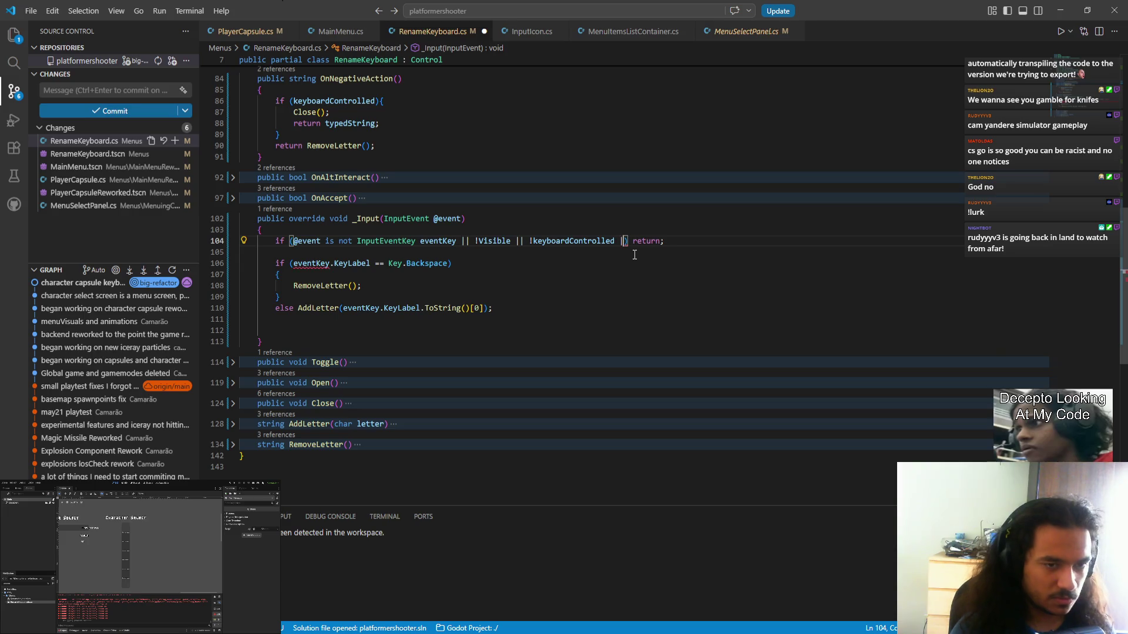
text(| @)
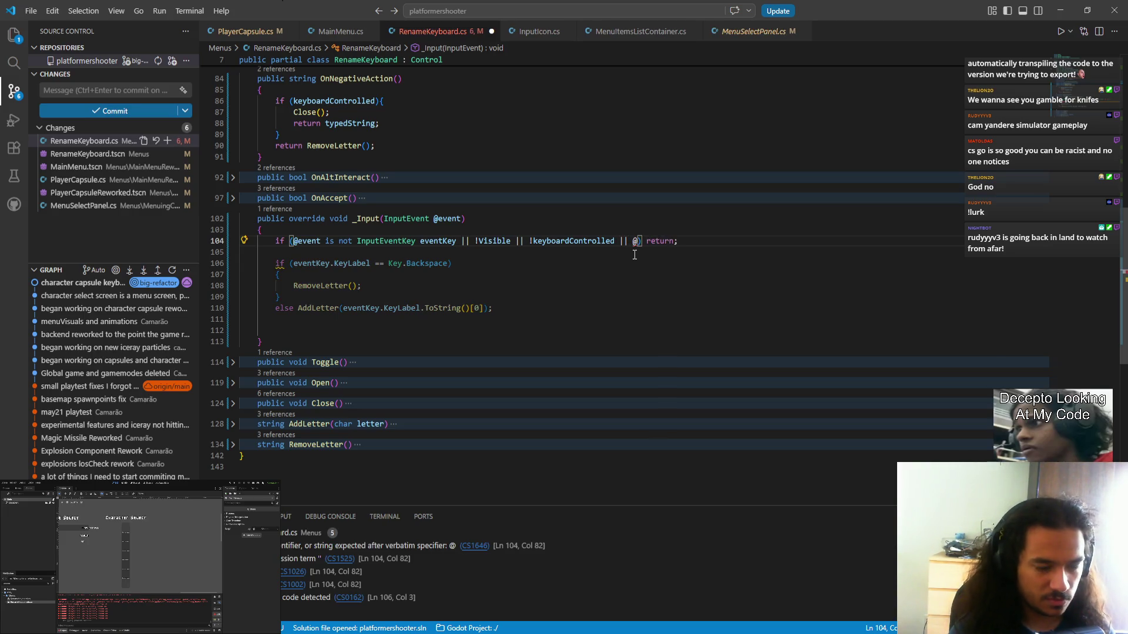
text(event.)
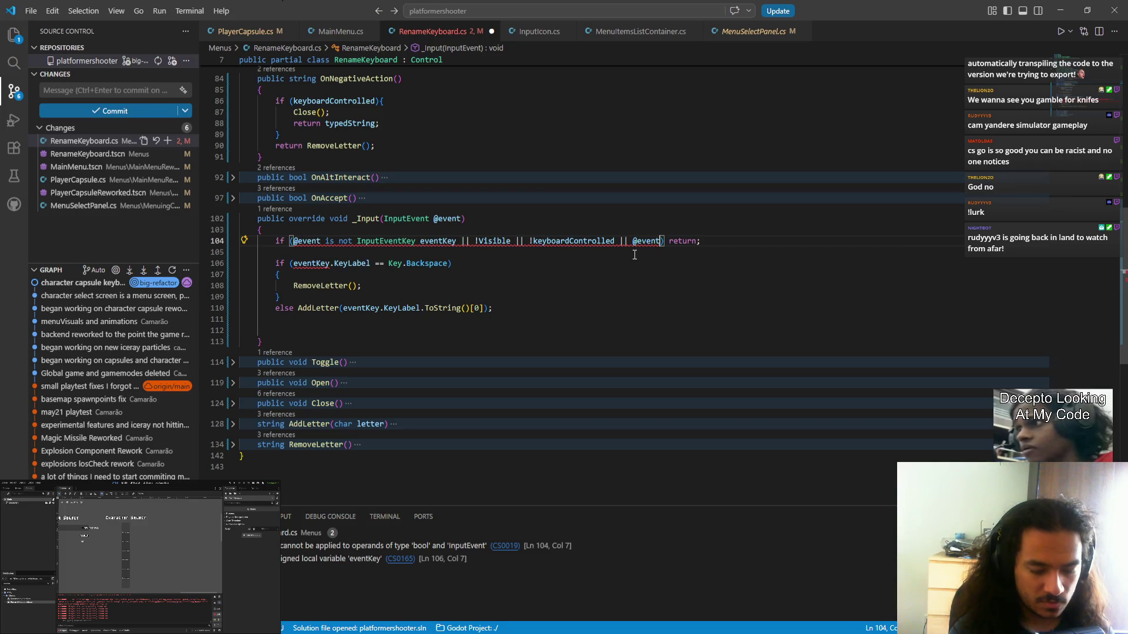
text(IsRe)
key(Tab)
text(()
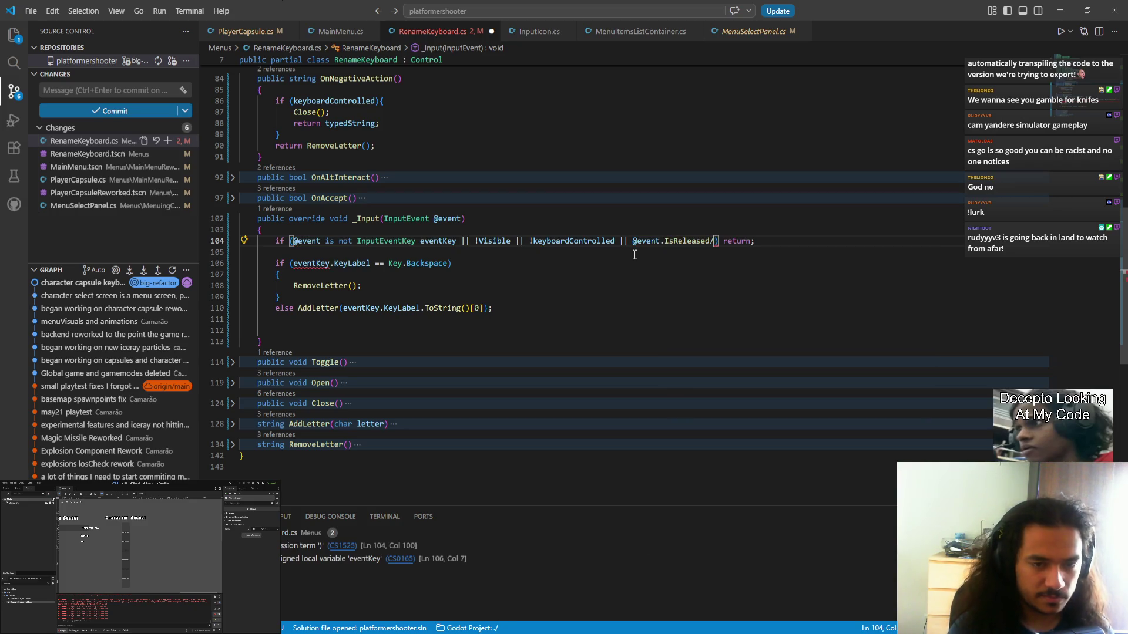
text())
key(ctrl+s)
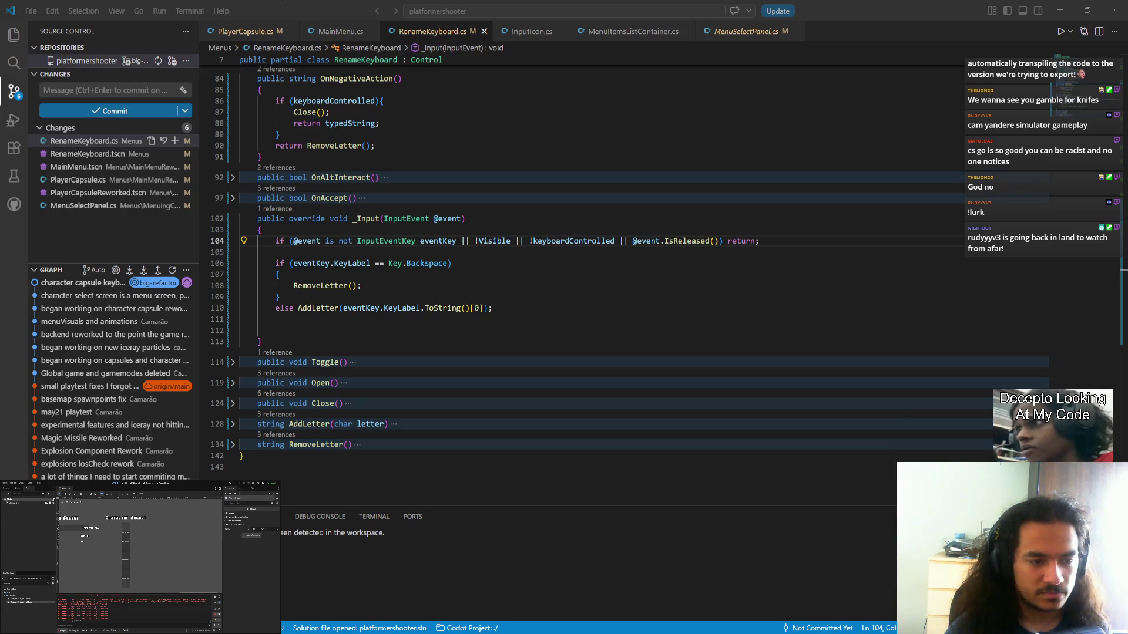
- Back in the editor, start a new line after the AddLetter call in _Input
key(alt+Tab)
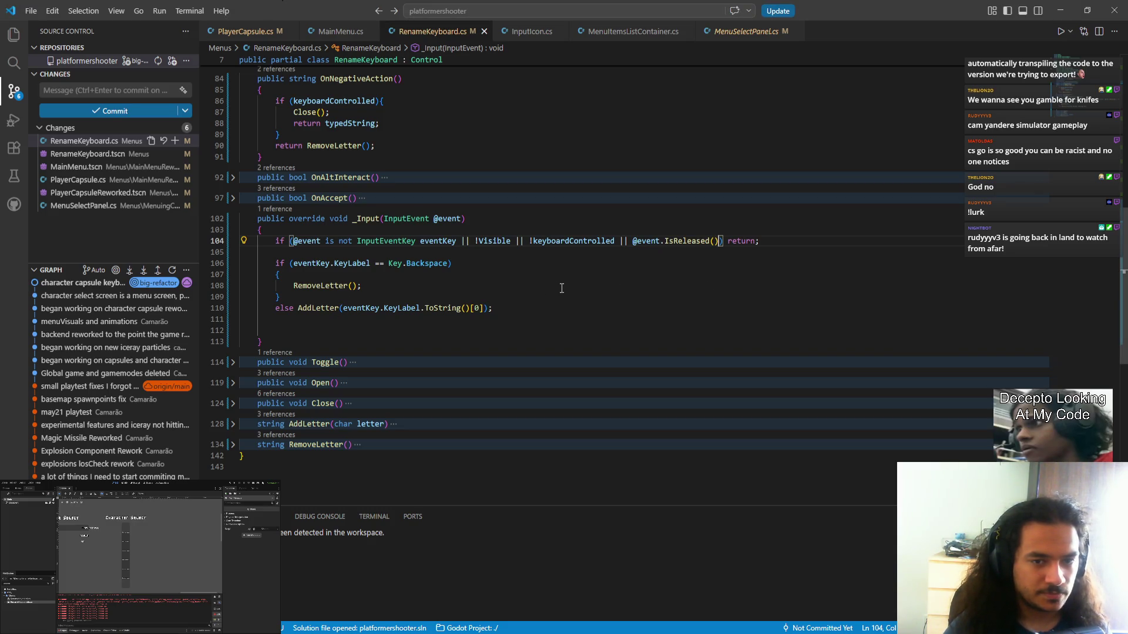
click(314, 330)
key(BackSpace)
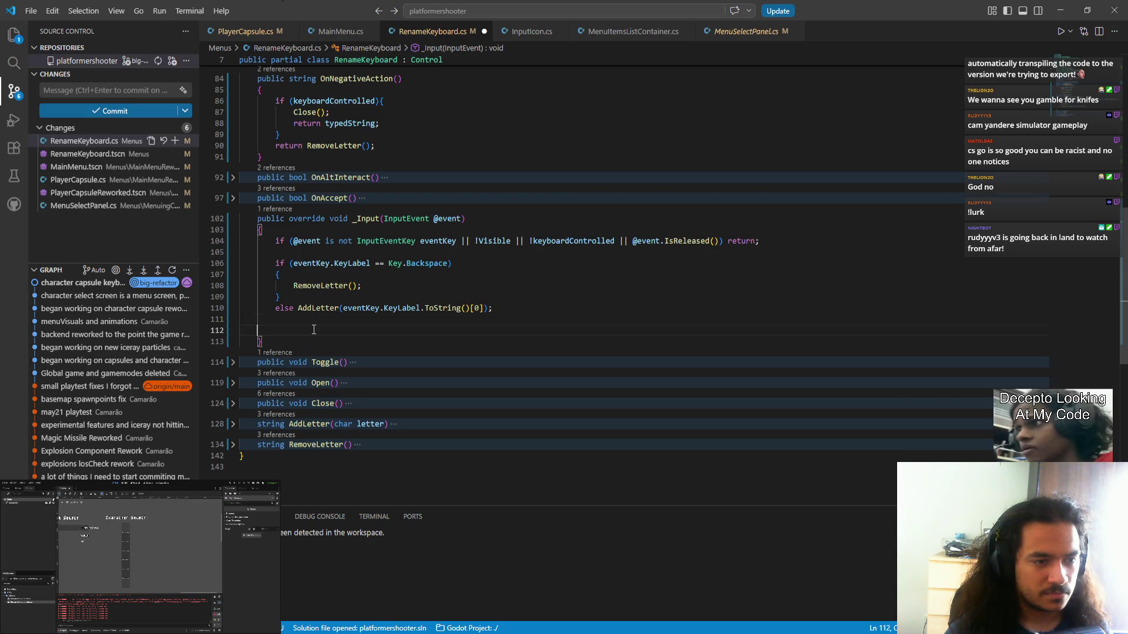
- Move the AddLetter call onto its own indented line under the else branch
key(Tab)
click(298, 309)
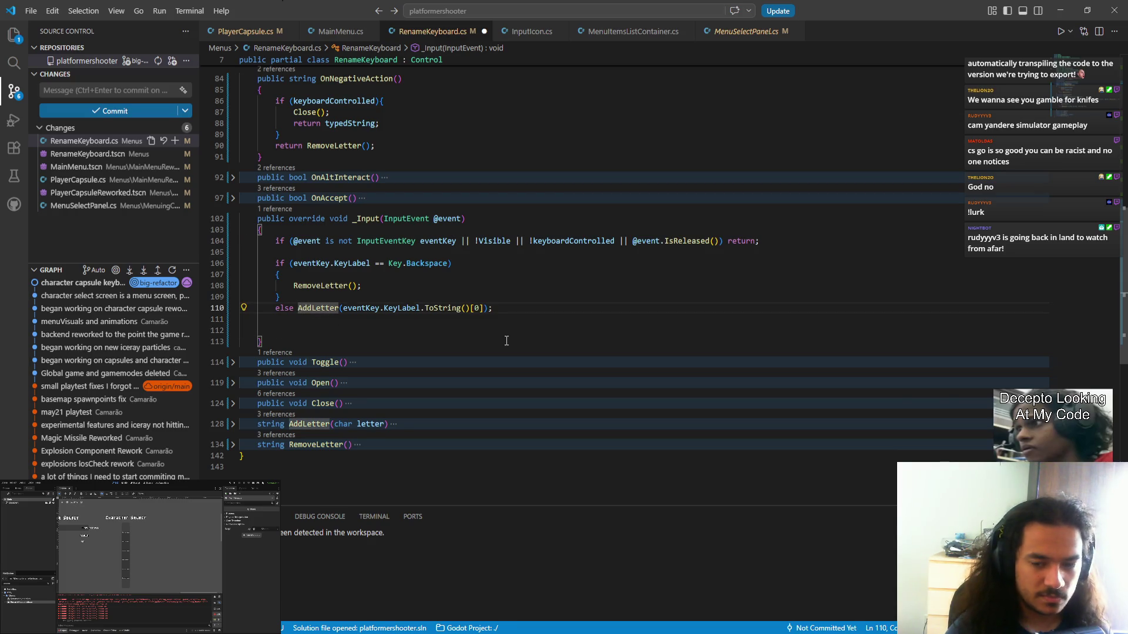
key(Return)
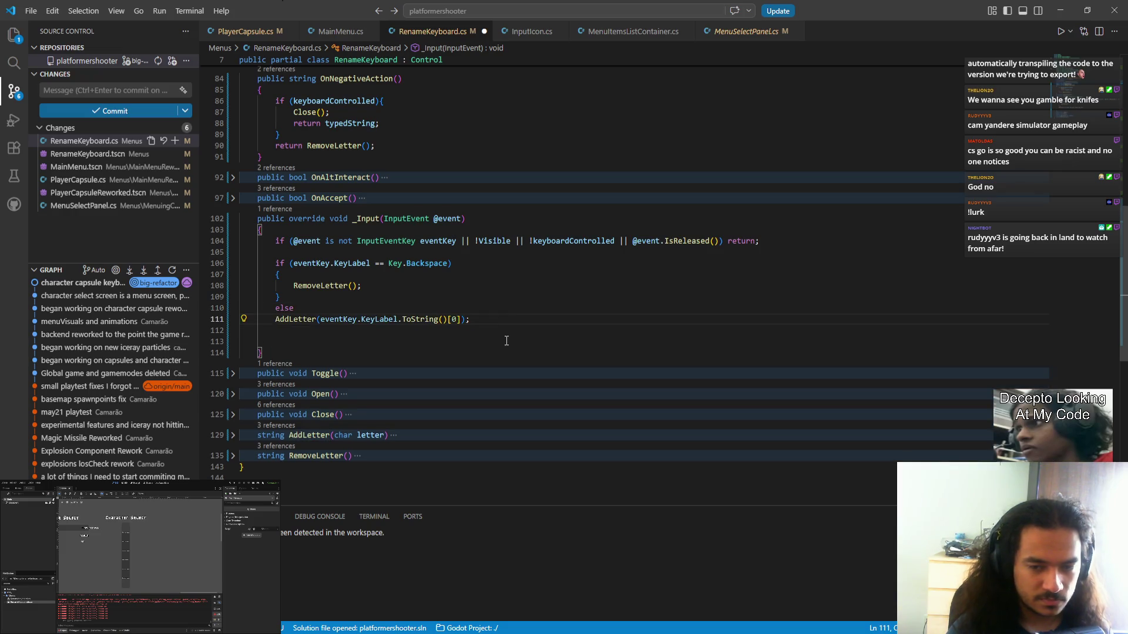
key(Tab)
- Change the else to 'else if (eventKey < 0)' and save RenameKeyboard.cs
key(Up)
text(if )
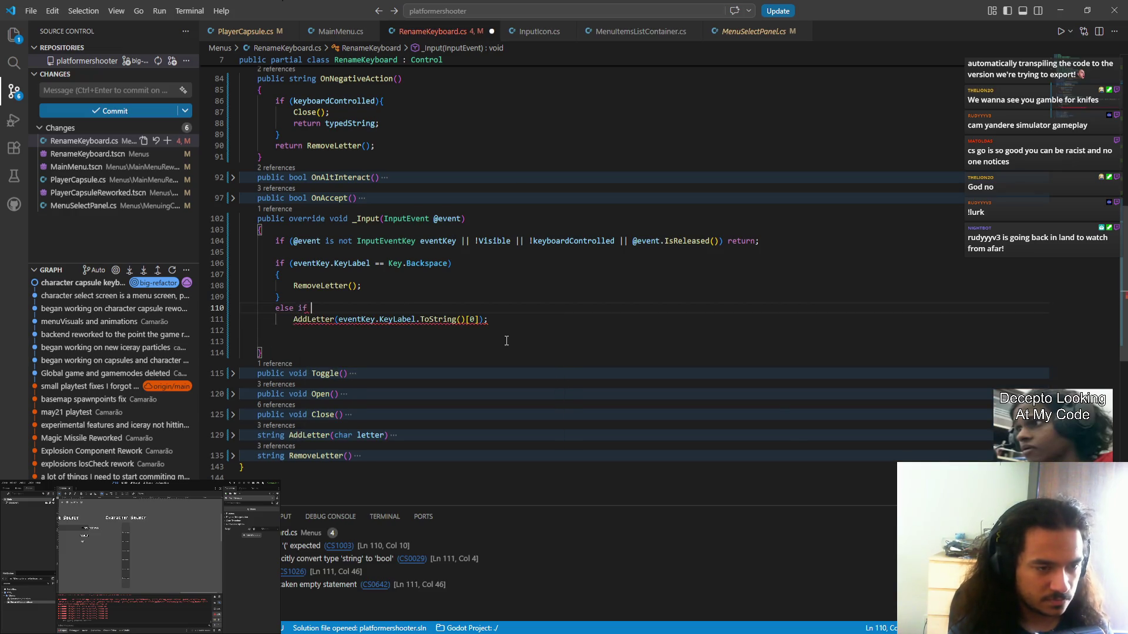
text((Ev)
key(Tab)
key(ctrl+shift+Left)
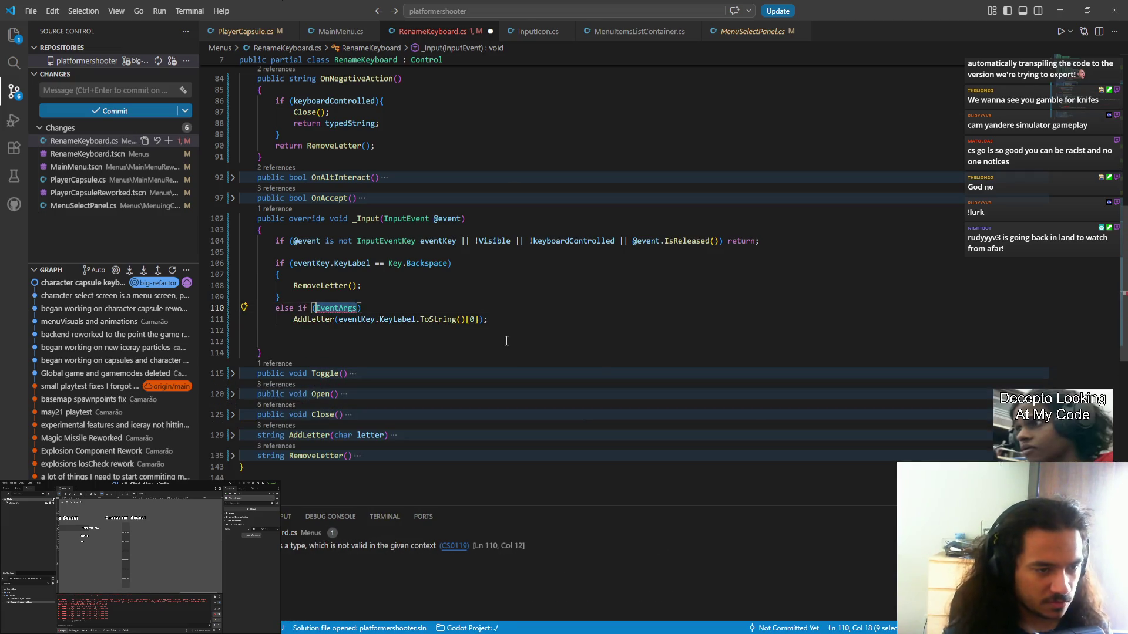
text(event)
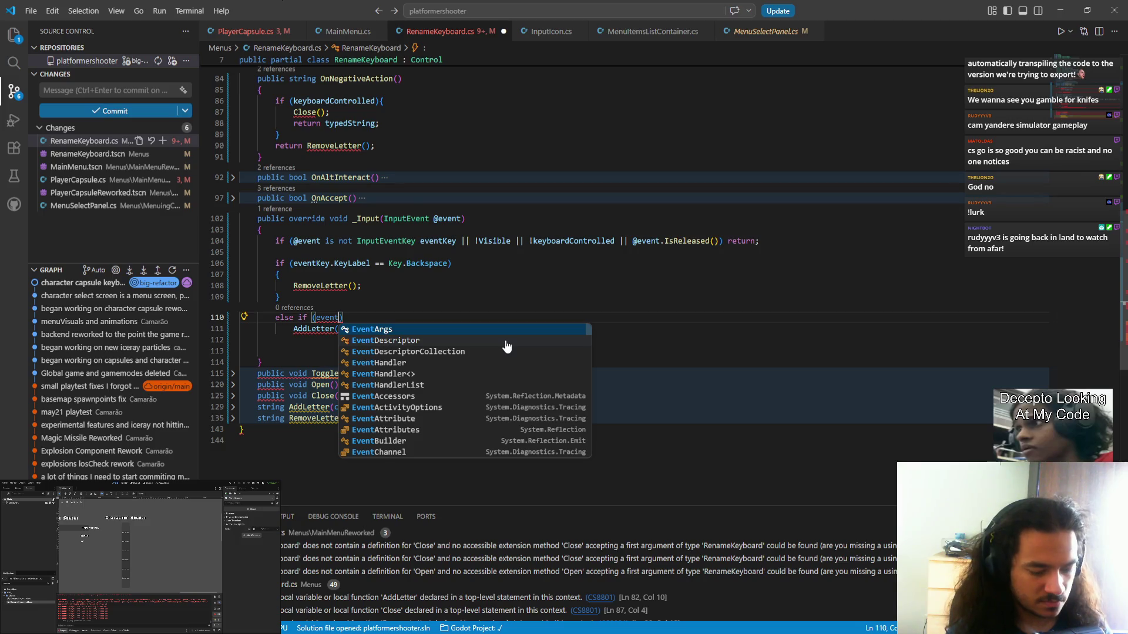
text(Key.)
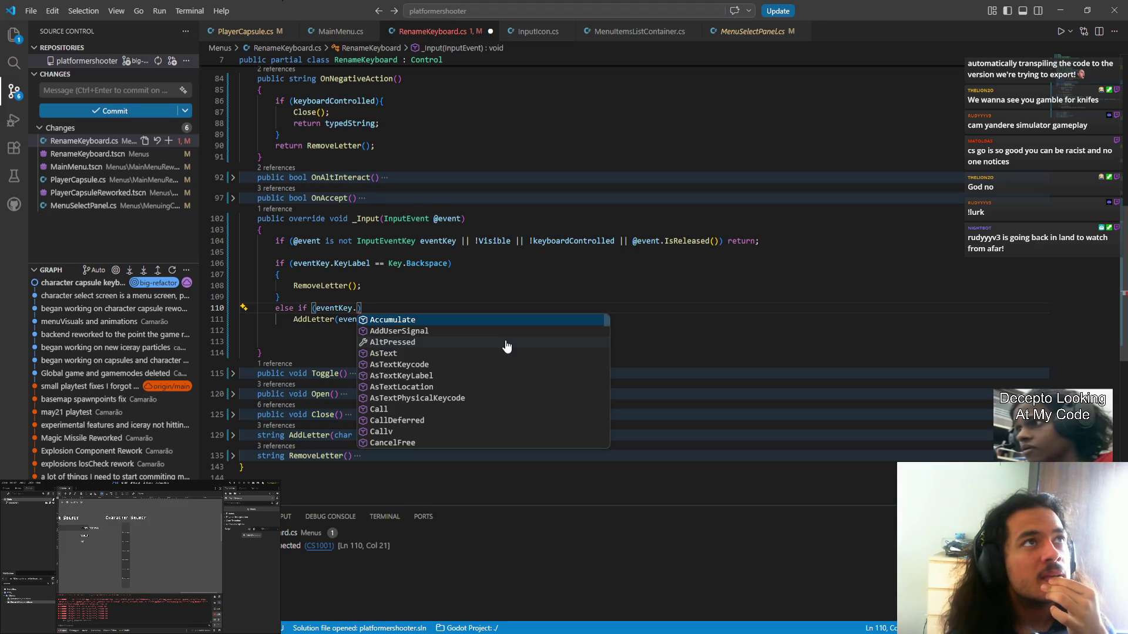
key(BackSpace)
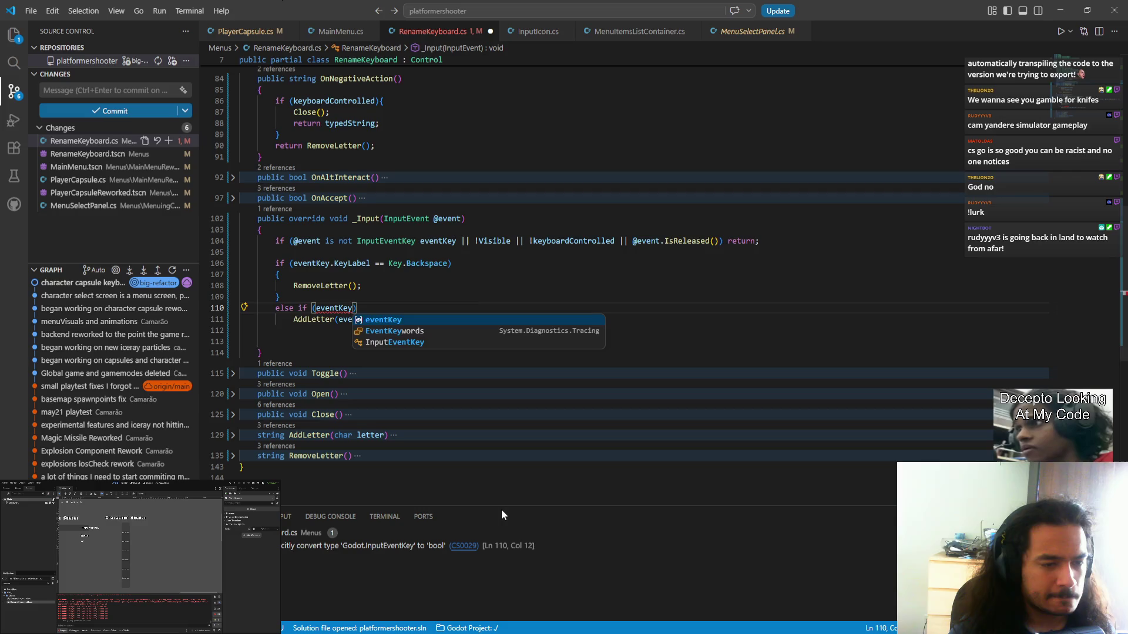
text(< 0)
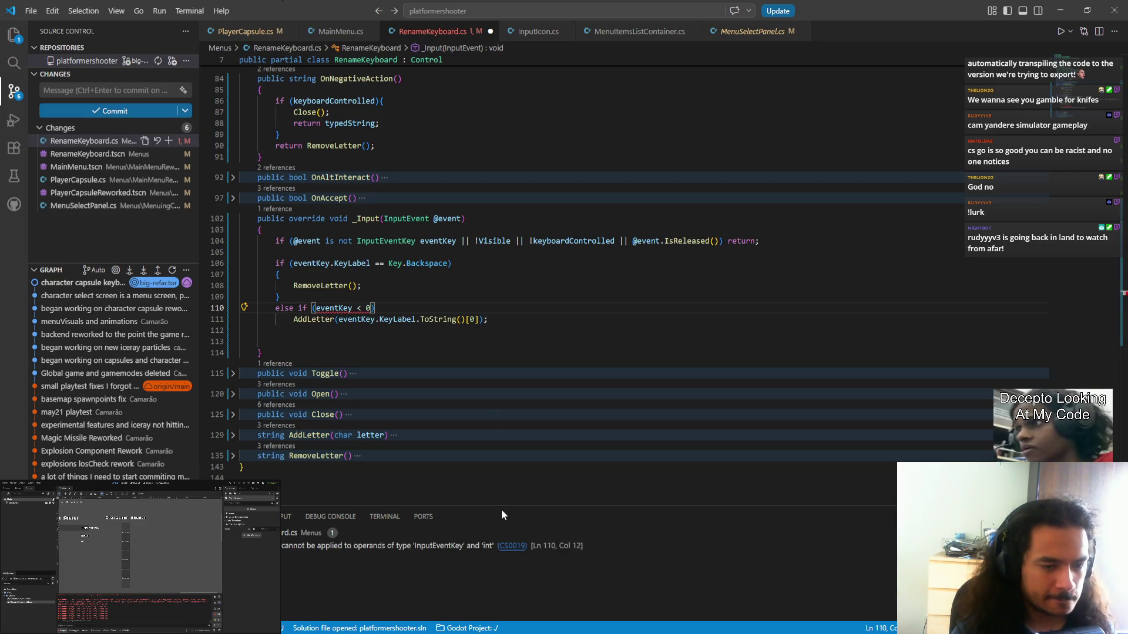
key(Left)
key(Left)
key(Left)
key(ctrl+s)
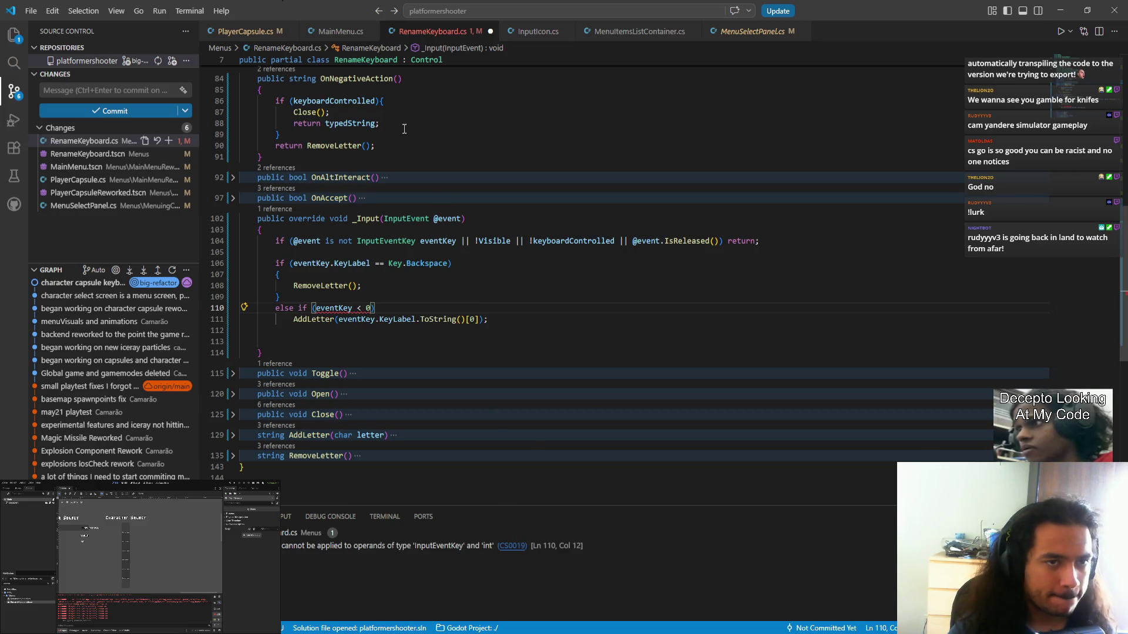
click(536, 31)
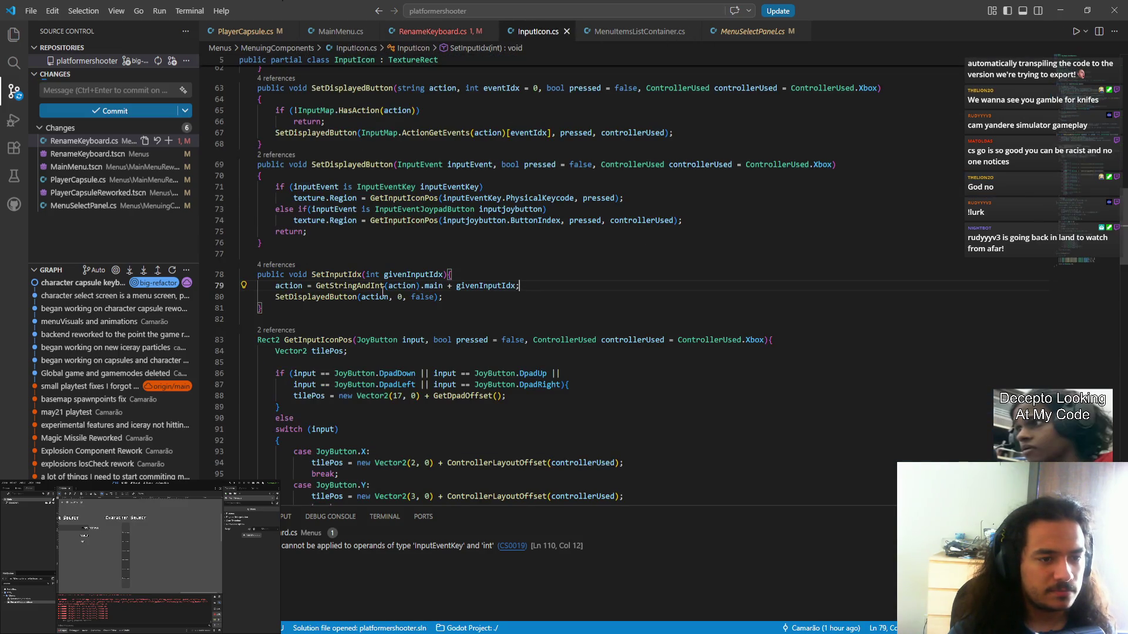
- Copy the 48–57 digit check from GetInputIconPos over the 'eventKey < 0' placeholder condition
scroll(408, 373, down, 5)
scroll(408, 372, down, 15)
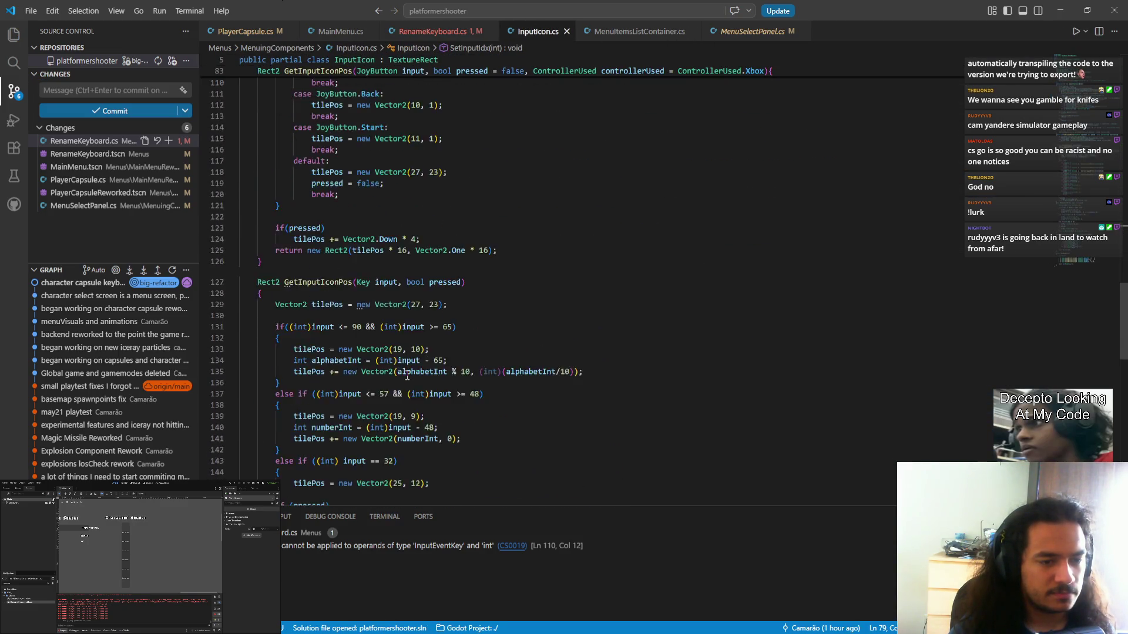
drag(316, 217, 480, 215)
key(ctrl+c)
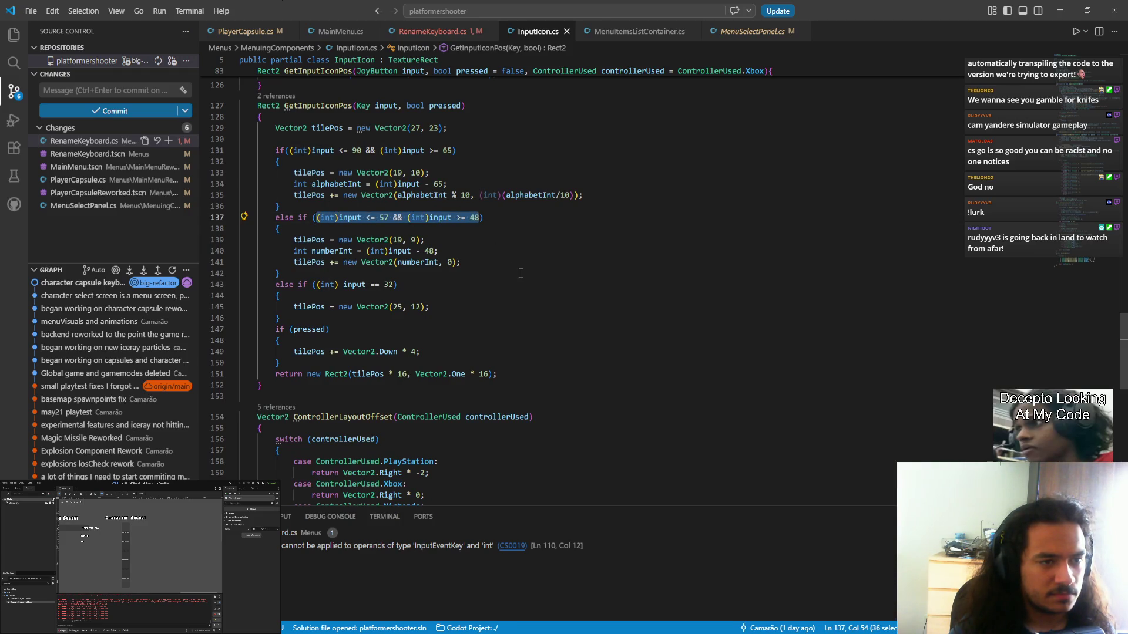
scroll(520, 275, up, 3)
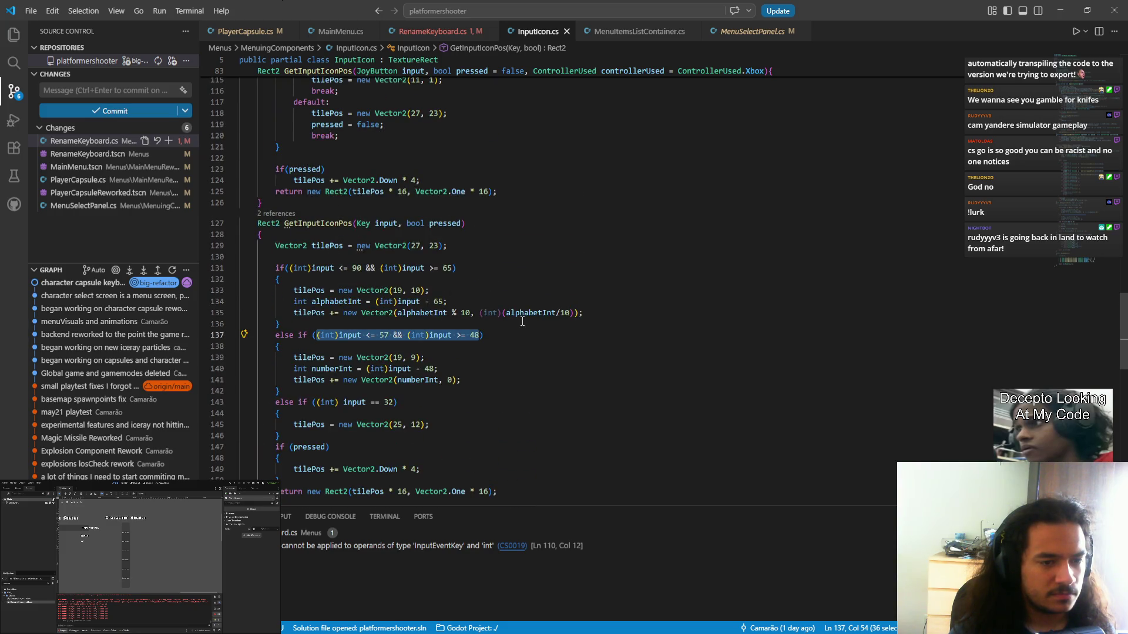
key(alt+Left)
key(alt+Left)
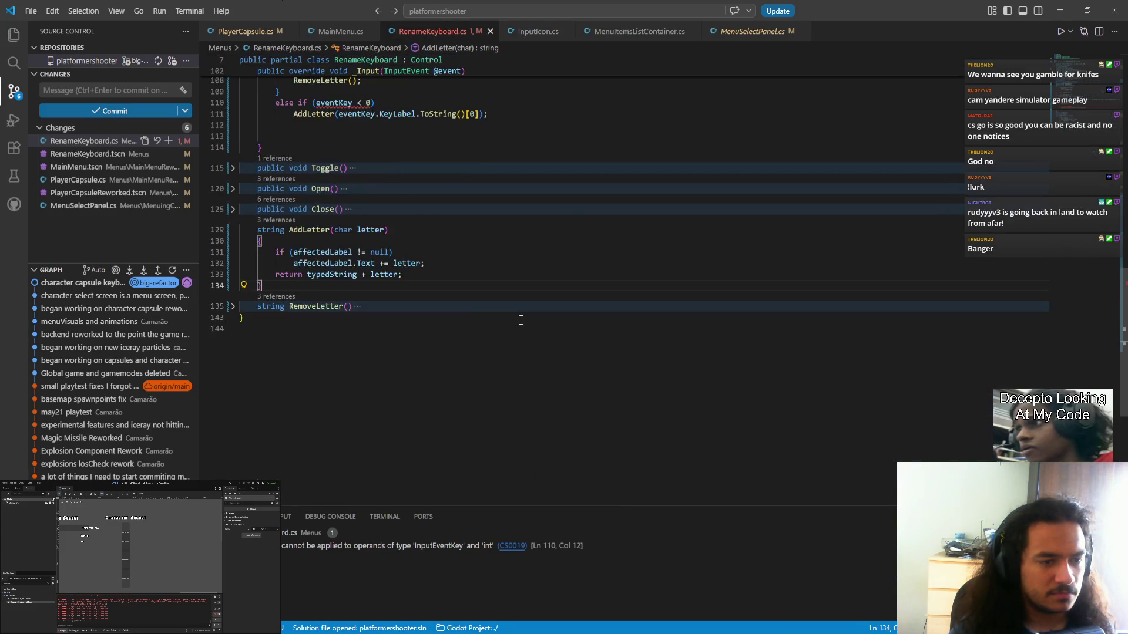
double_click(324, 286)
key(shift+Right)
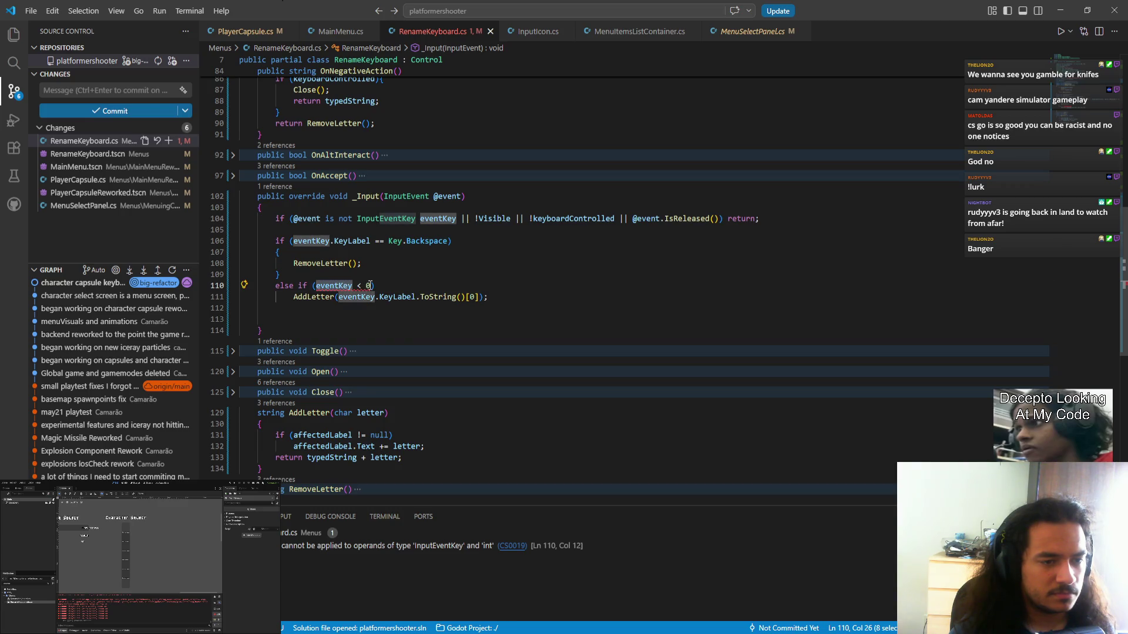
key(ctrl+v)
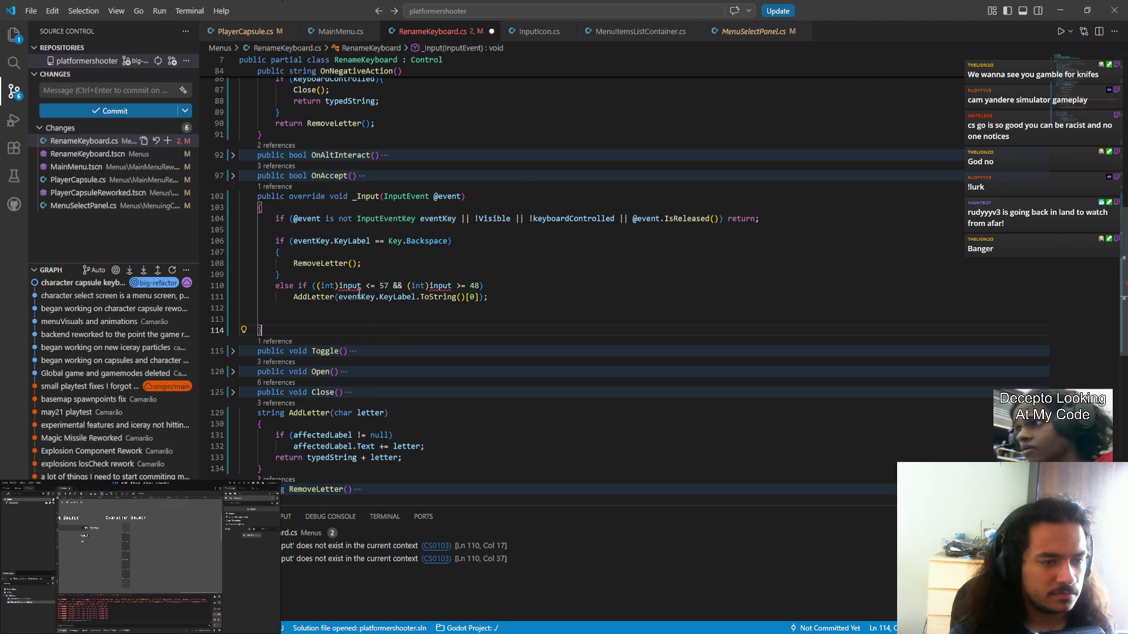
- Replace both 'input' references in the pasted check with eventKey.Keycode
double_click(352, 286)
key(ctrl+d)
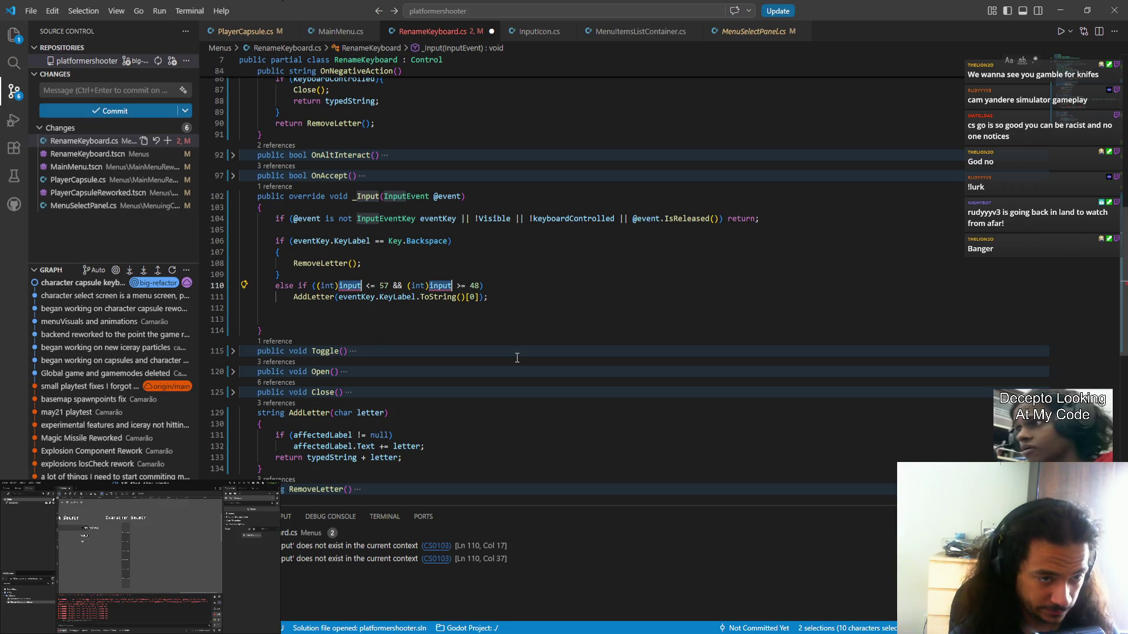
text(eventk)
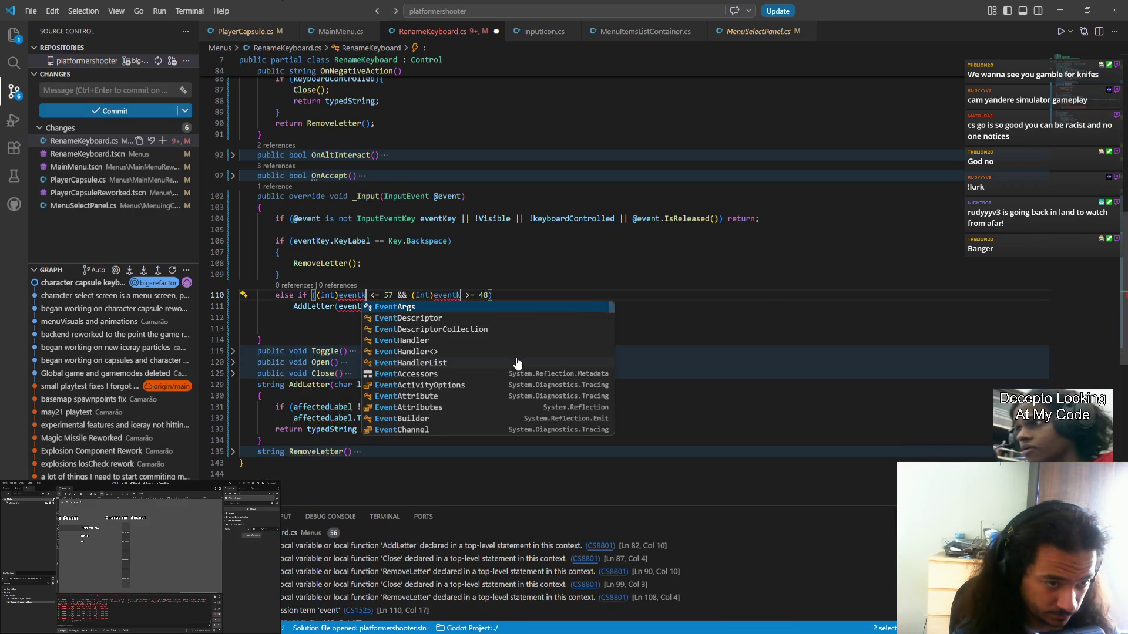
text(.)
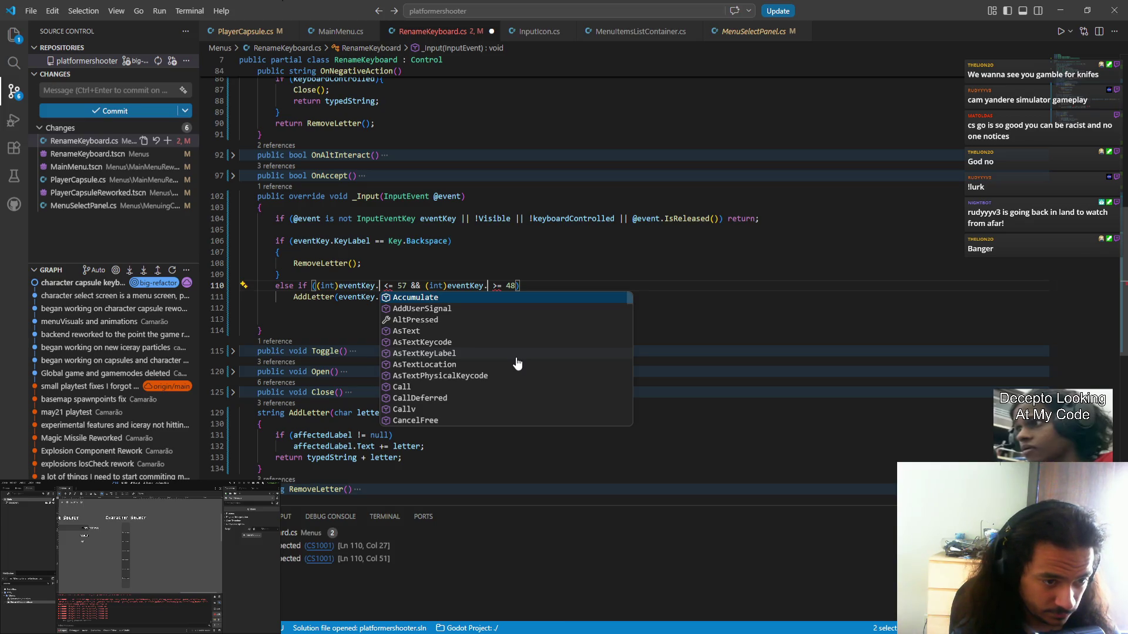
text(key)
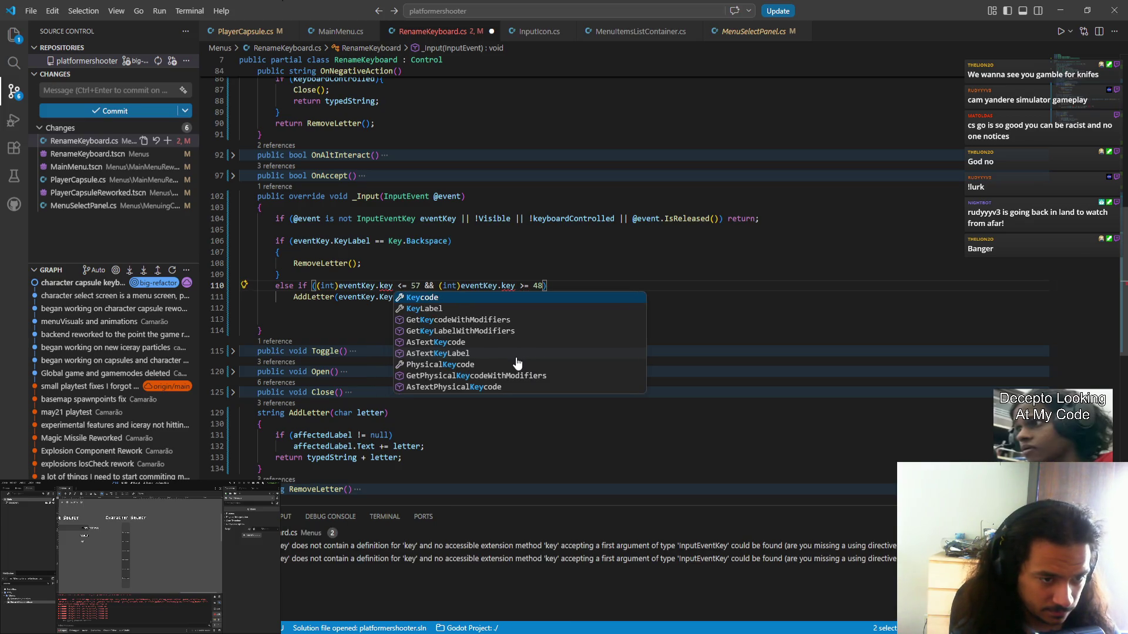
key(Tab)
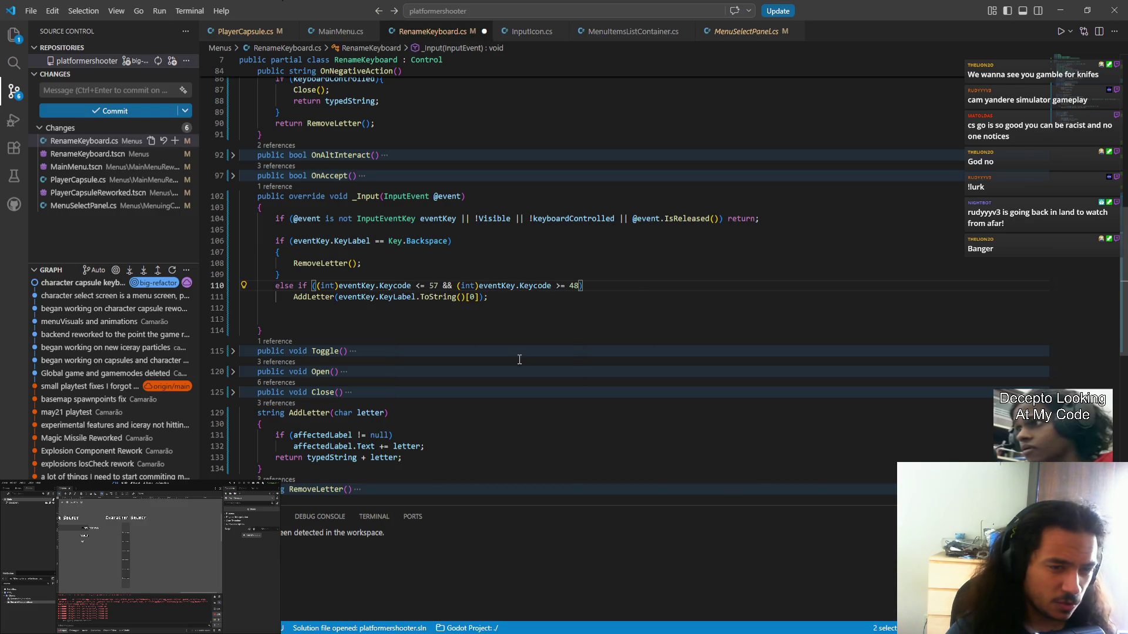
mouse_move(535, 292)
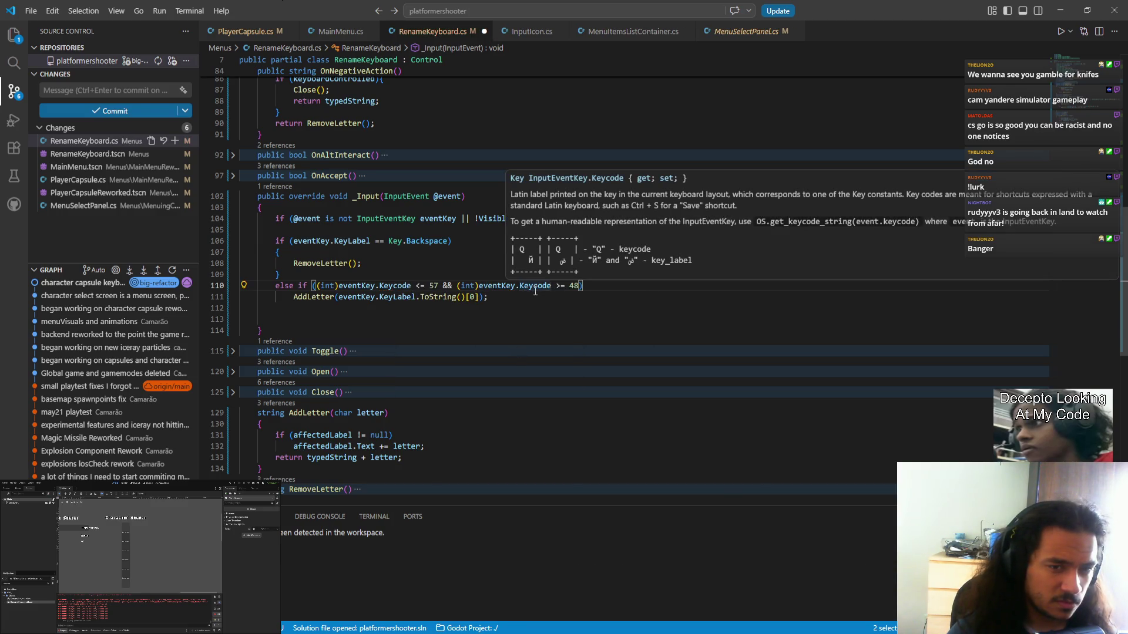
scroll(535, 294, down, 5)
click(481, 286)
scroll(499, 447, up, 4)
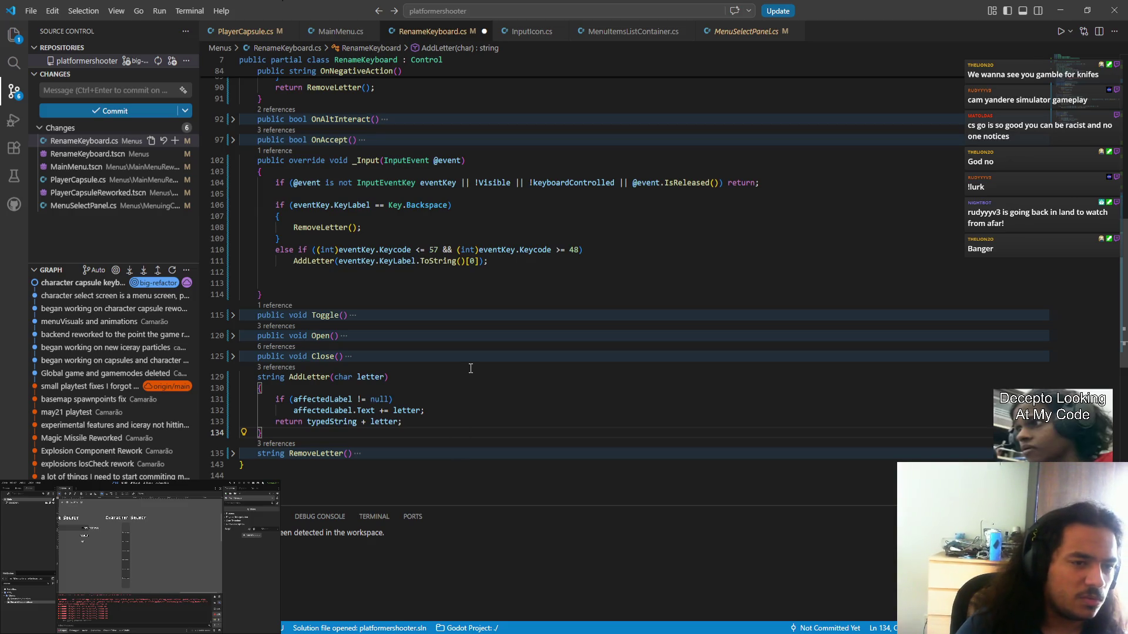
scroll(471, 368, up, 7)
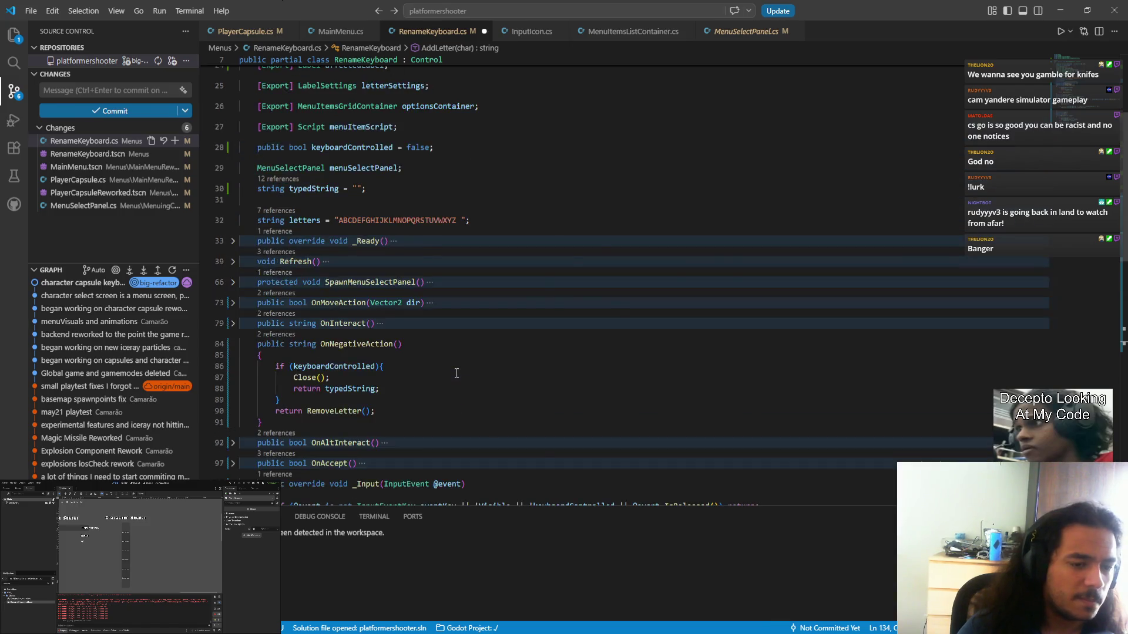
- In InputIcon.cs, search GetInputIconPos usages and select inputEventKey.PhysicalKeycode on line 72
click(517, 31)
scroll(421, 329, up, 2)
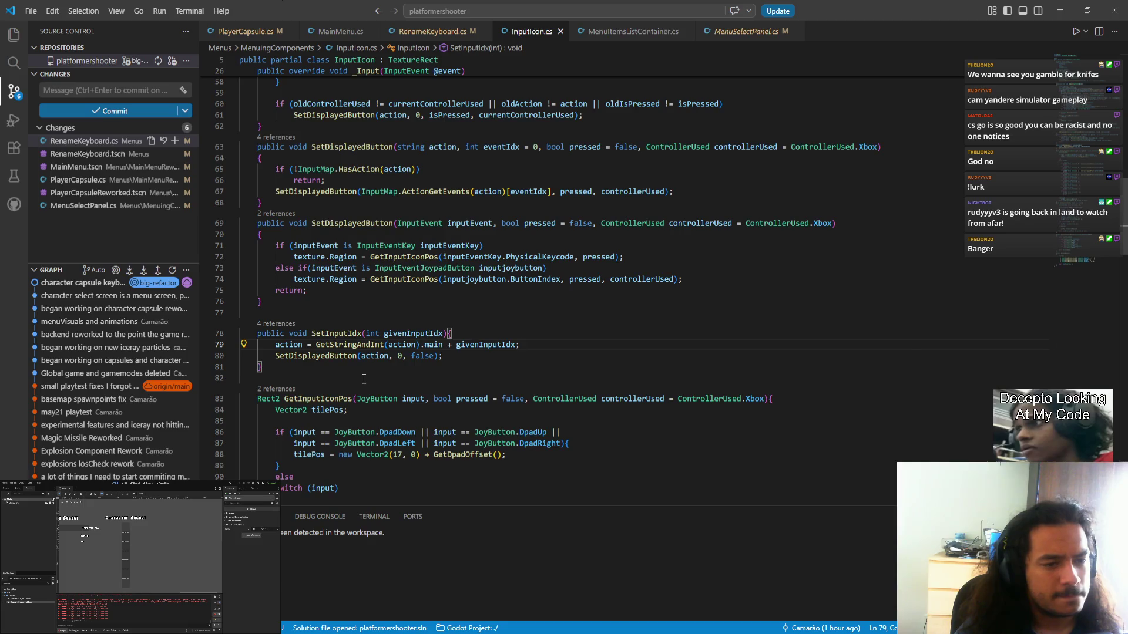
scroll(363, 379, up, 3)
scroll(365, 379, down, 18)
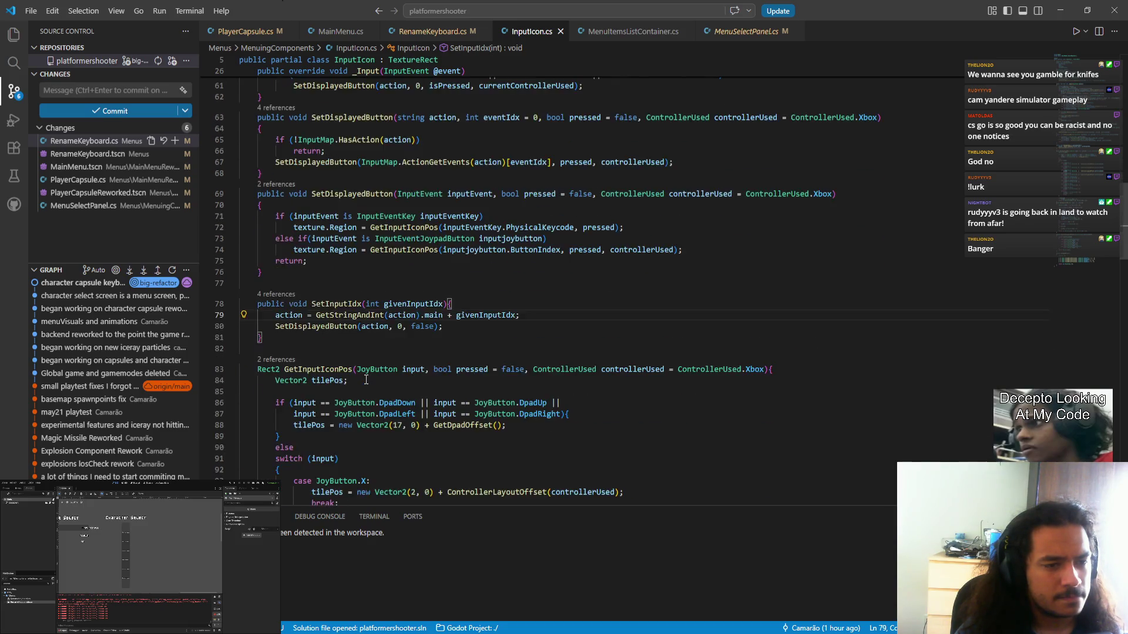
scroll(366, 379, down, 4)
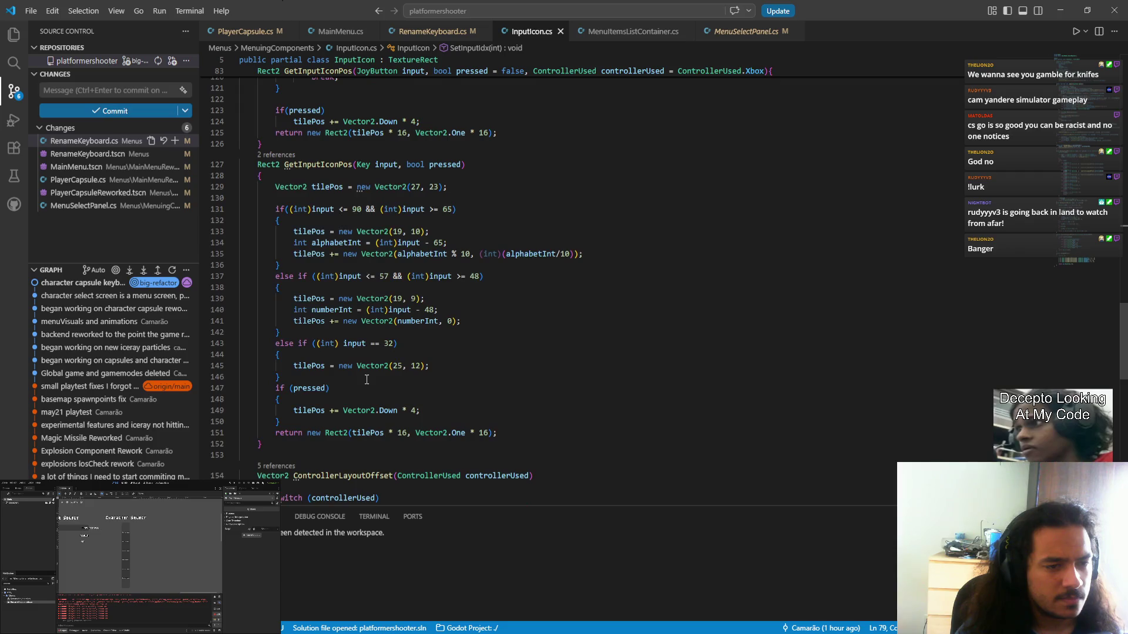
double_click(320, 165)
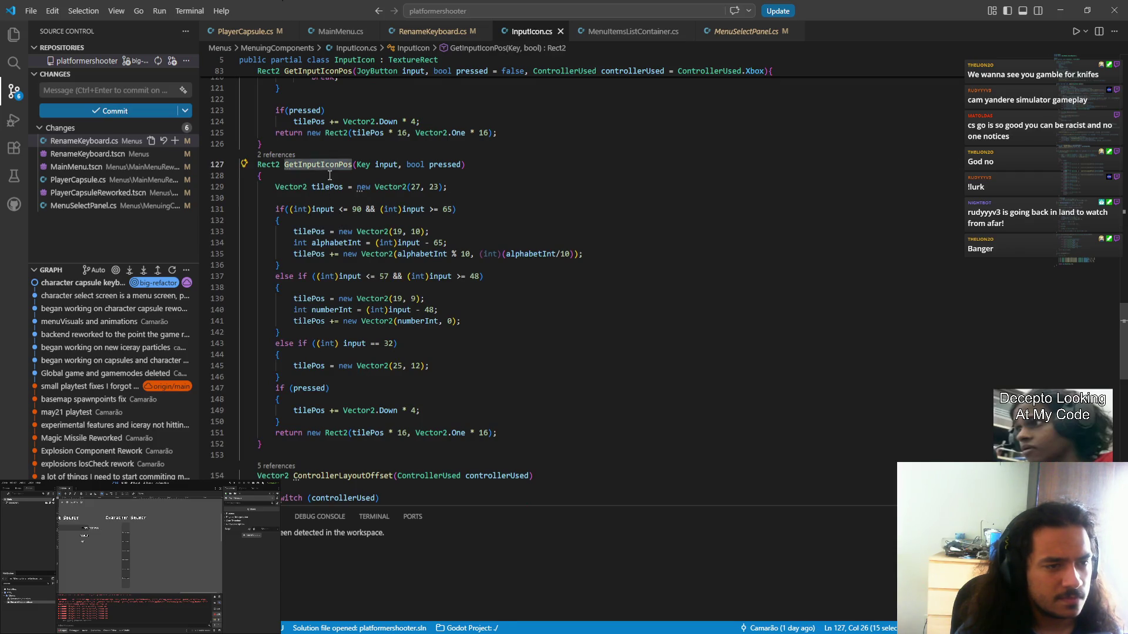
key(ctrl+f)
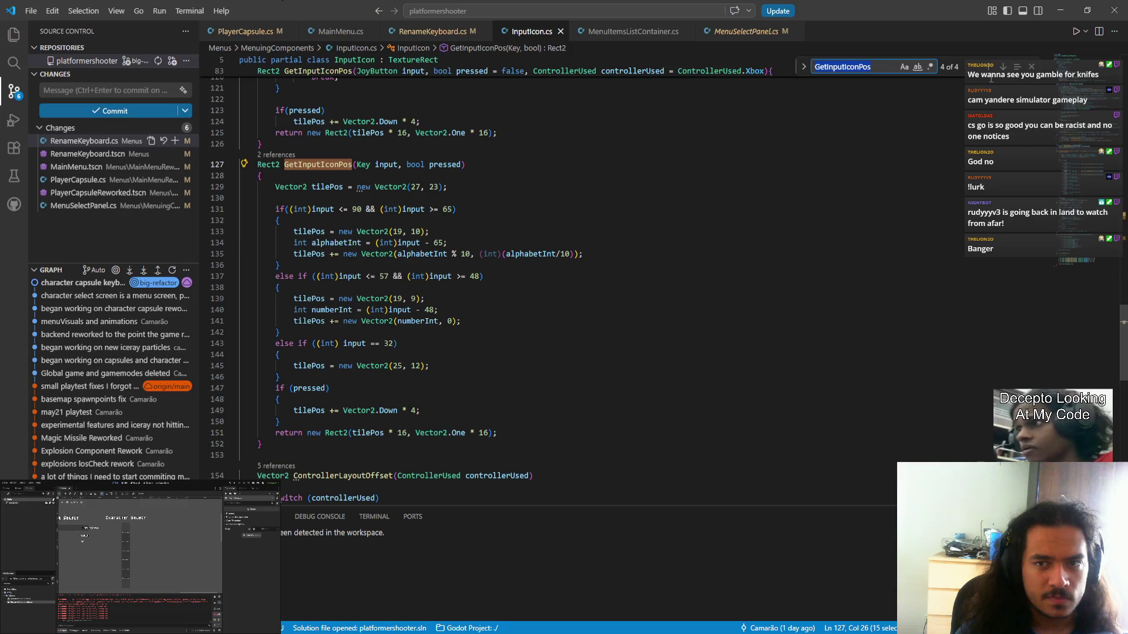
click(987, 67)
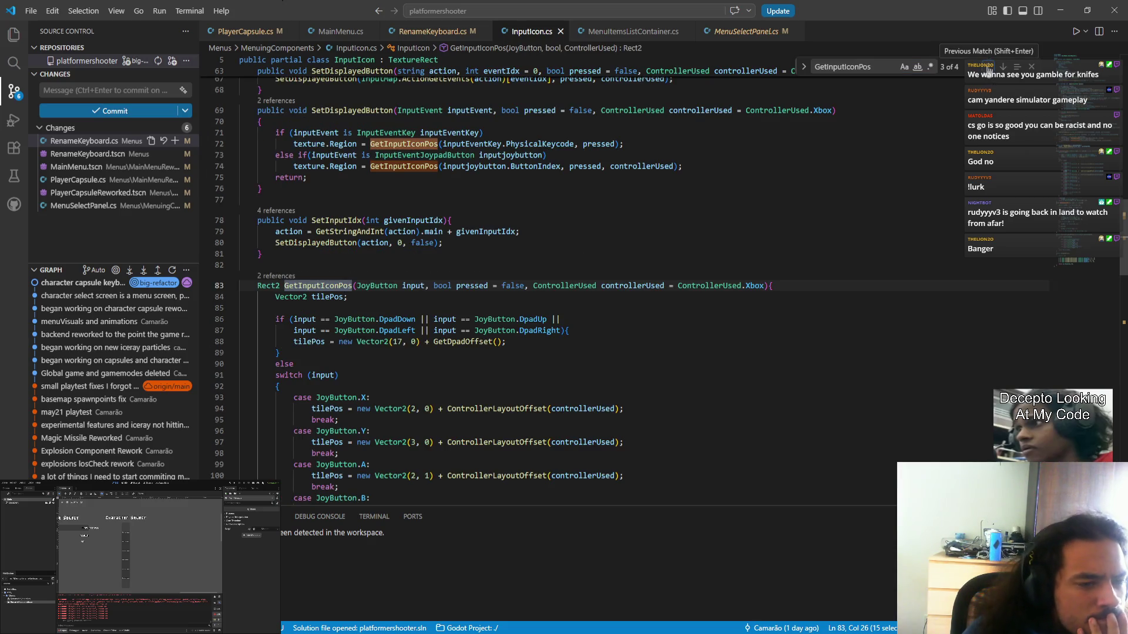
scroll(954, 155, up, 3)
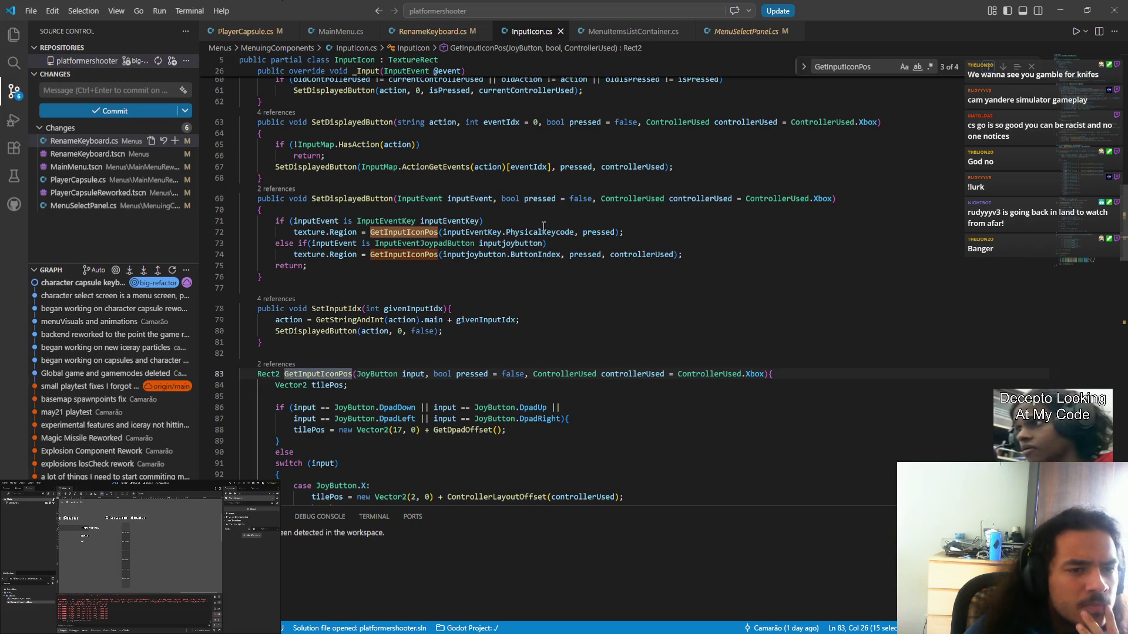
click(493, 232)
double_click(546, 232)
drag(573, 232, 443, 232)
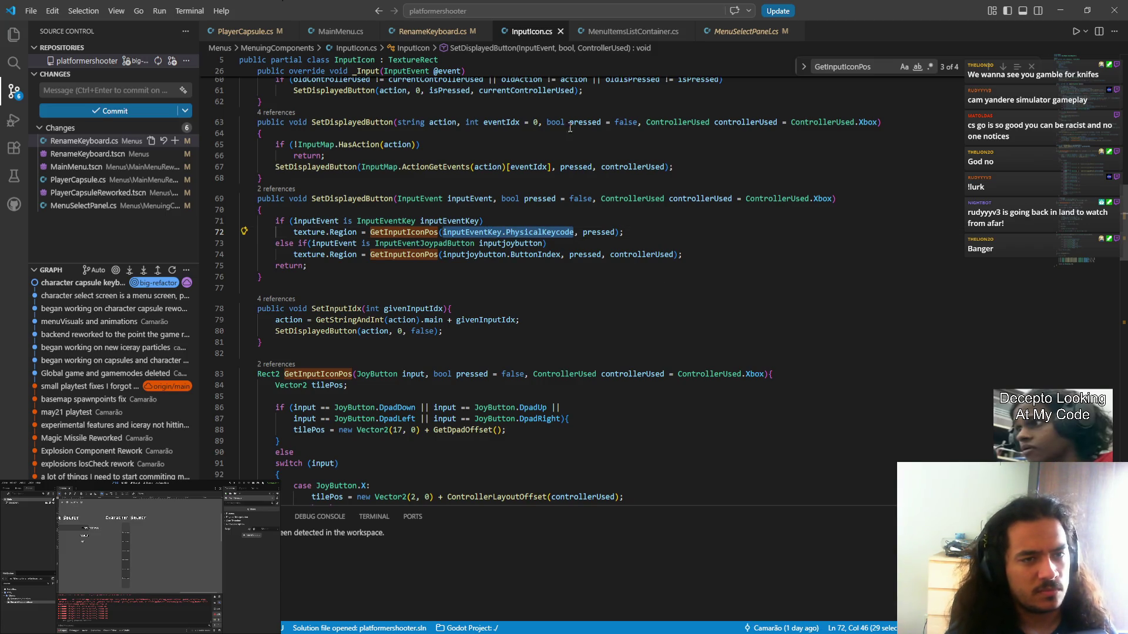
- Glance through PlayerCapsule.cs, MainMenu.cs and RenameKeyboard.cs
click(339, 31)
click(246, 31)
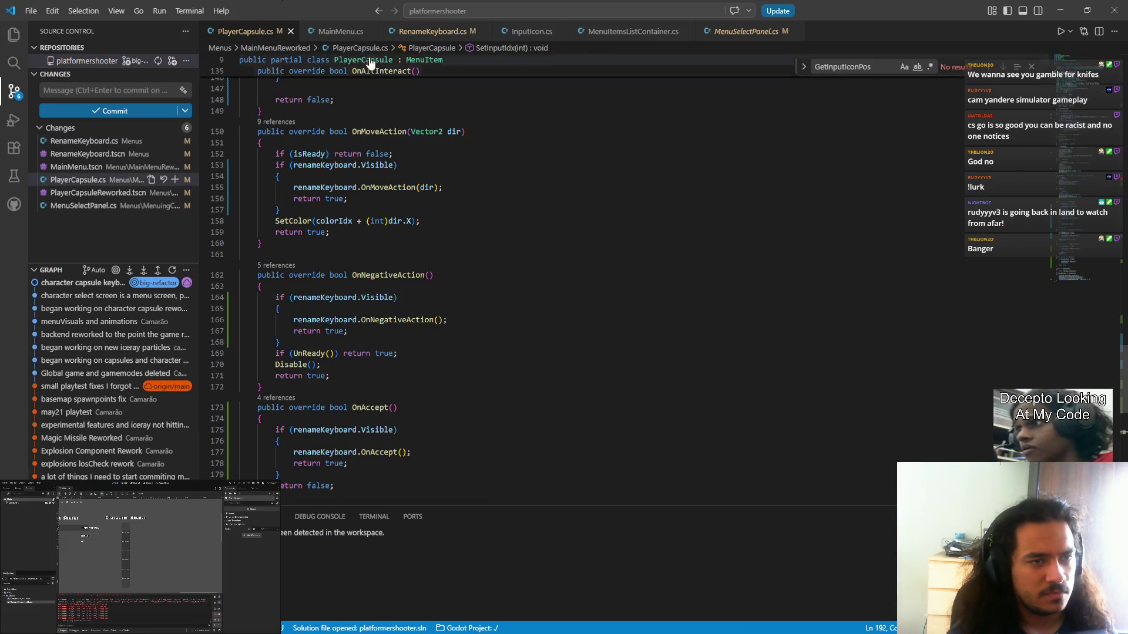
click(372, 31)
click(418, 31)
scroll(482, 276, down, 5)
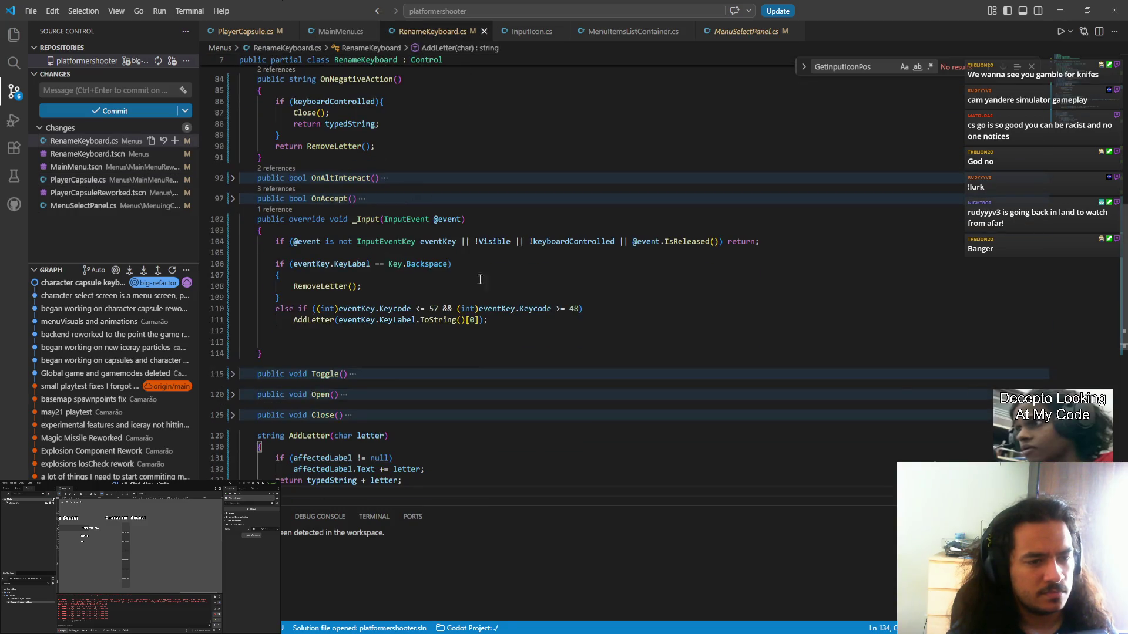
scroll(482, 276, down, 5)
scroll(391, 327, up, 10)
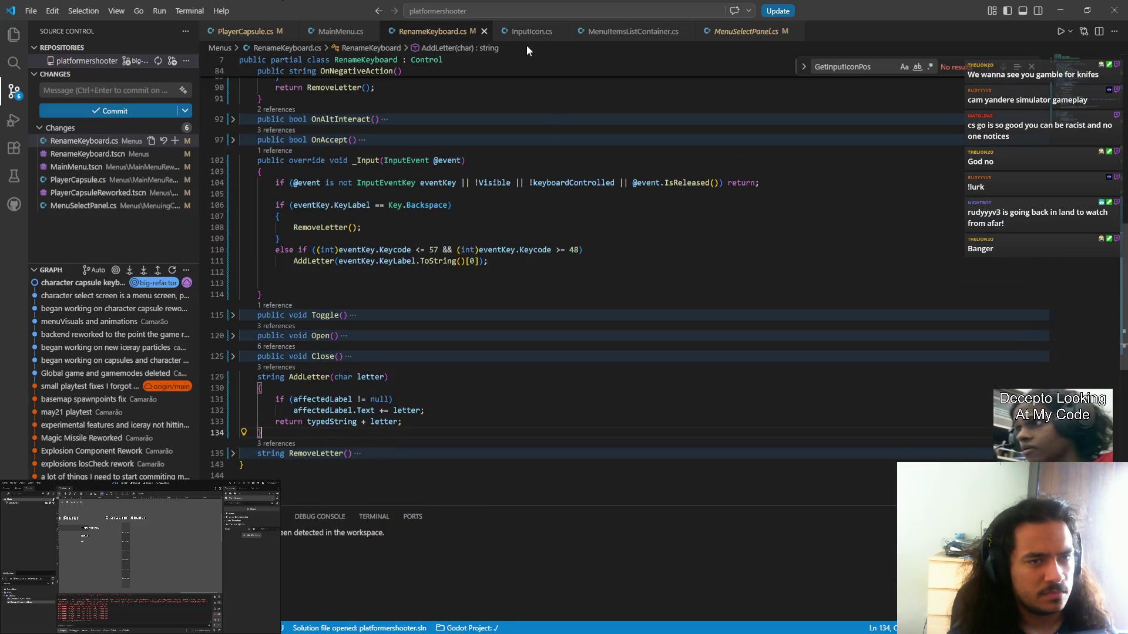
- Replace PhysicalKeycode with Keycode on line 72 of InputIcon.cs and save
click(529, 31)
mouse_move(543, 233)
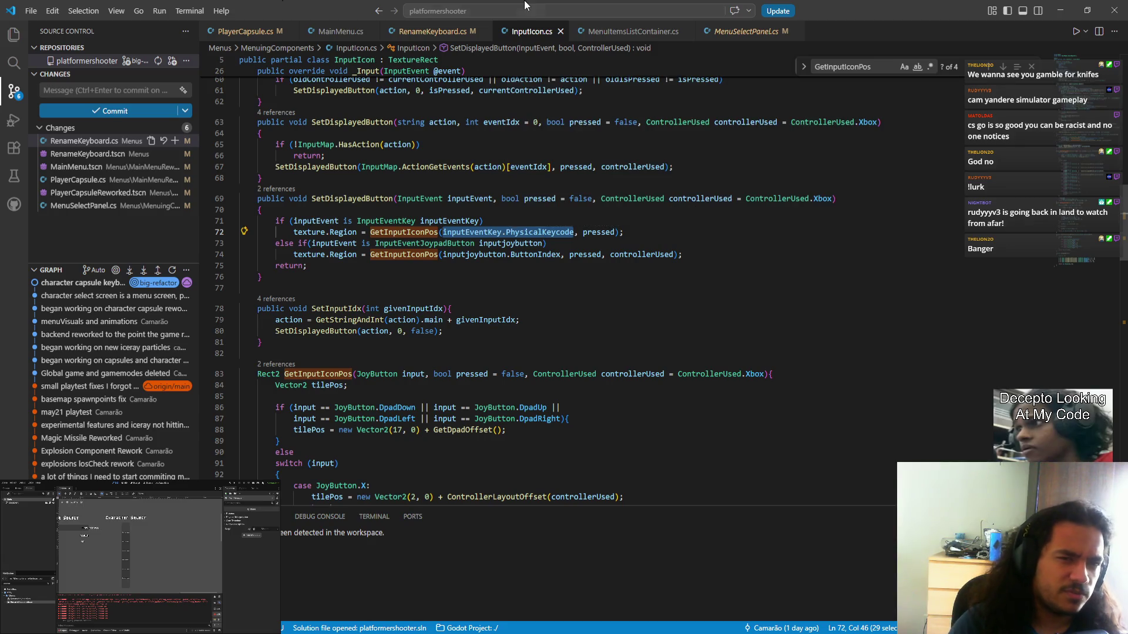
key(Right)
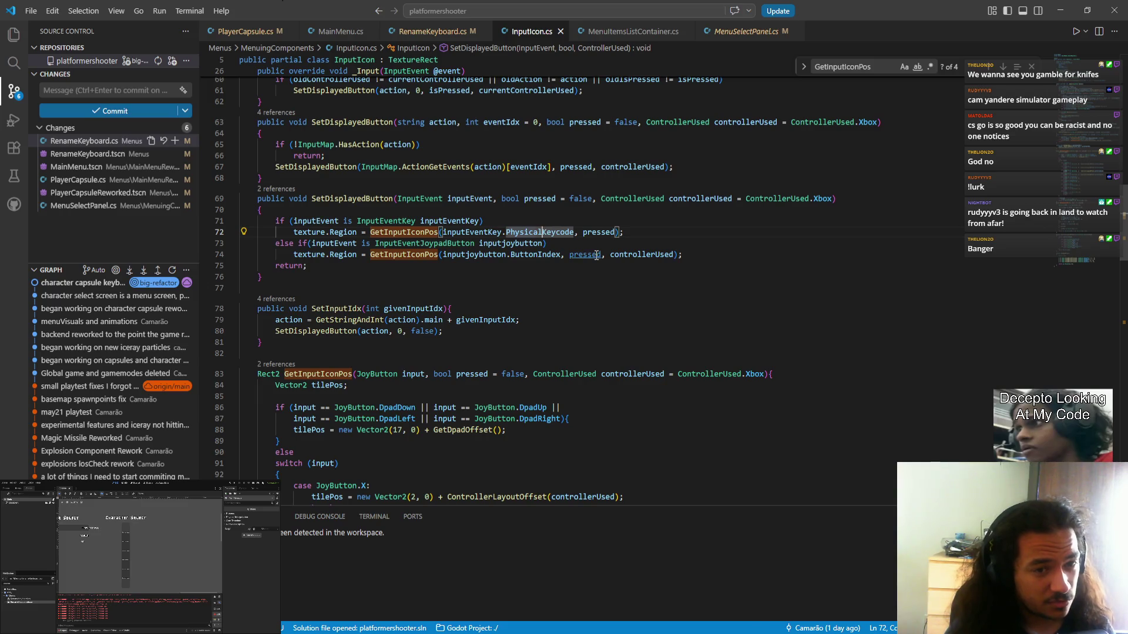
key(ctrl+BackSpace)
text(Keycode)
click(590, 288)
scroll(586, 306, up, 3)
key(ctrl+s)
- Flip through MainMenu.cs and PlayerCapsule.cs back to RenameKeyboard.cs
click(340, 31)
click(243, 32)
click(432, 31)
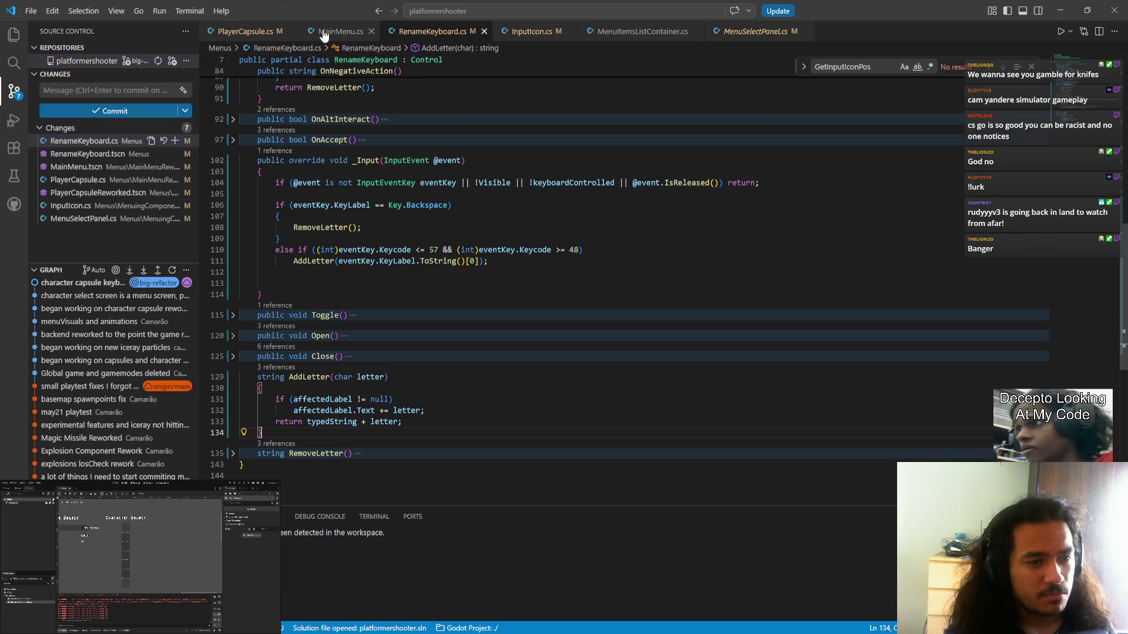
- Fold the AddLetter method body in RenameKeyboard.cs and launch a debug run of the game
click(340, 31)
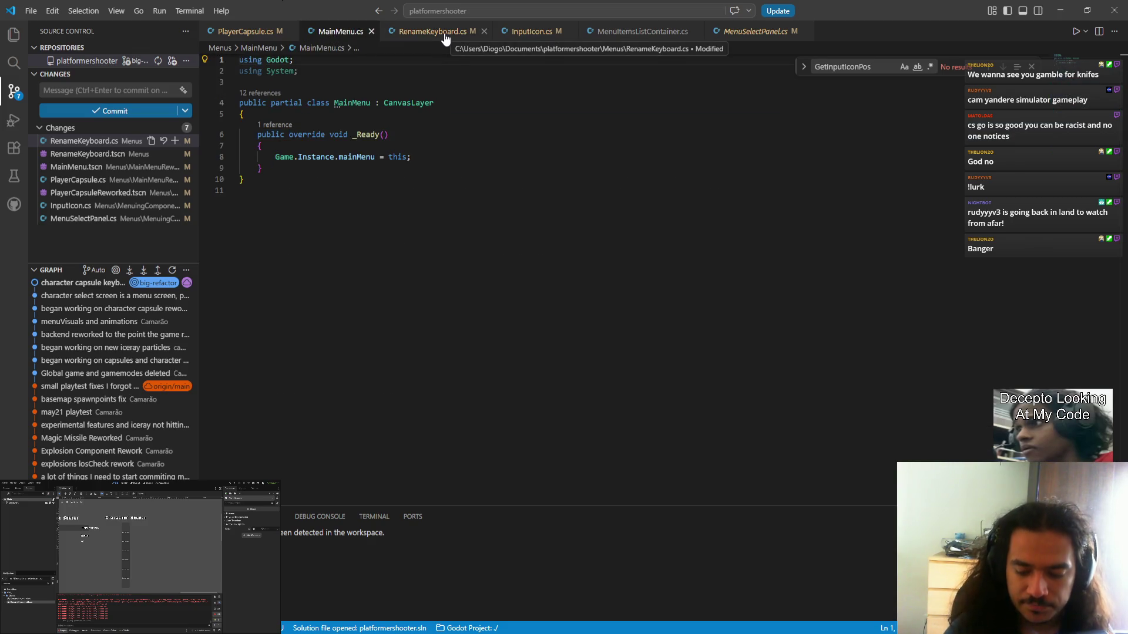
click(445, 38)
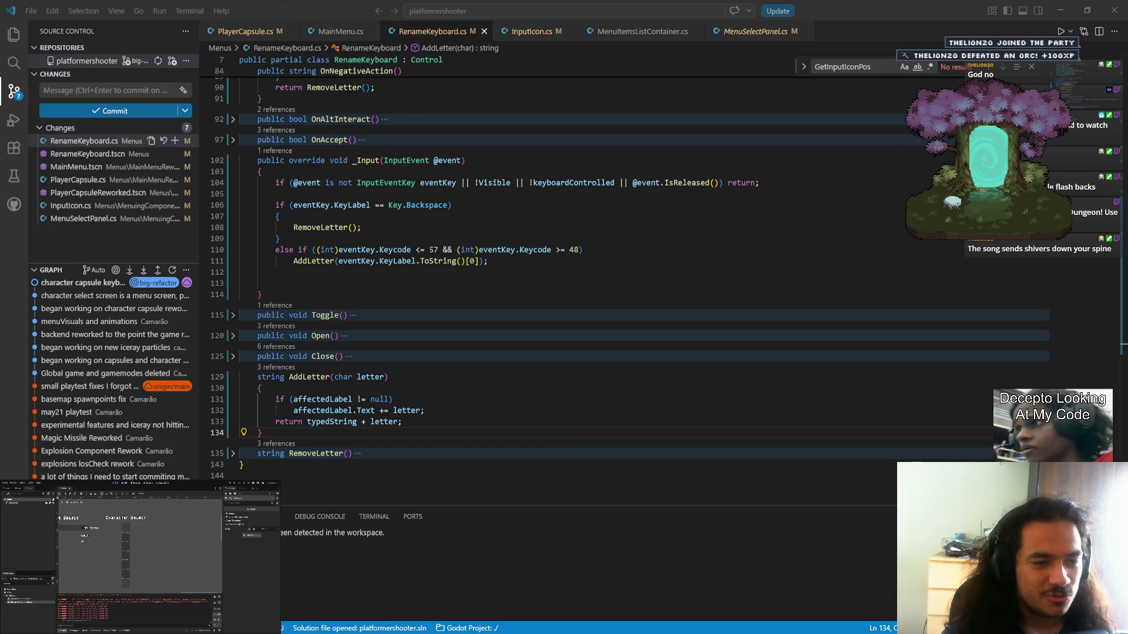
click(235, 379)
scroll(358, 417, up, 2)
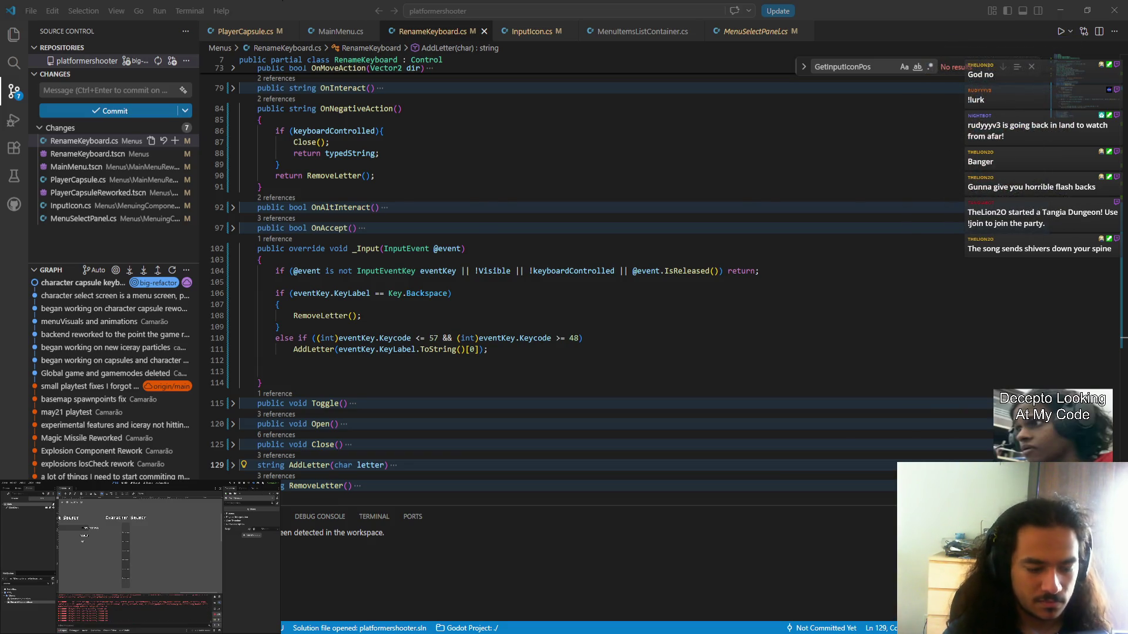
key(Return)
- Reach Character Select, join two players, and toggle player 2's ready state off
key(Return)
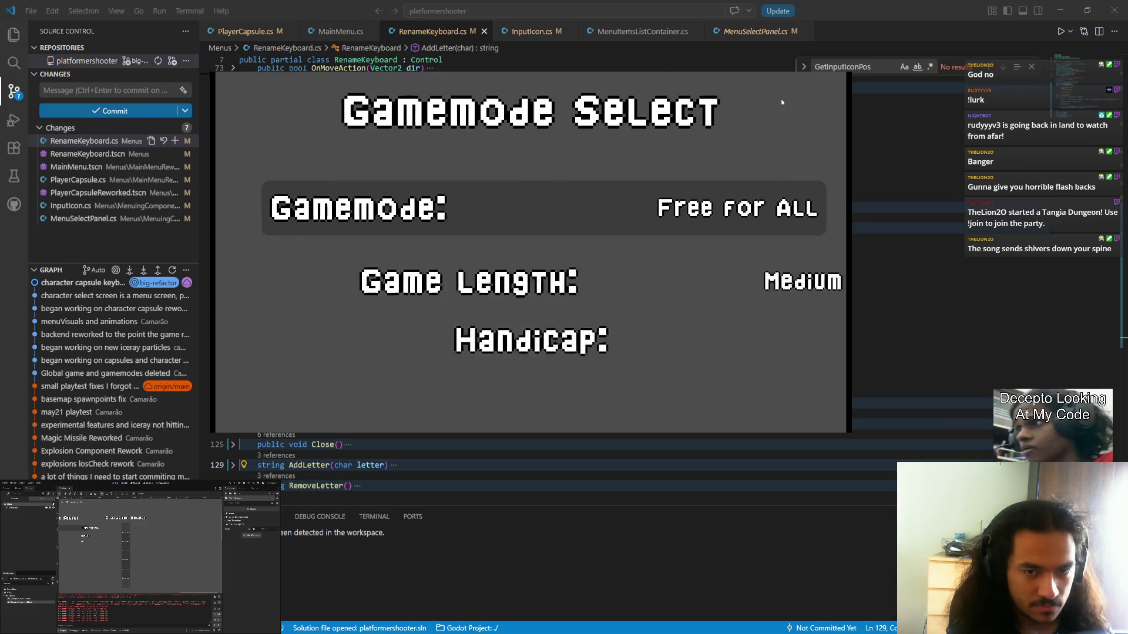
key(Return)
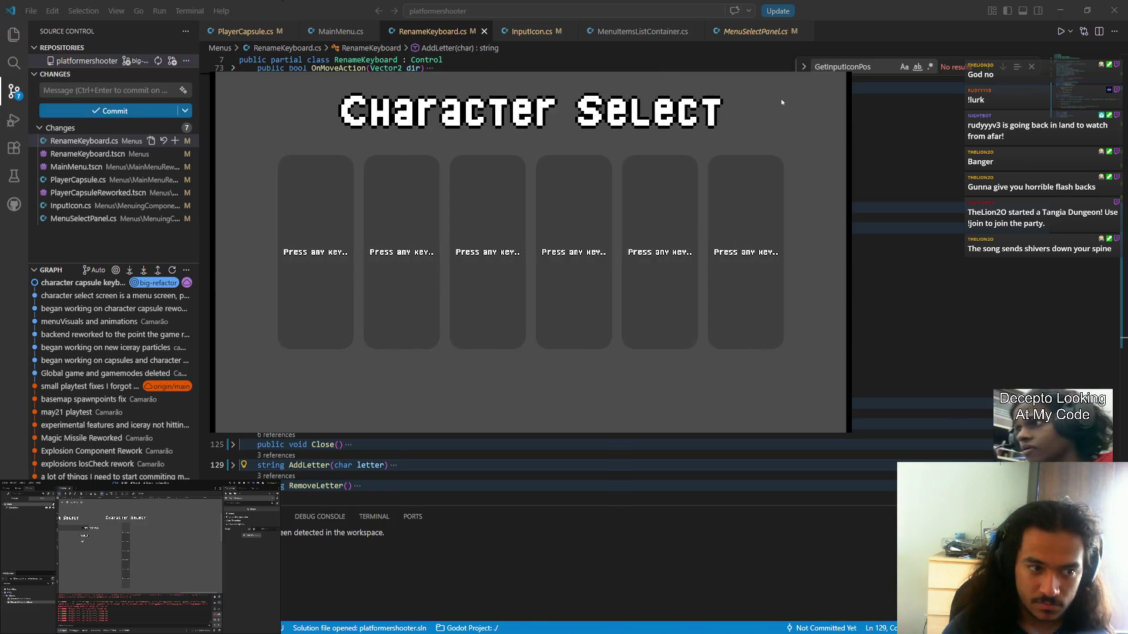
key(Return)
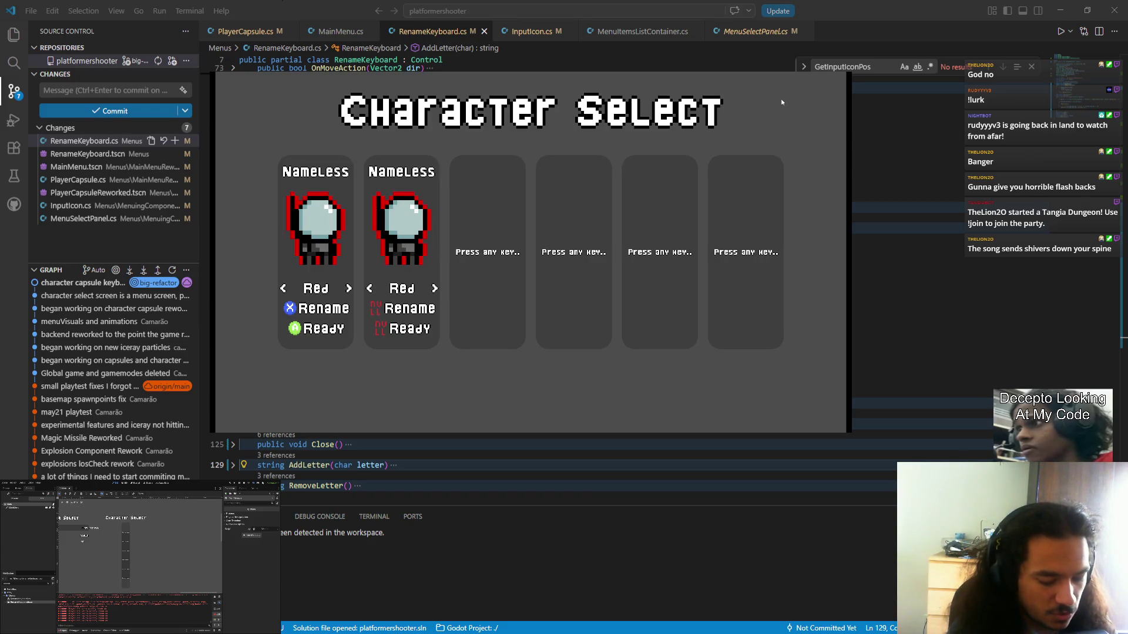
key(Return)
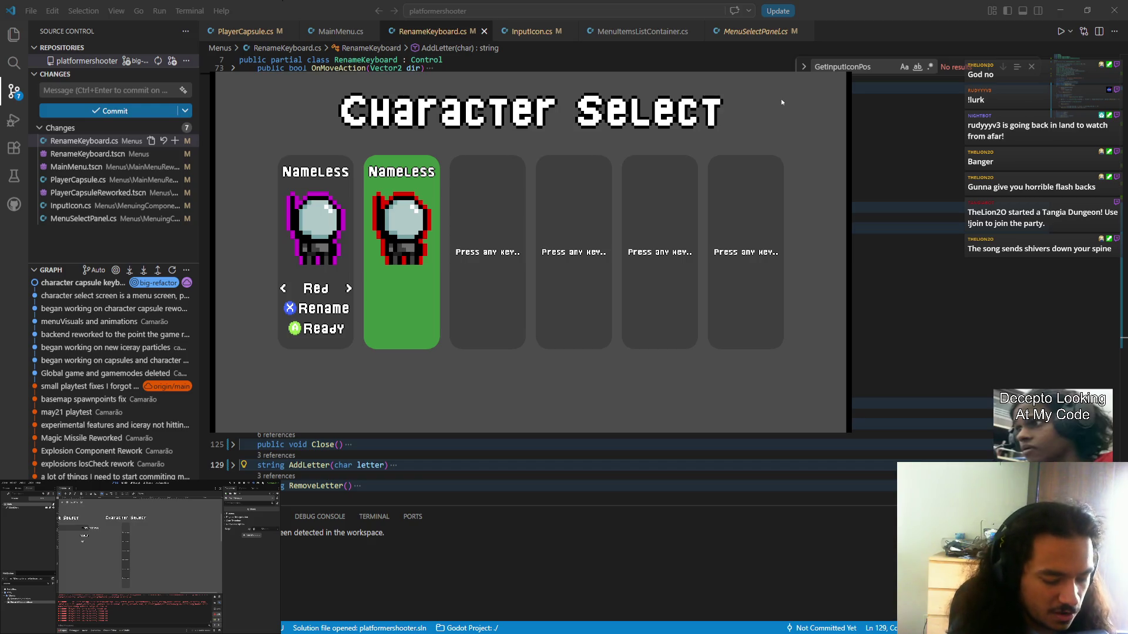
key(Escape)
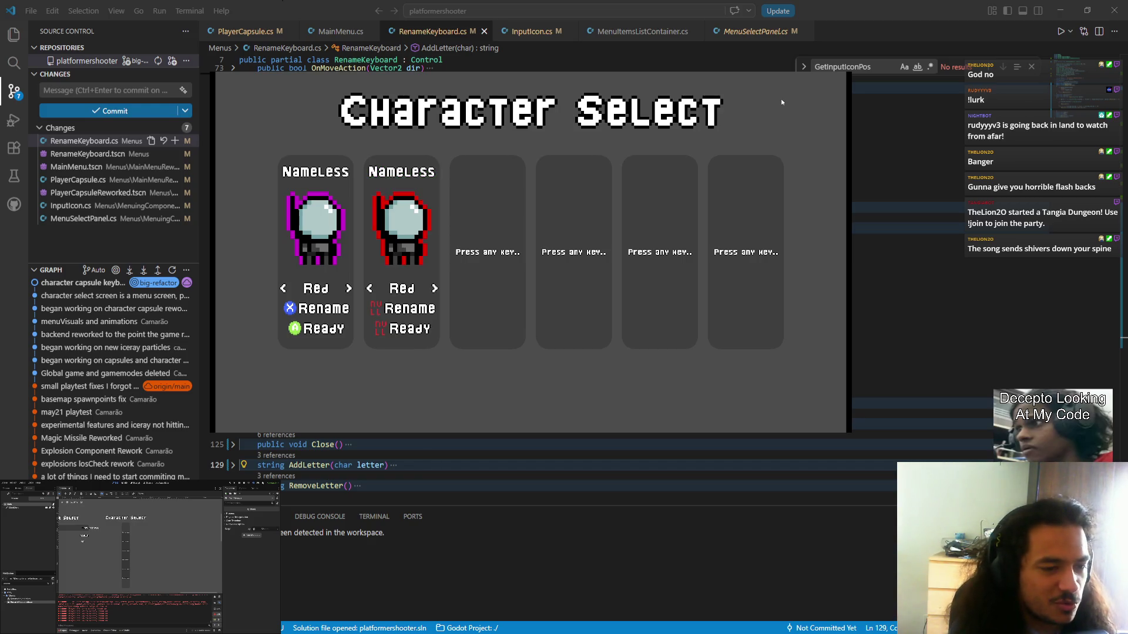
- Open player 2's rename grid, erase 'Nameless', and highlight the letter W
key(r)
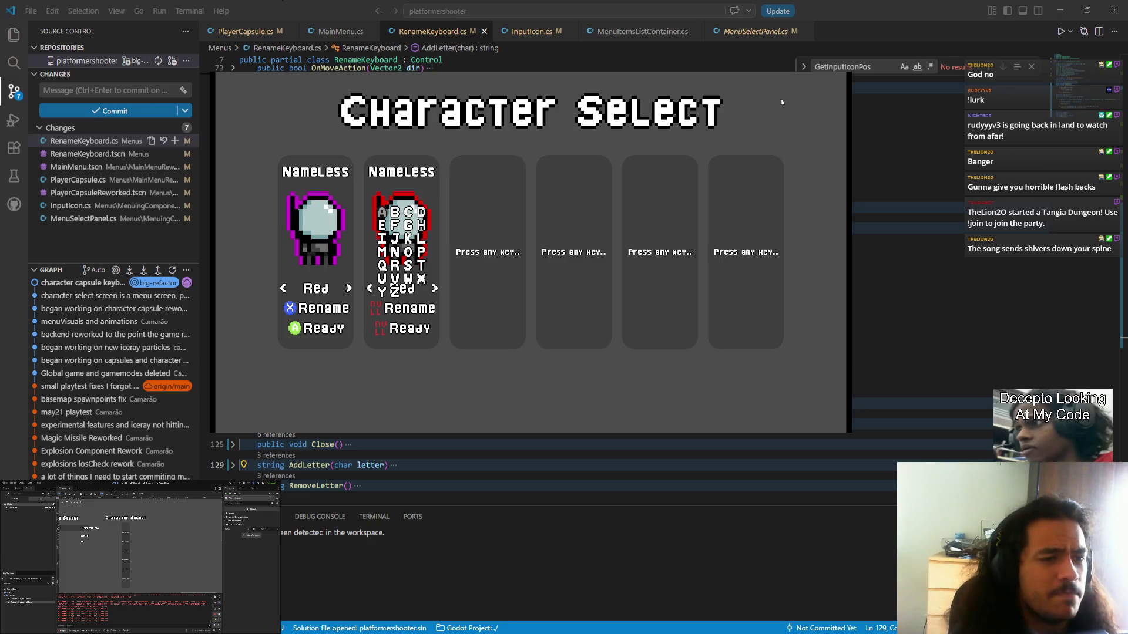
key(BackSpace)
key(BackSpace)
key(BackSpace)
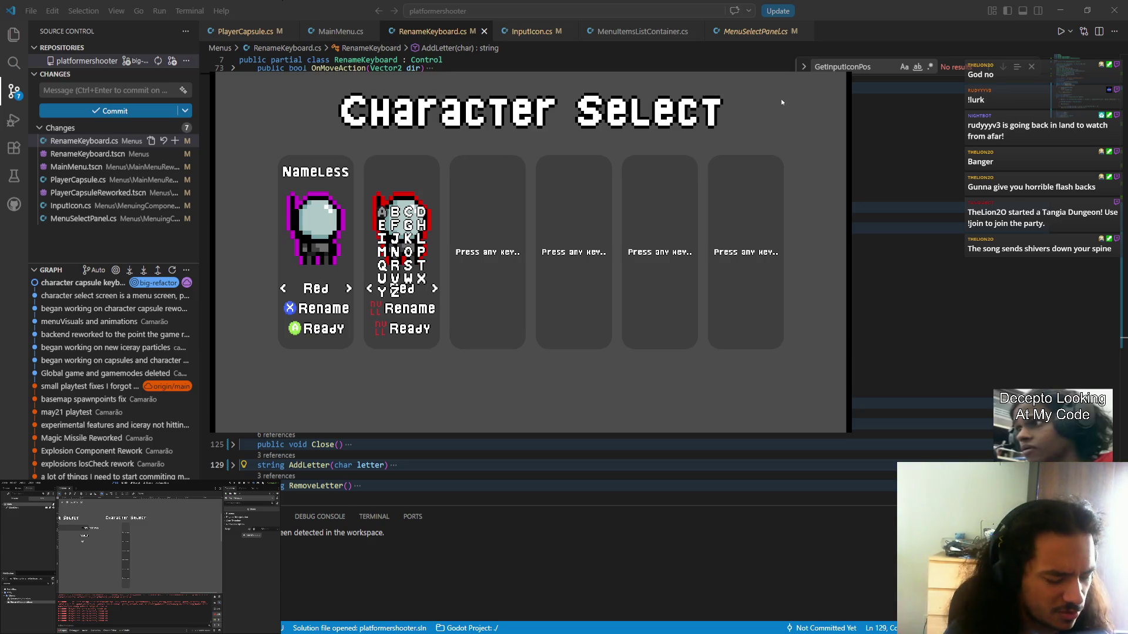
key(Left)
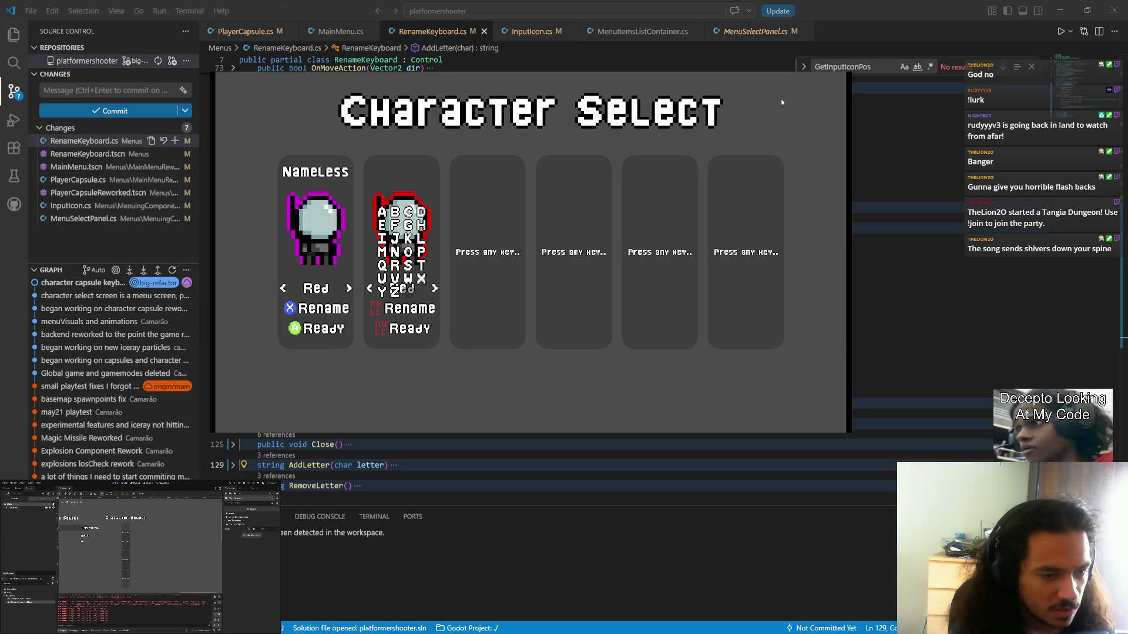
key(Up)
key(Left)
- Append W and Z letters to player 2's name, then close the game with Alt+F4
key(Return)
key(Return)
key(Return)
key(Up)
key(Up)
key(Up)
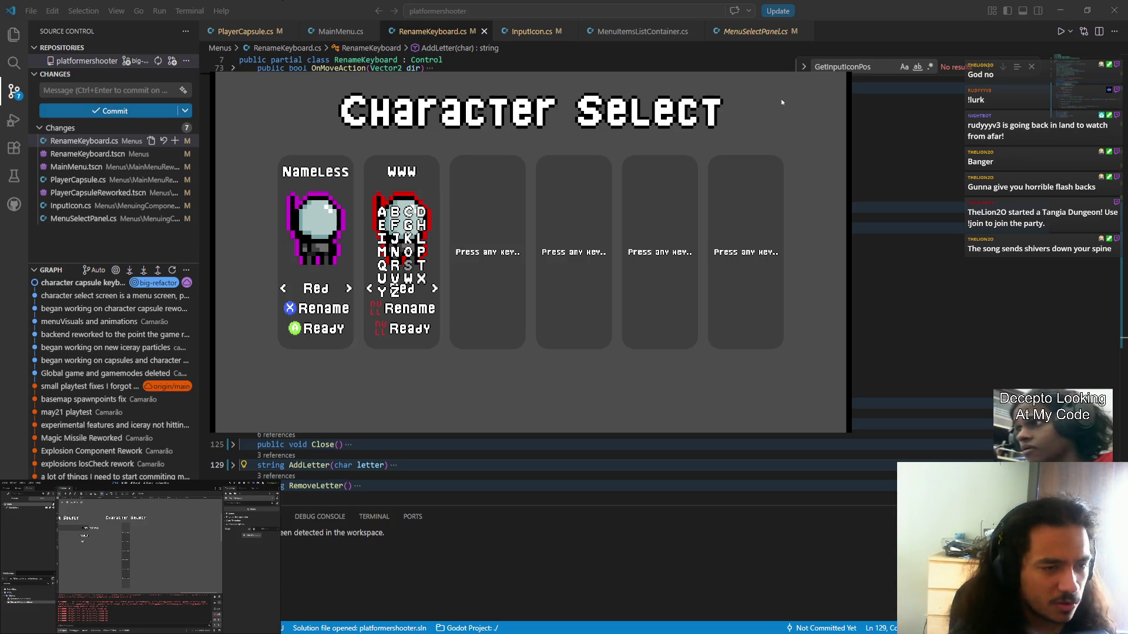
key(Up)
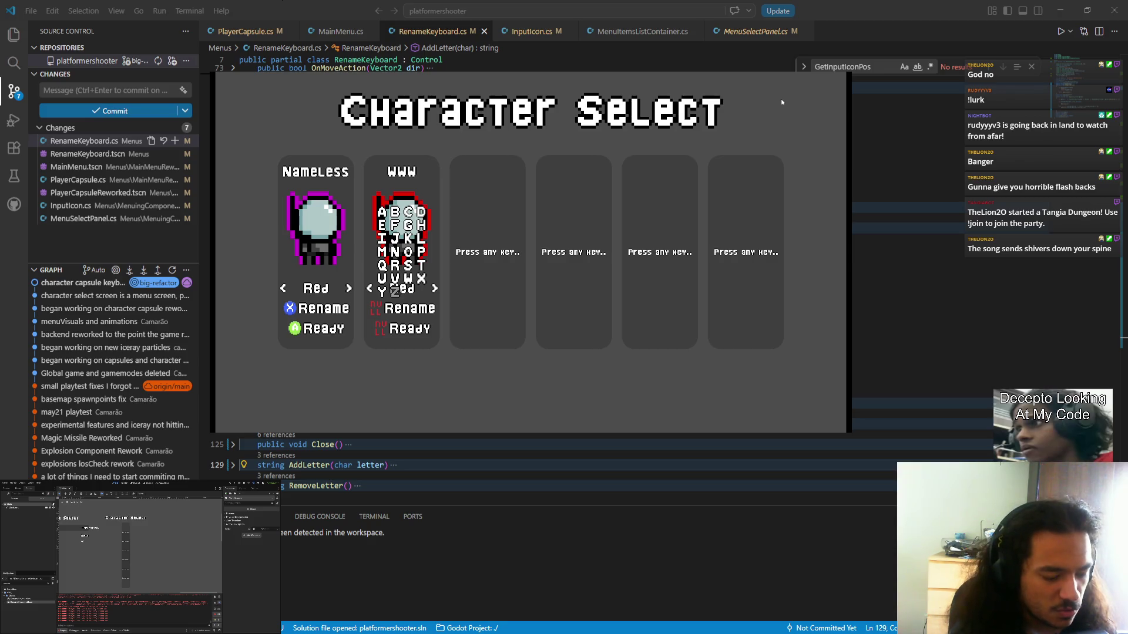
key(Return)
key(Return)
key(Return)
key(alt+F4)
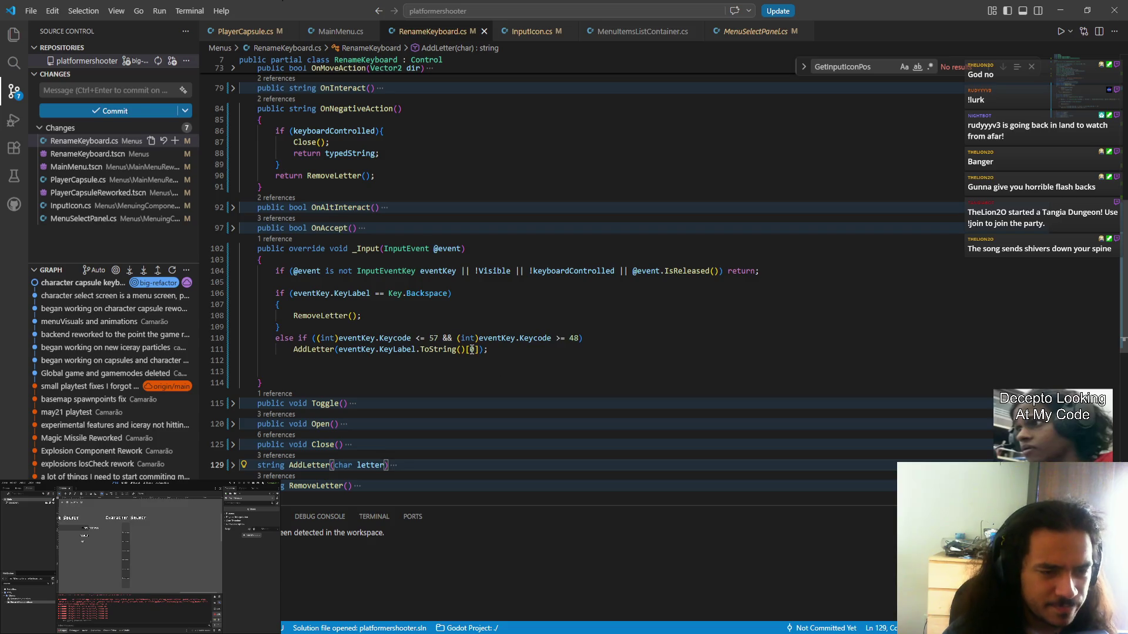
- Change both Keycode checks on line 110 to PhysicalKeycode, save, and relaunch the game
double_click(393, 338)
key(ctrl+d)
key(Left)
text(Phy)
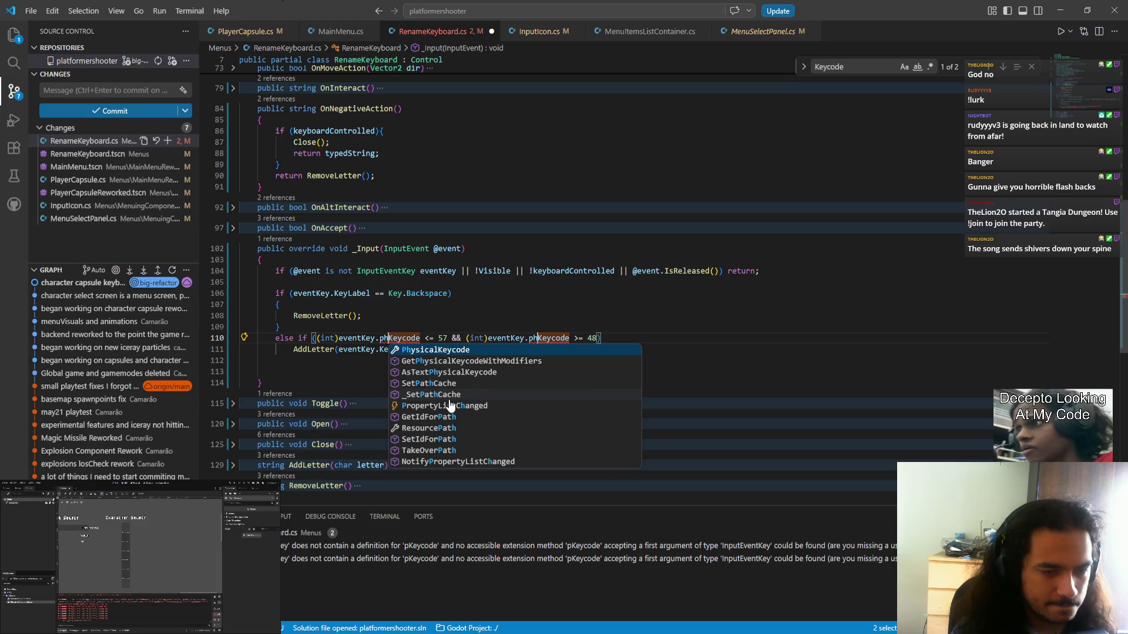
key(Tab)
key(ctrl+Delete)
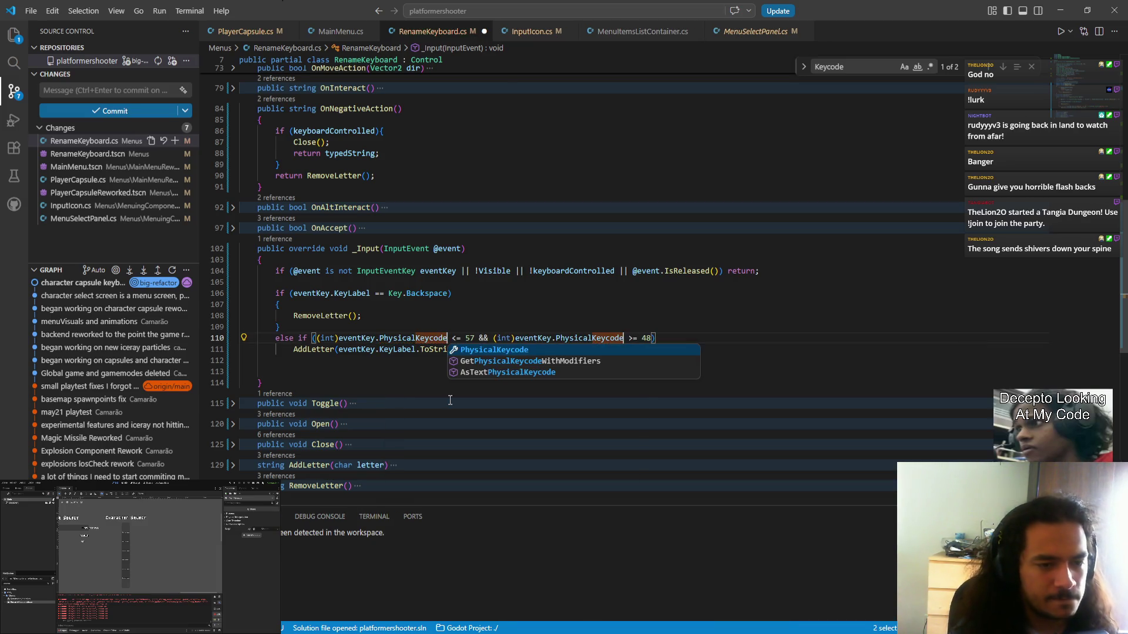
key(ctrl+s)
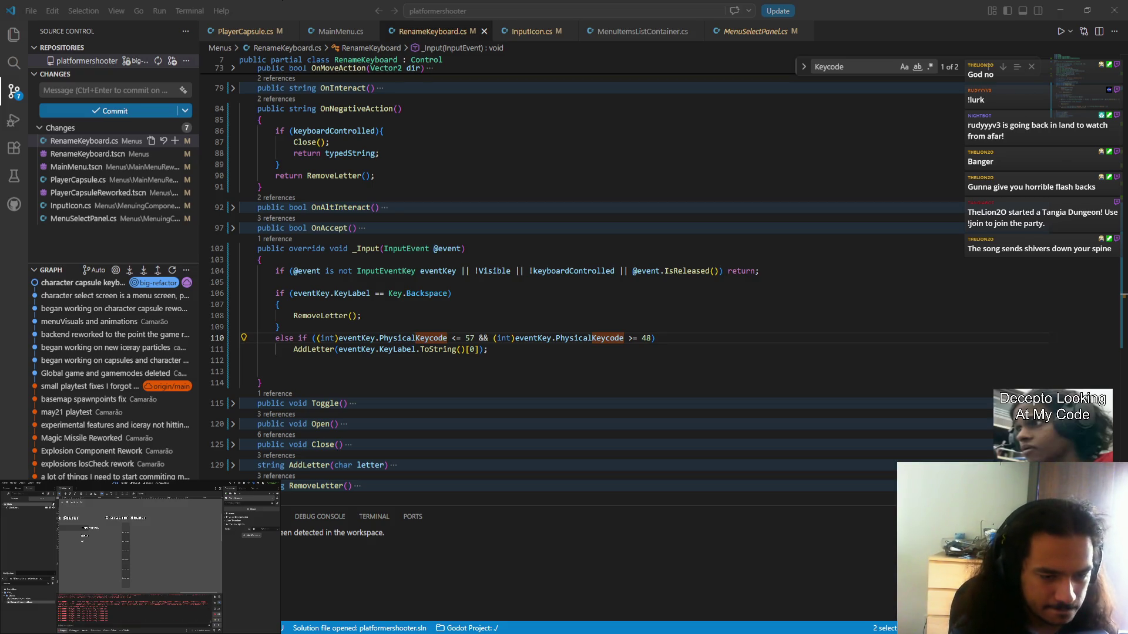
key(Return)
- Join slot one, append two K's to make 'NamelessKK', then quit the game with F8
key(Return)
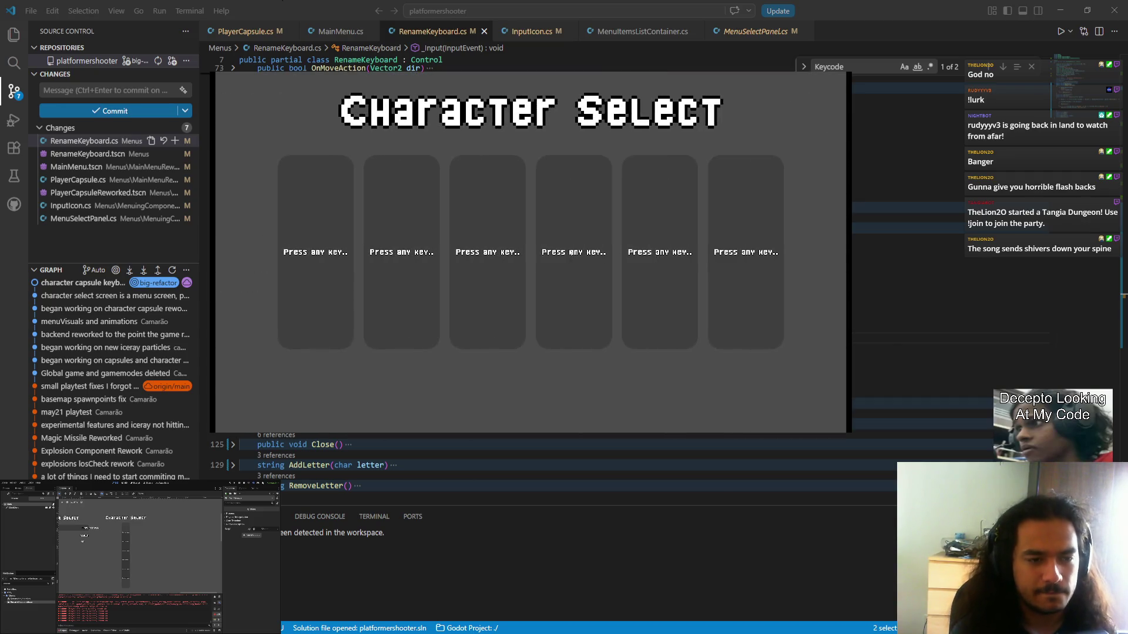
key(Return)
key(Down)
key(Return)
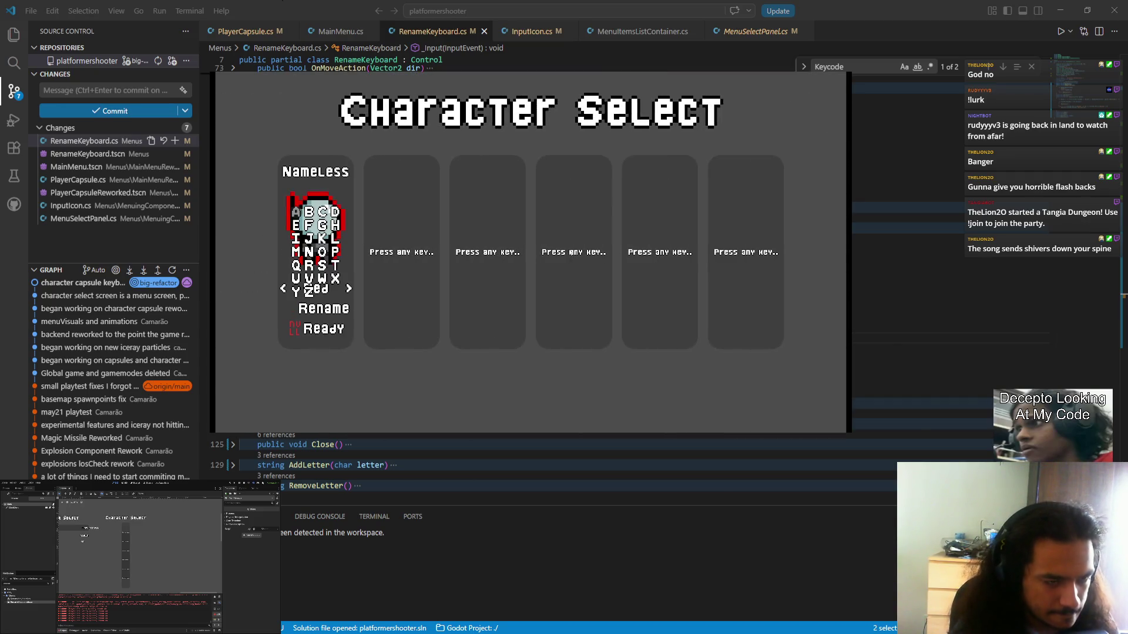
key(Up)
key(Up)
key(Down)
key(Return)
key(Return)
key(Right)
key(Right)
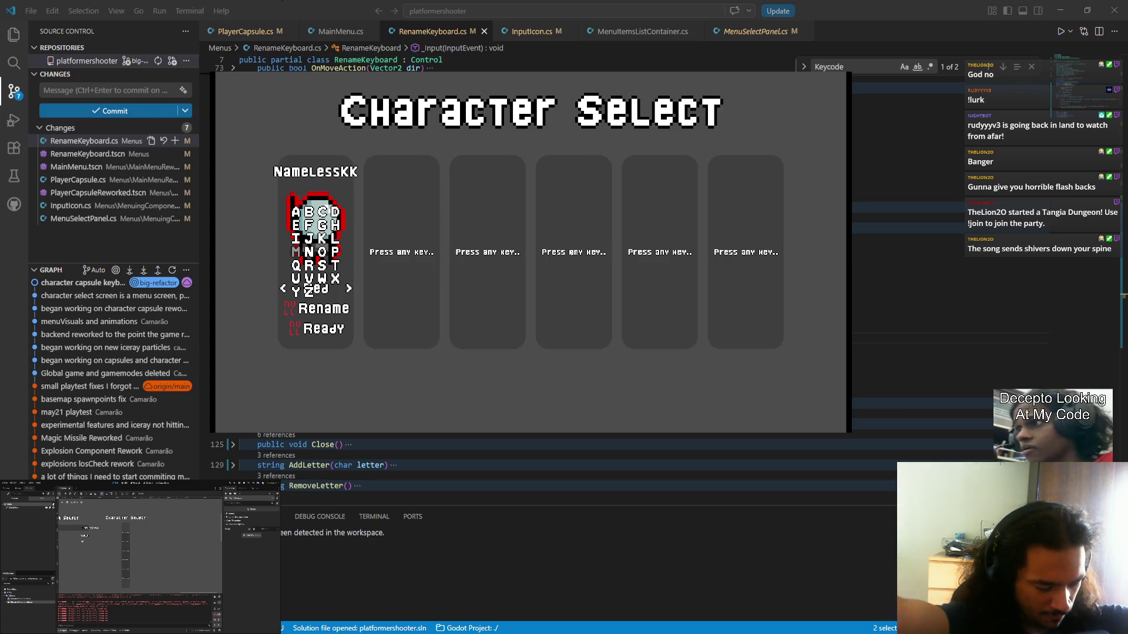
key(Up)
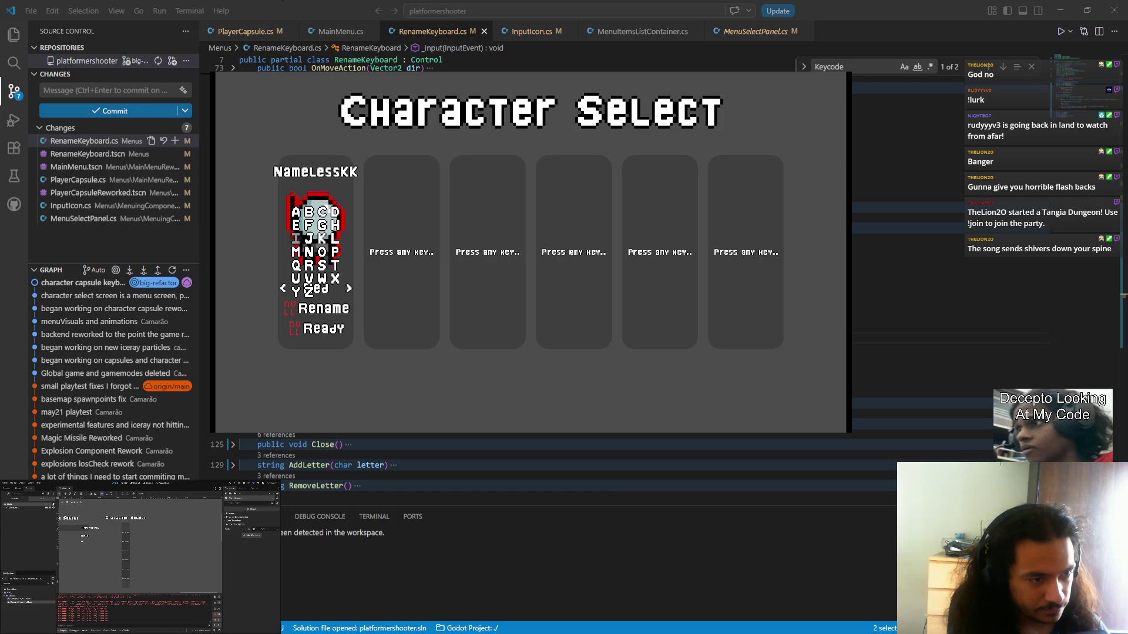
key(F8)
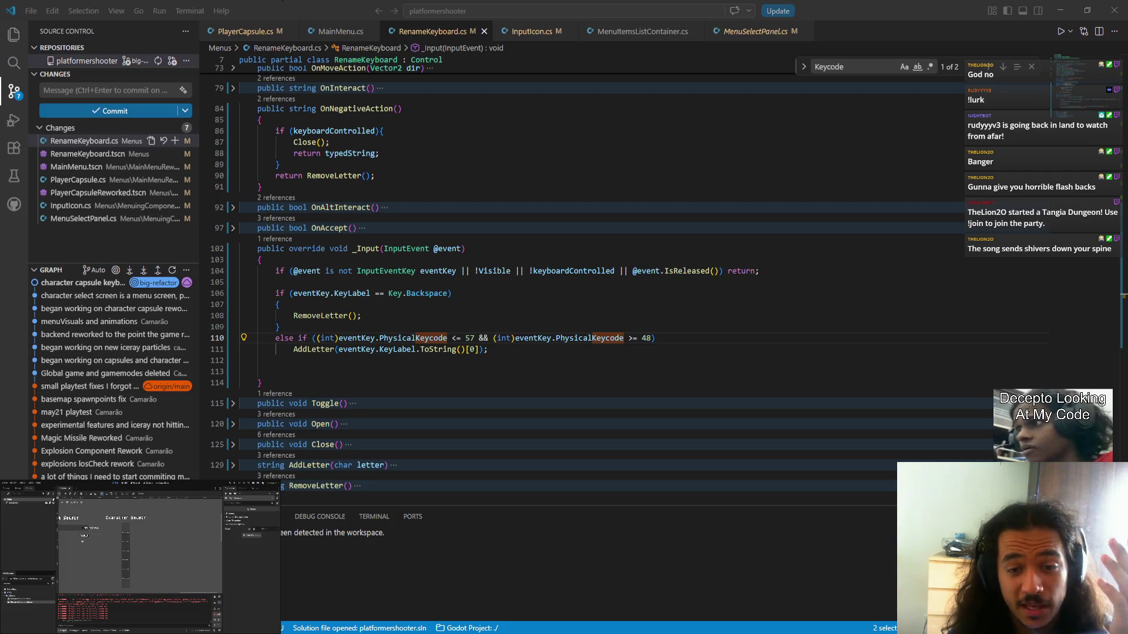
click(411, 338)
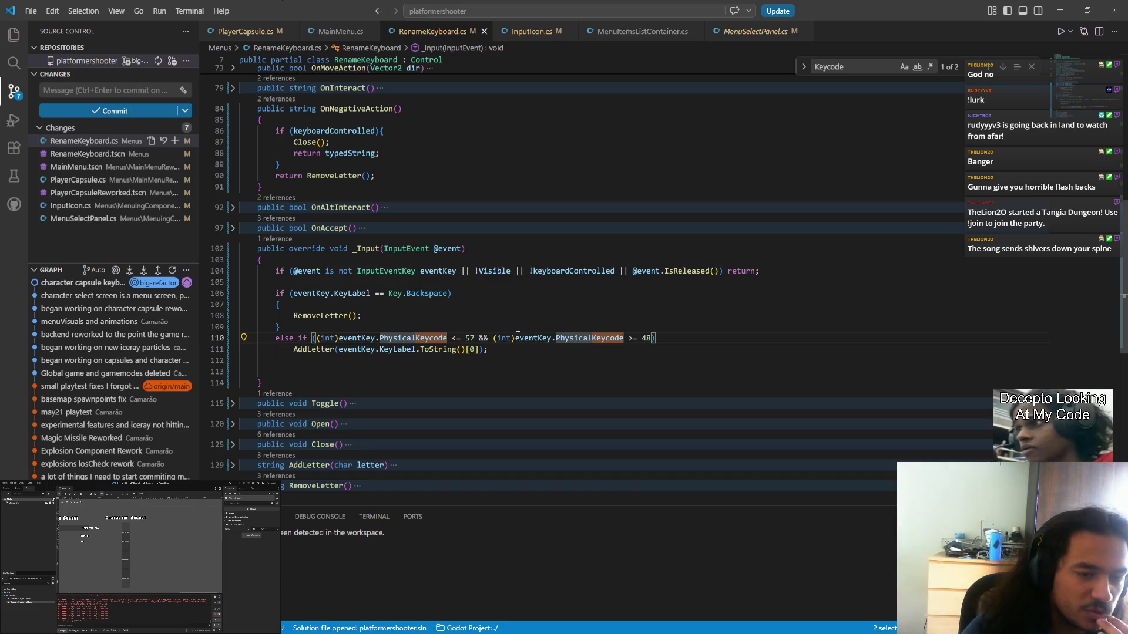
mouse_move(580, 338)
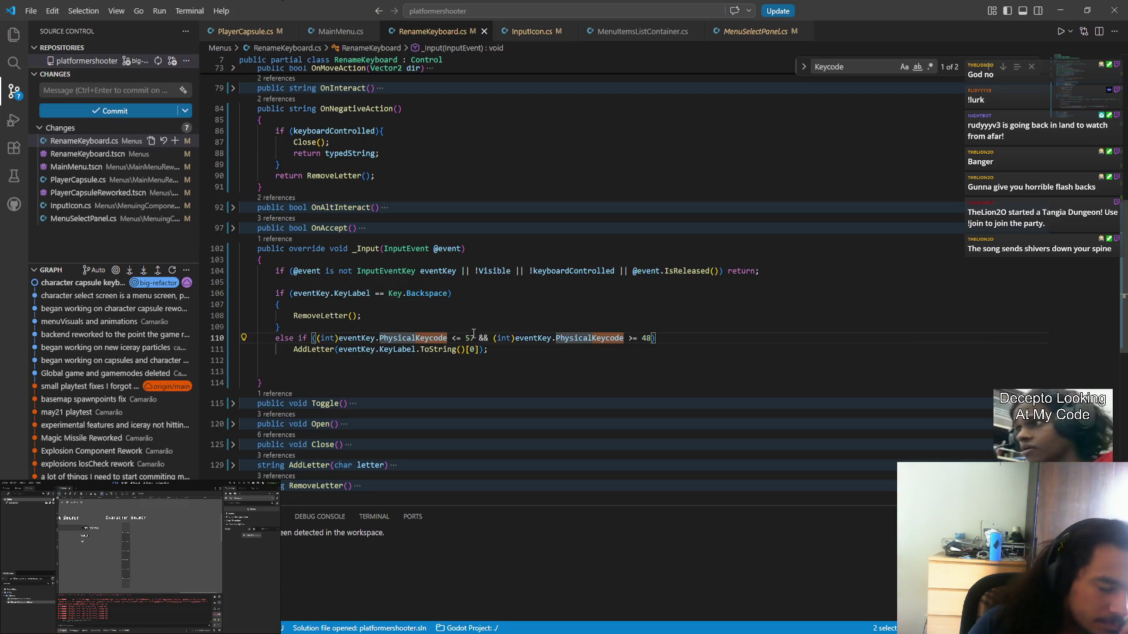
mouse_move(405, 340)
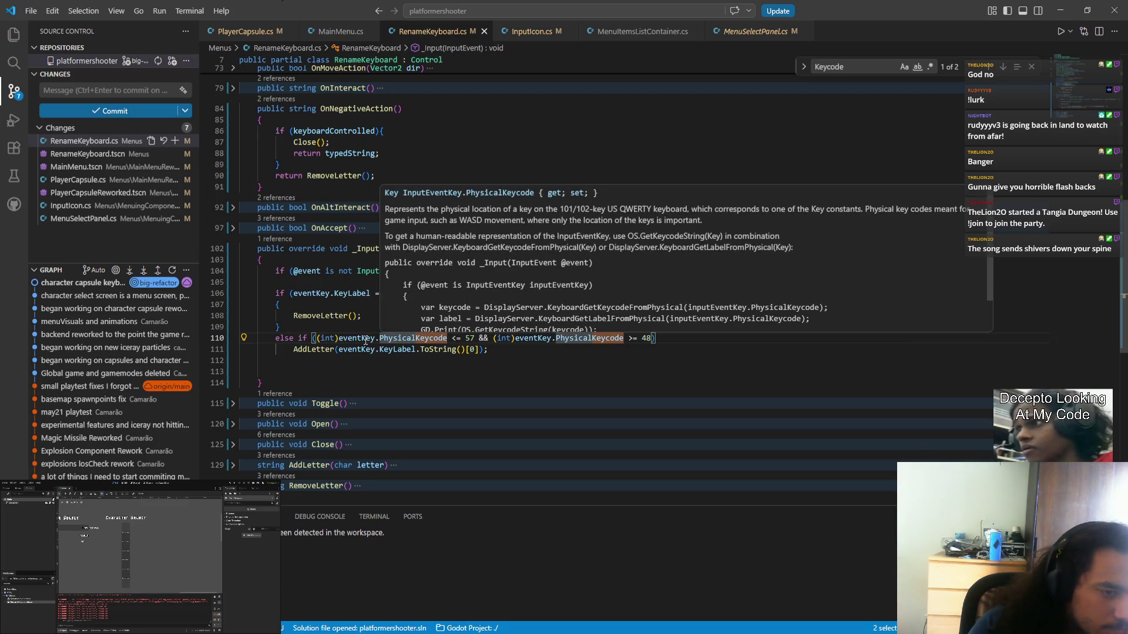
mouse_move(364, 339)
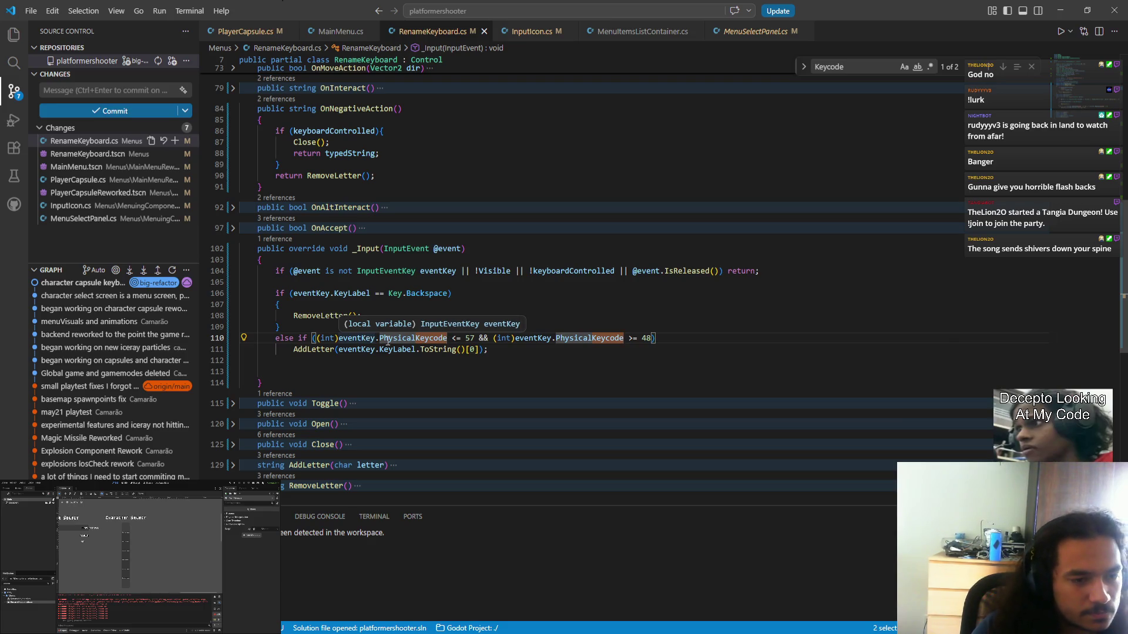
ctrl+click(357, 339)
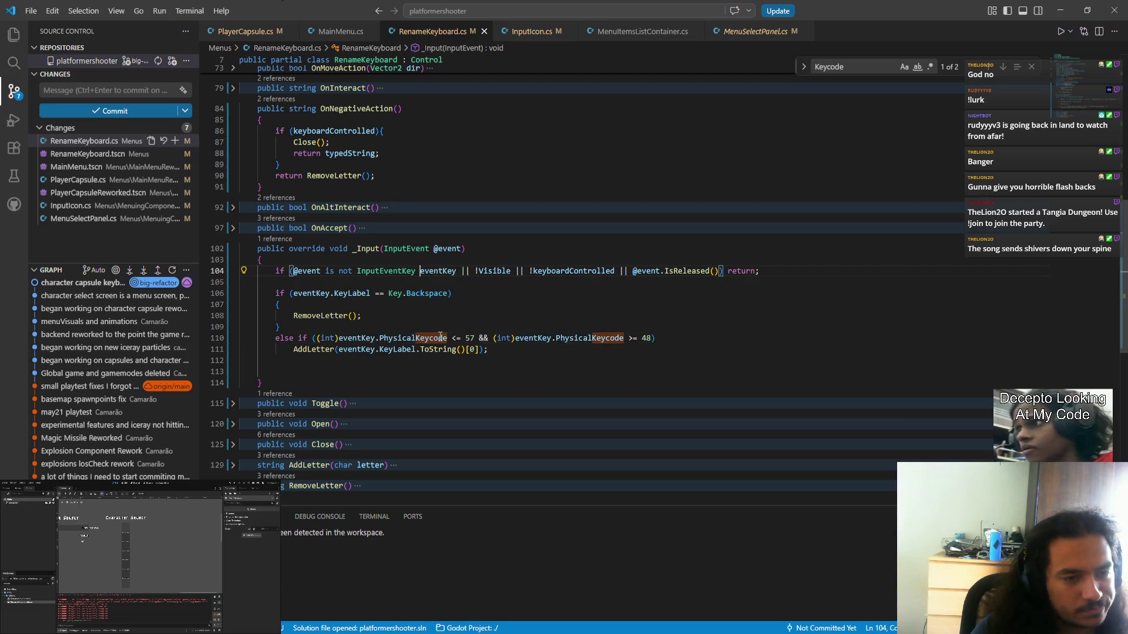
double_click(402, 337)
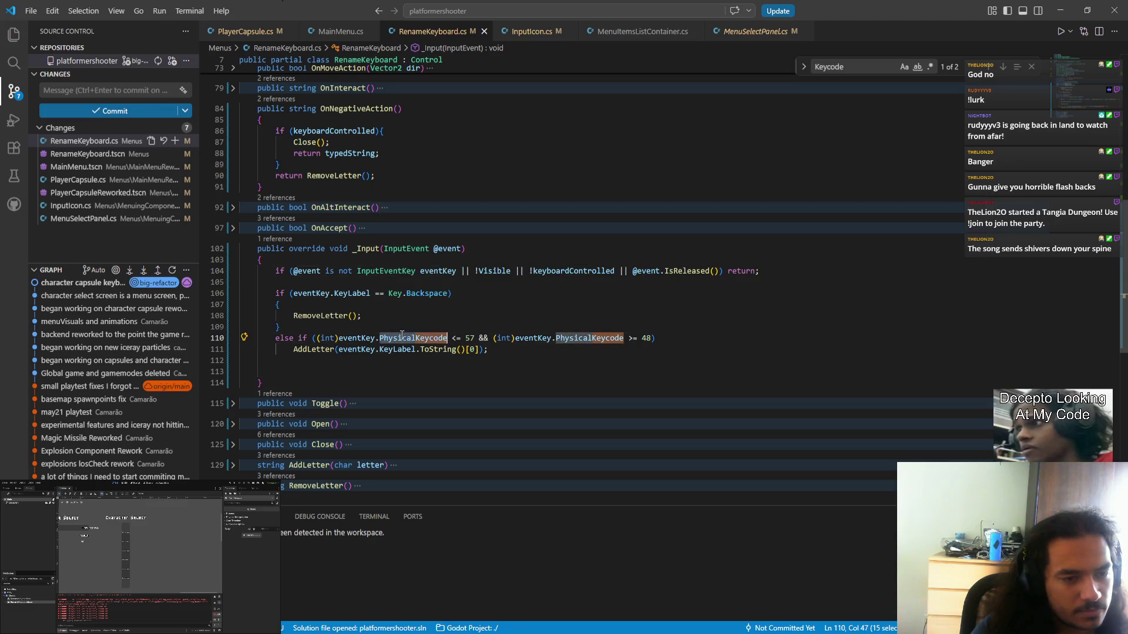
key(ctrl+d)
key(BackSpace)
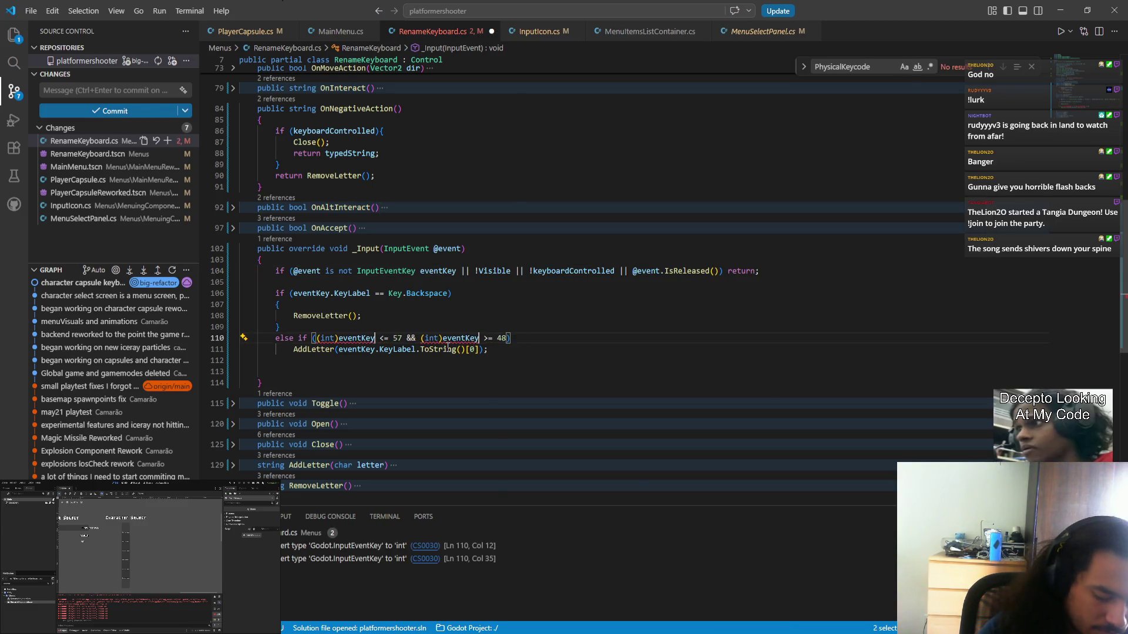
key(ctrl+space)
scroll(458, 384, down, 2)
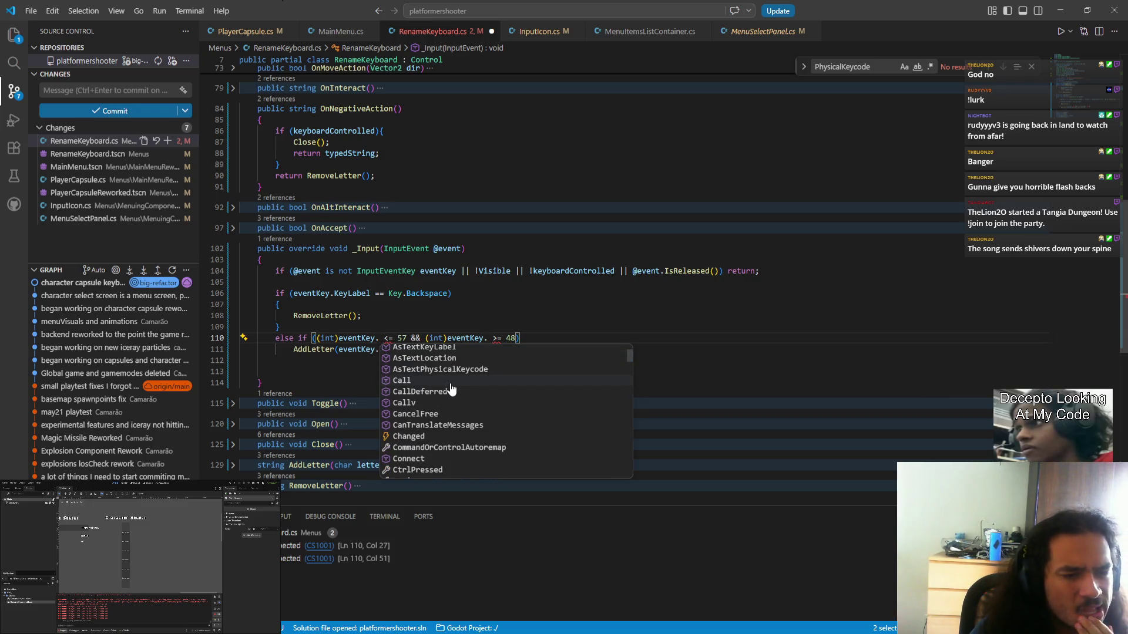
scroll(451, 389, up, 1)
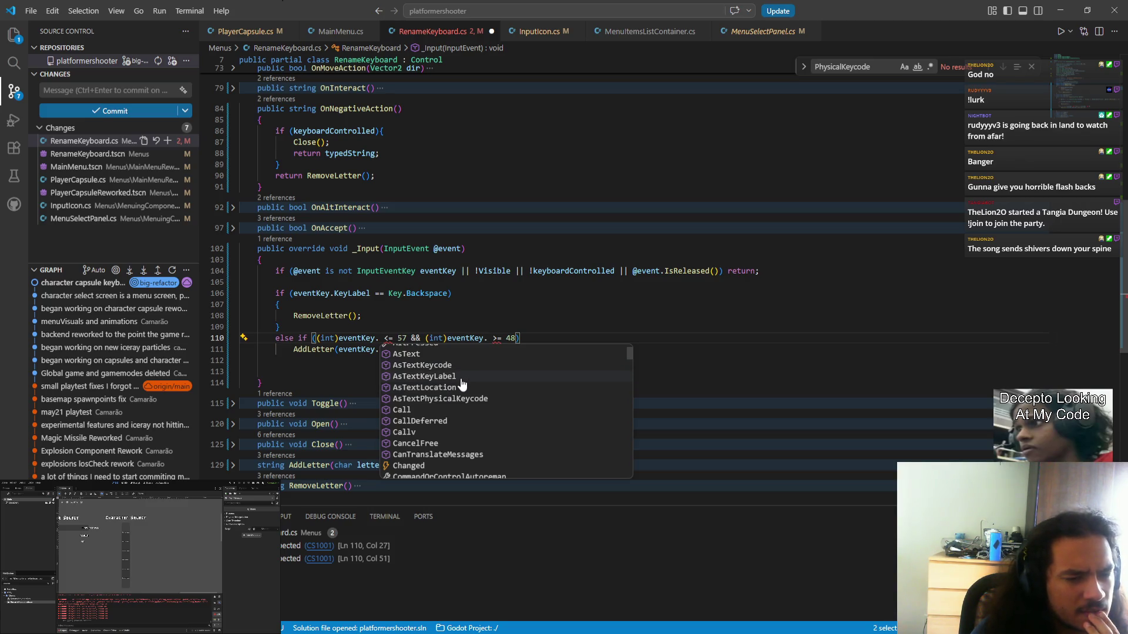
scroll(461, 430, down, 1)
scroll(461, 429, down, 10)
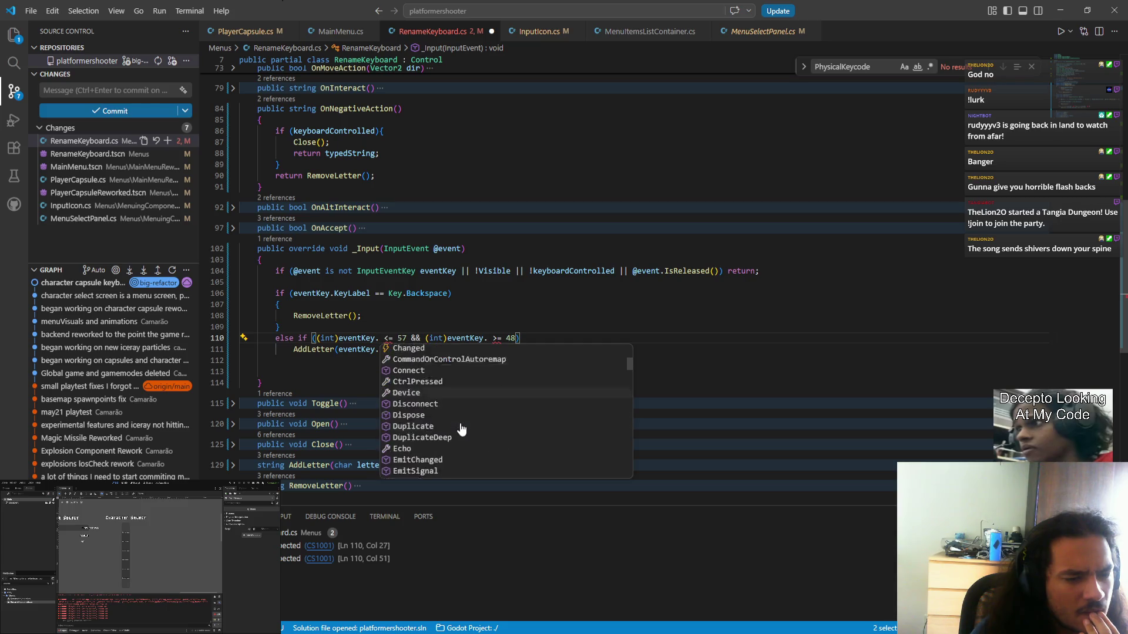
scroll(461, 423, down, 5)
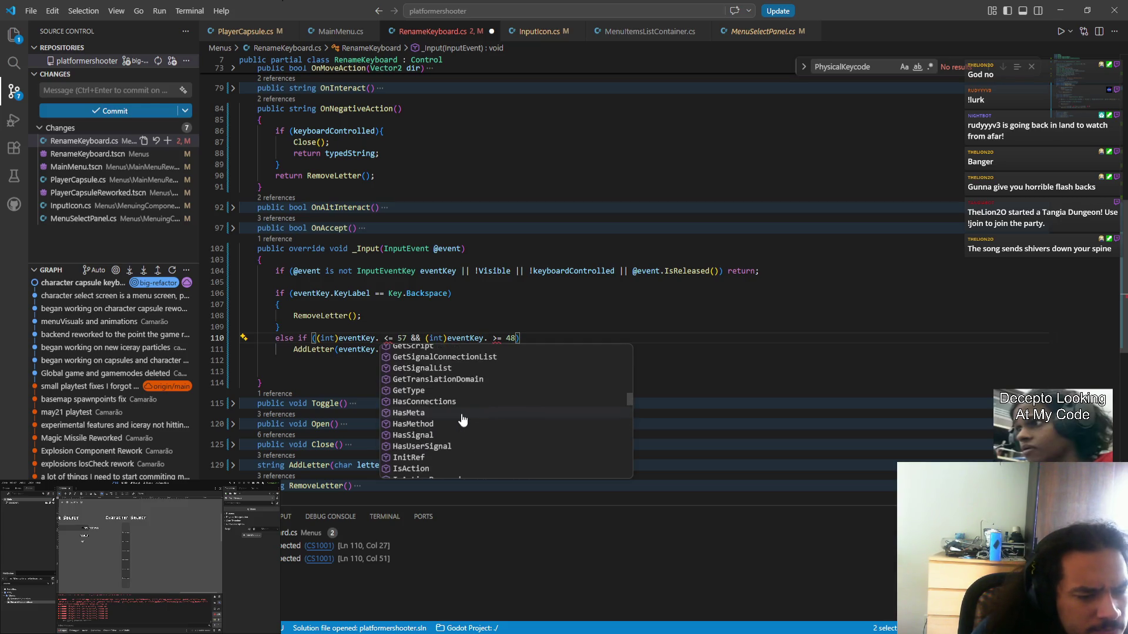
scroll(462, 419, down, 3)
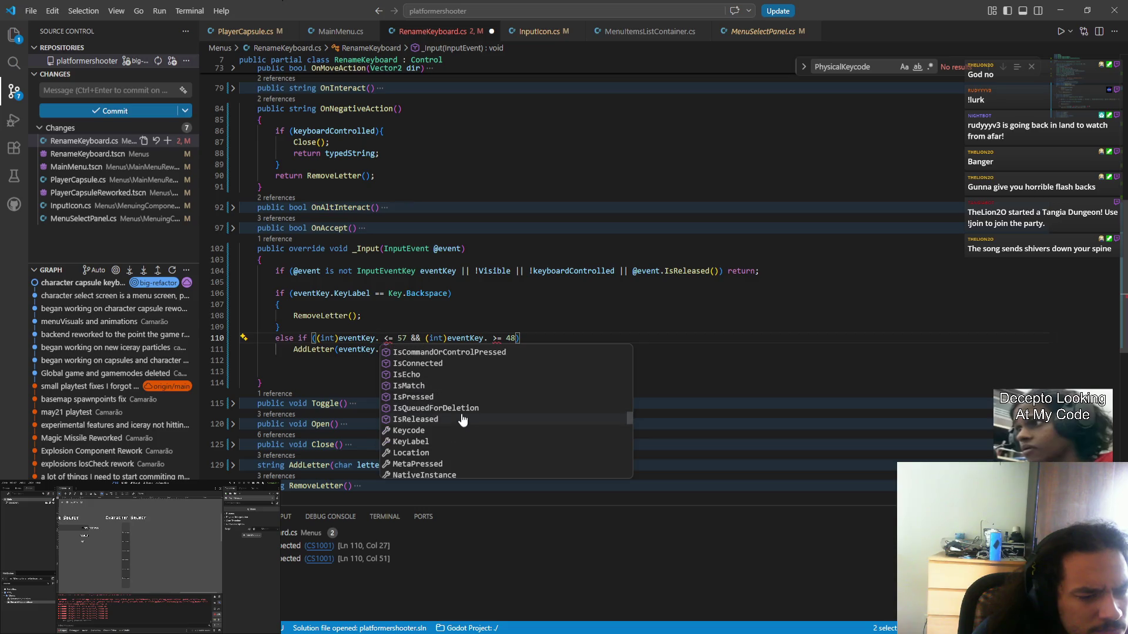
scroll(450, 440, down, 1)
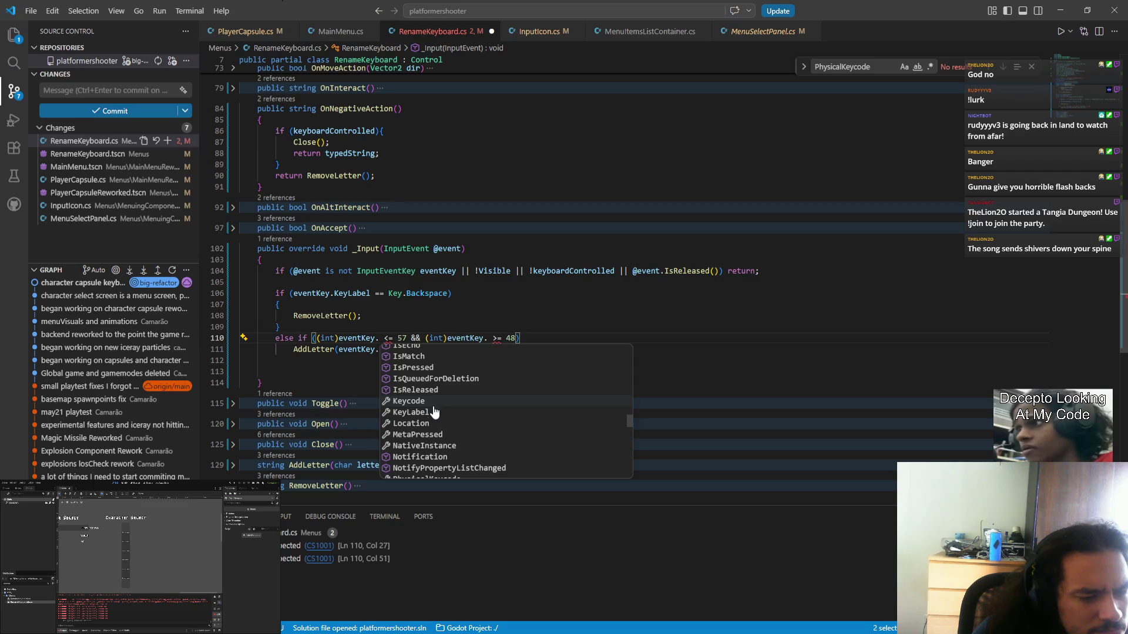
scroll(434, 409, down, 1)
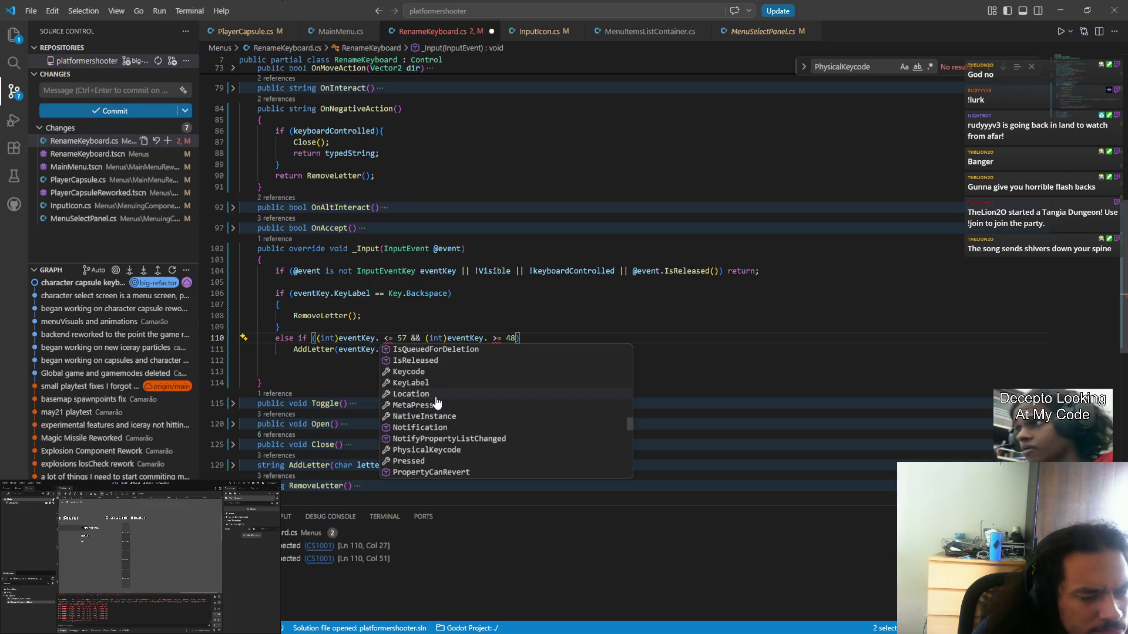
click(435, 398)
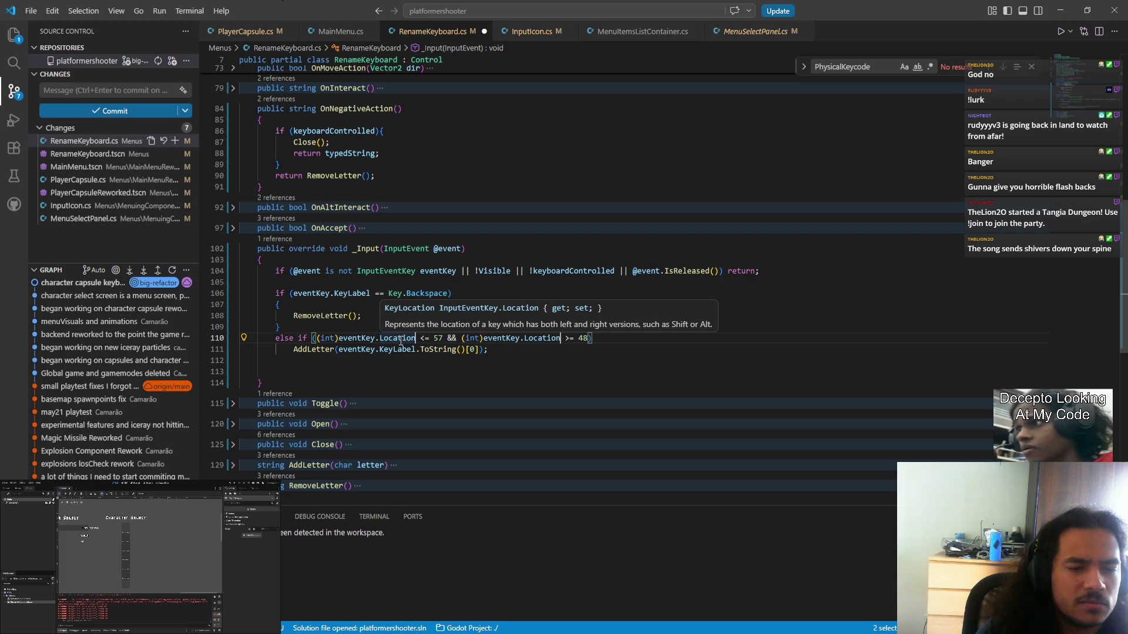
key(BackSpace)
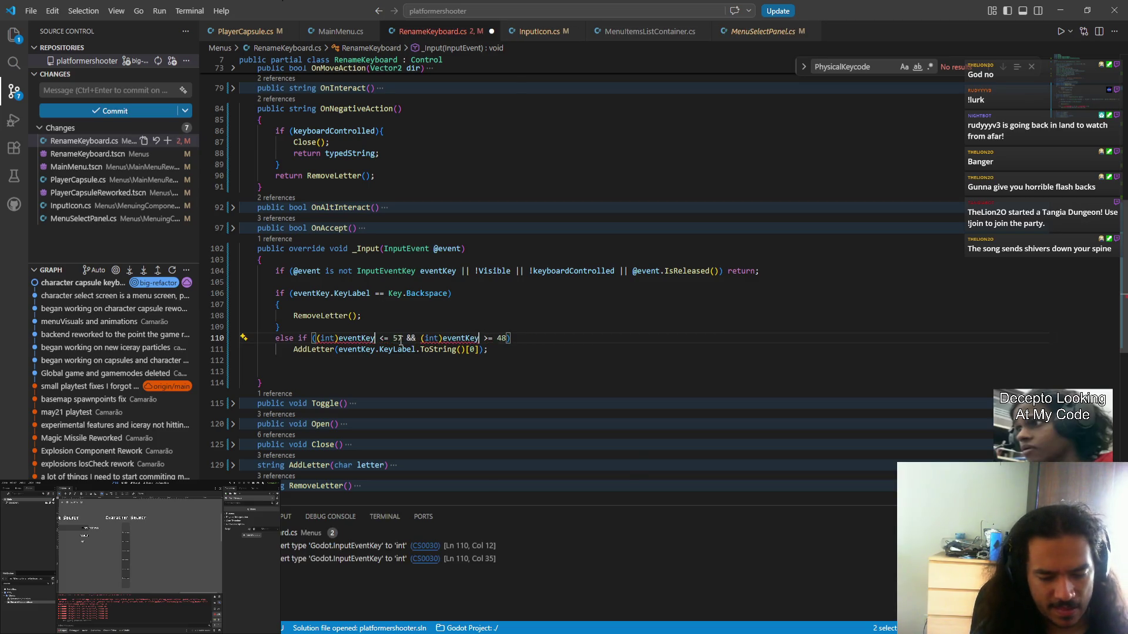
key(ctrl+space)
scroll(488, 433, down, 10)
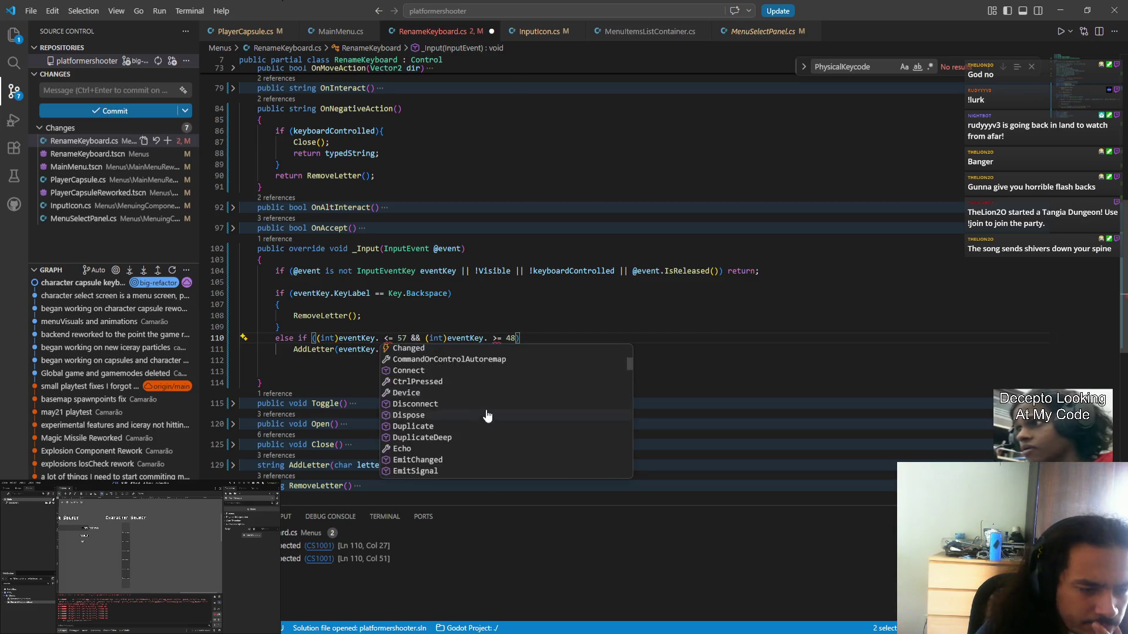
scroll(486, 433, down, 10)
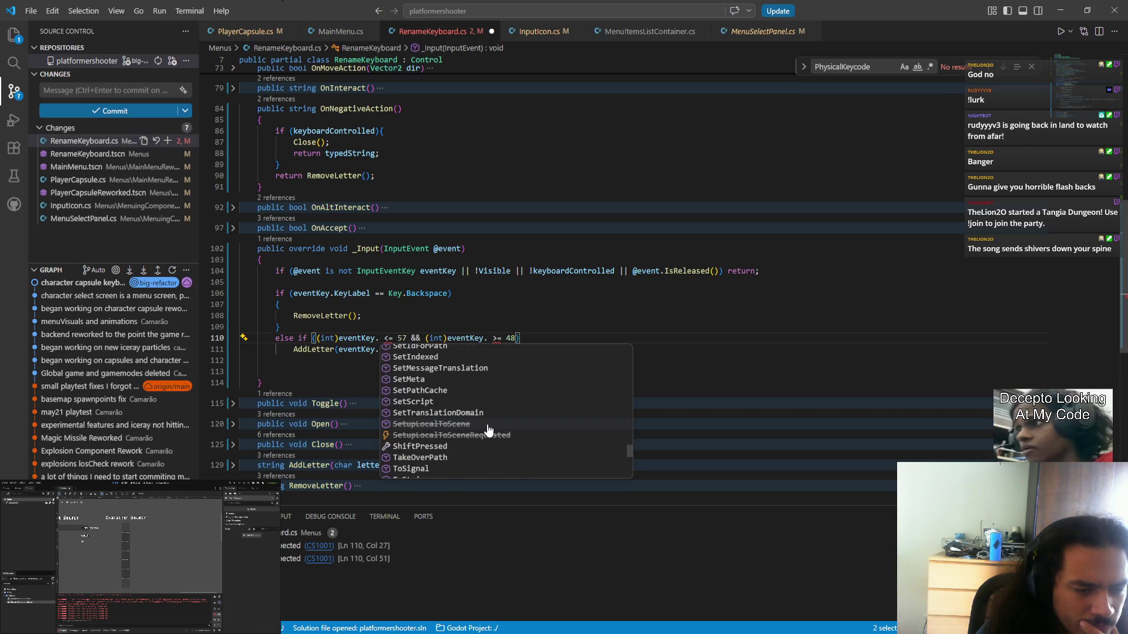
scroll(473, 436, down, 4)
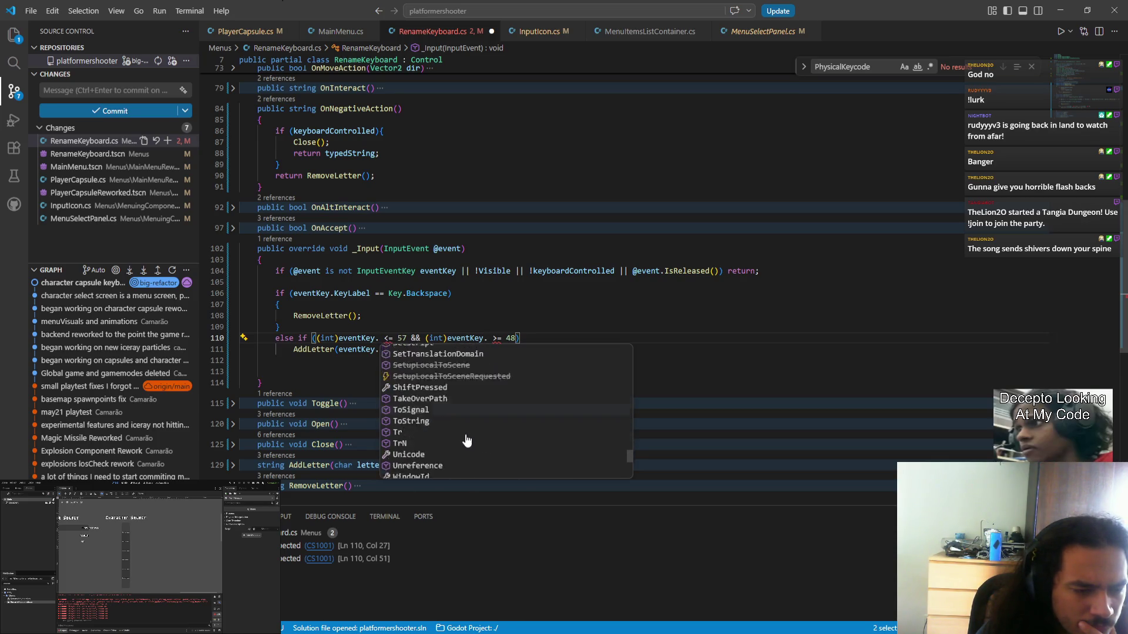
scroll(467, 439, down, 4)
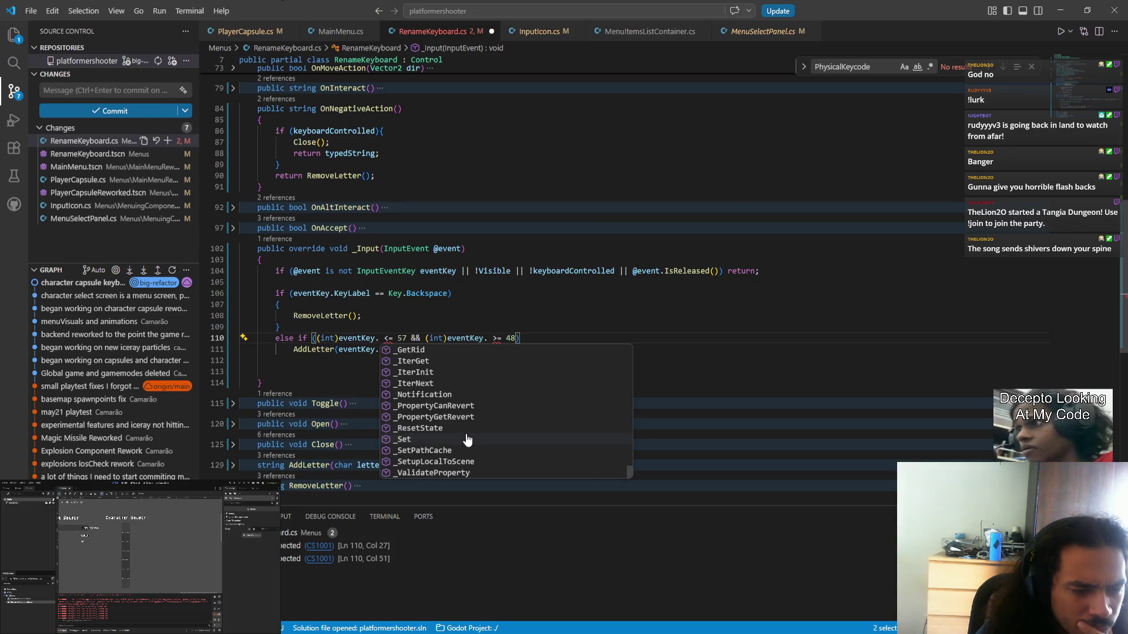
key(alt+Tab)
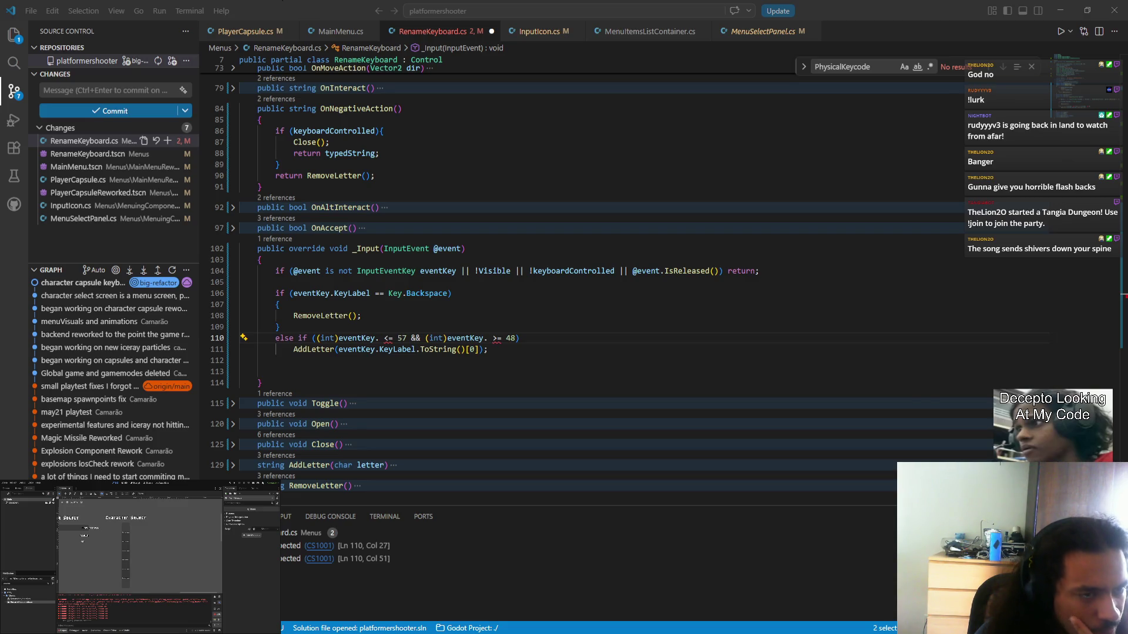
key(alt+Tab)
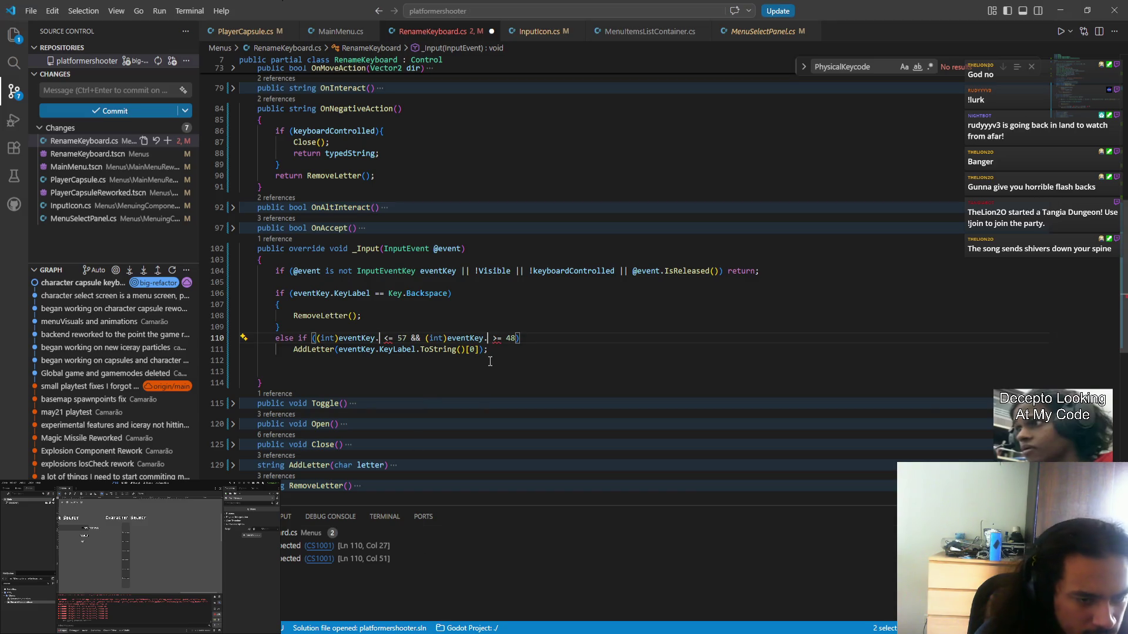
text(ph)
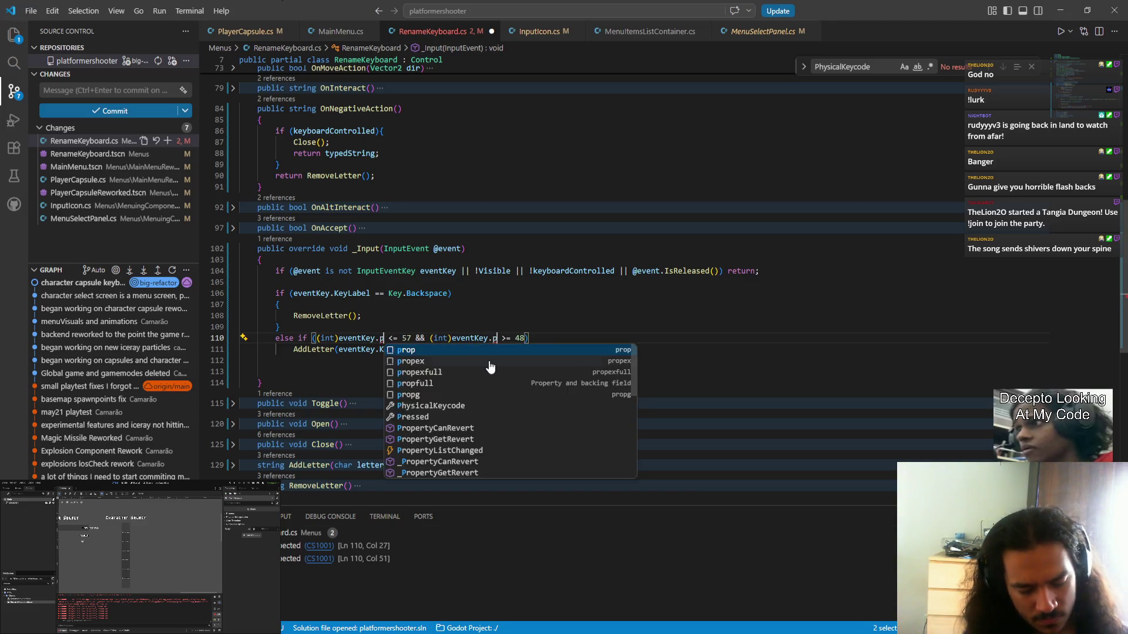
key(Return)
click(676, 344)
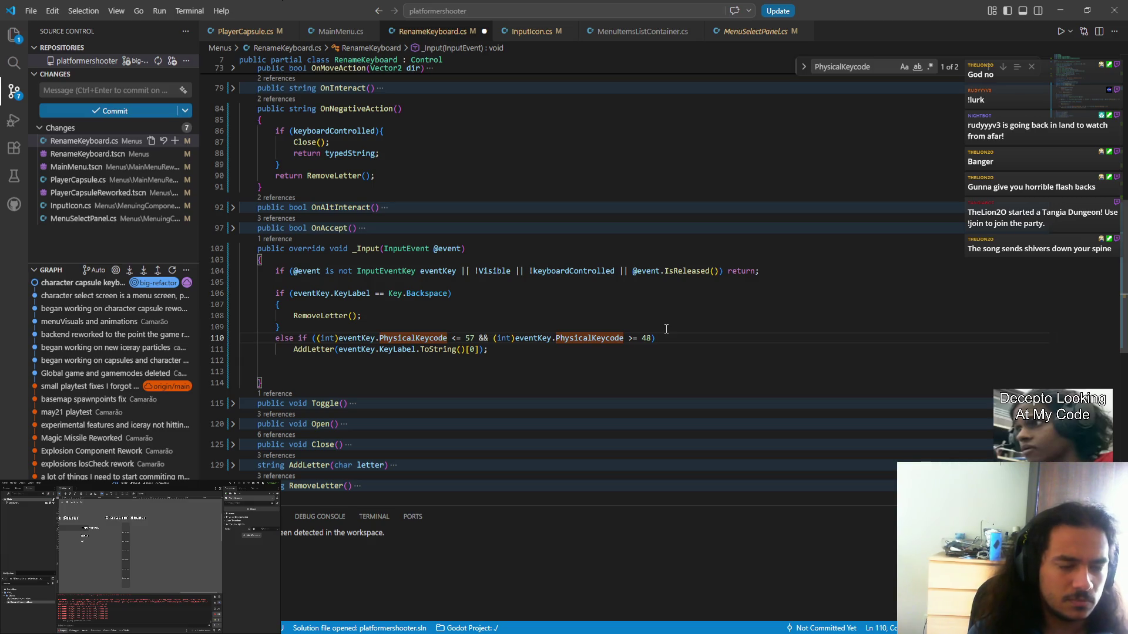
- Save RenameKeyboard.cs and locate the eventKey declaration on line 104, trying a file search for 'key'
key(ctrl+s)
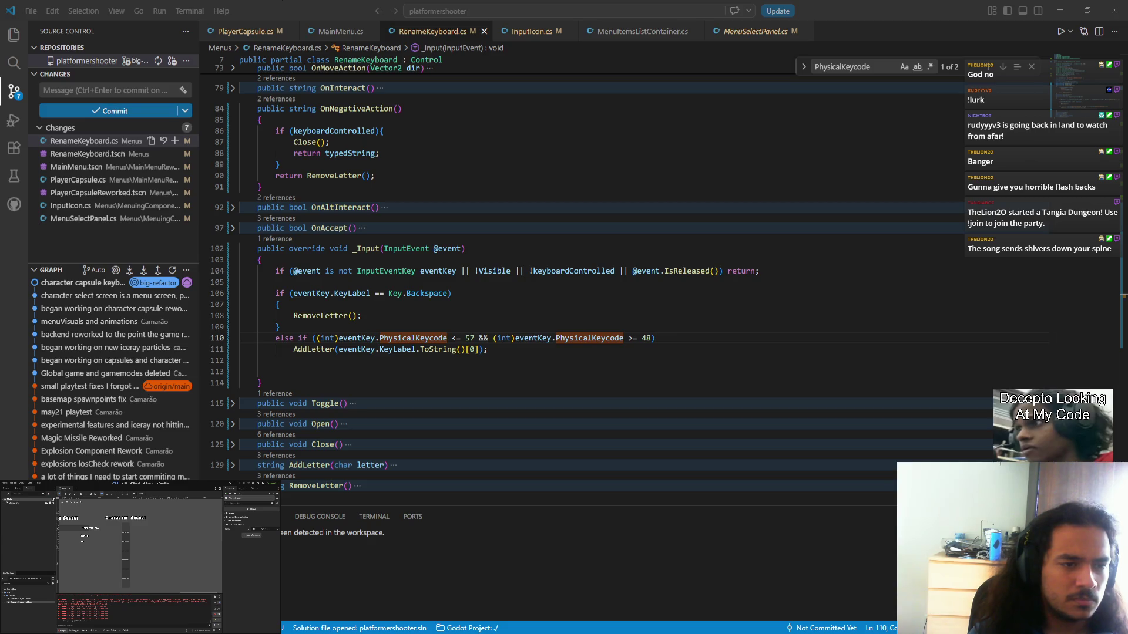
key(alt+Tab)
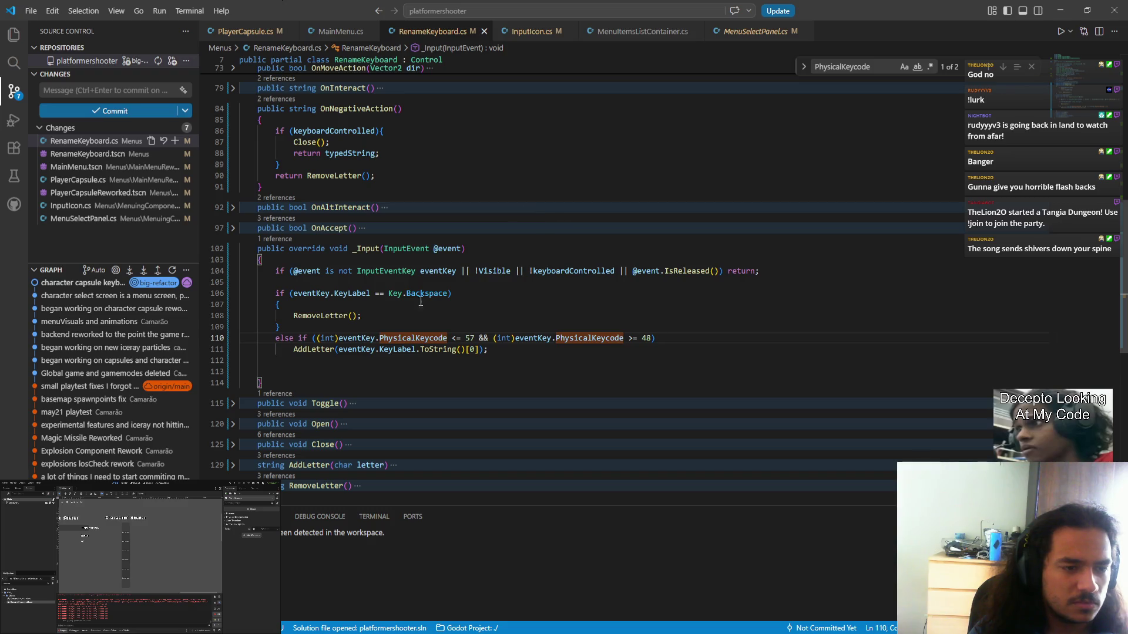
ctrl+click(351, 340)
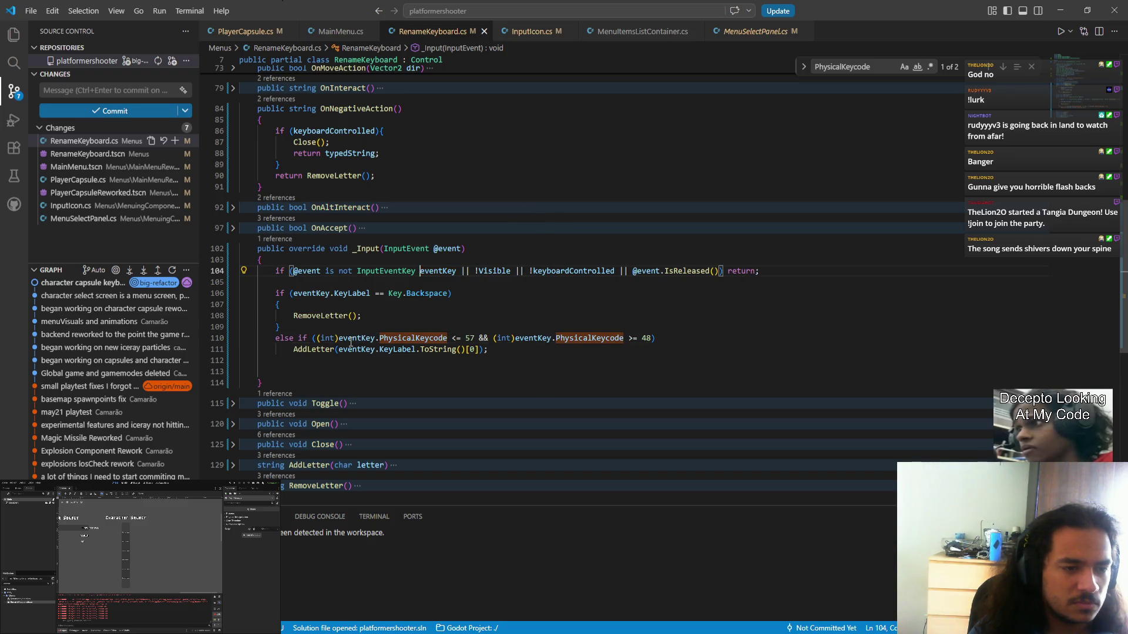
click(495, 11)
text(key)
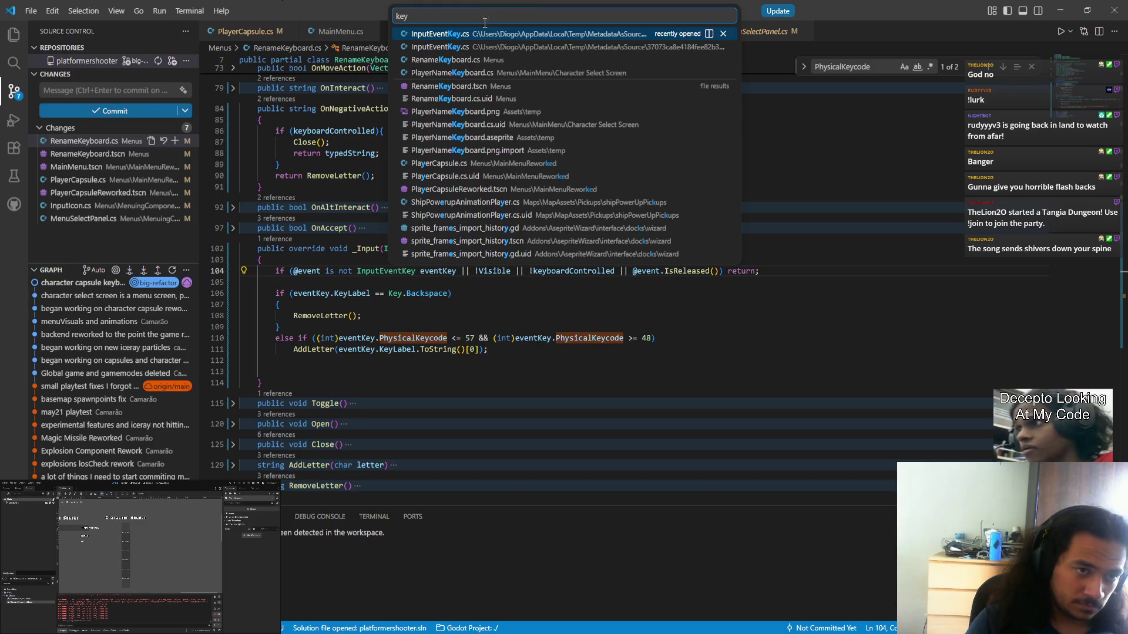
click(546, 372)
- Jump to the Key enum definition in GD_constants.cs and scroll to the letter entries
ctrl+click(401, 294)
scroll(442, 301, down, 20)
scroll(444, 300, down, 20)
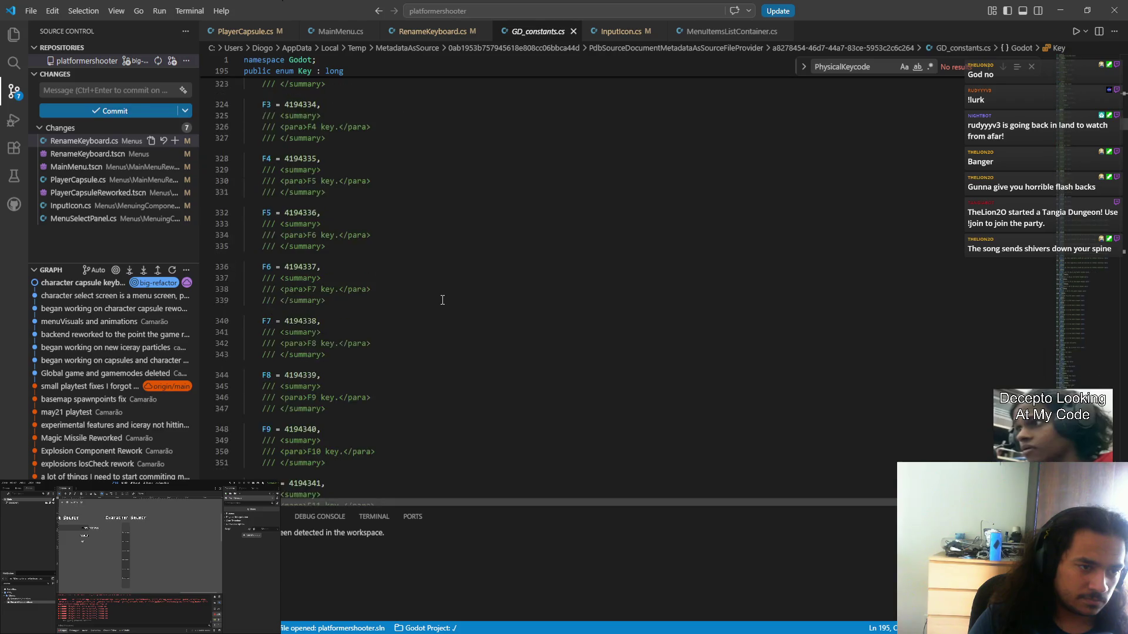
scroll(444, 298, down, 20)
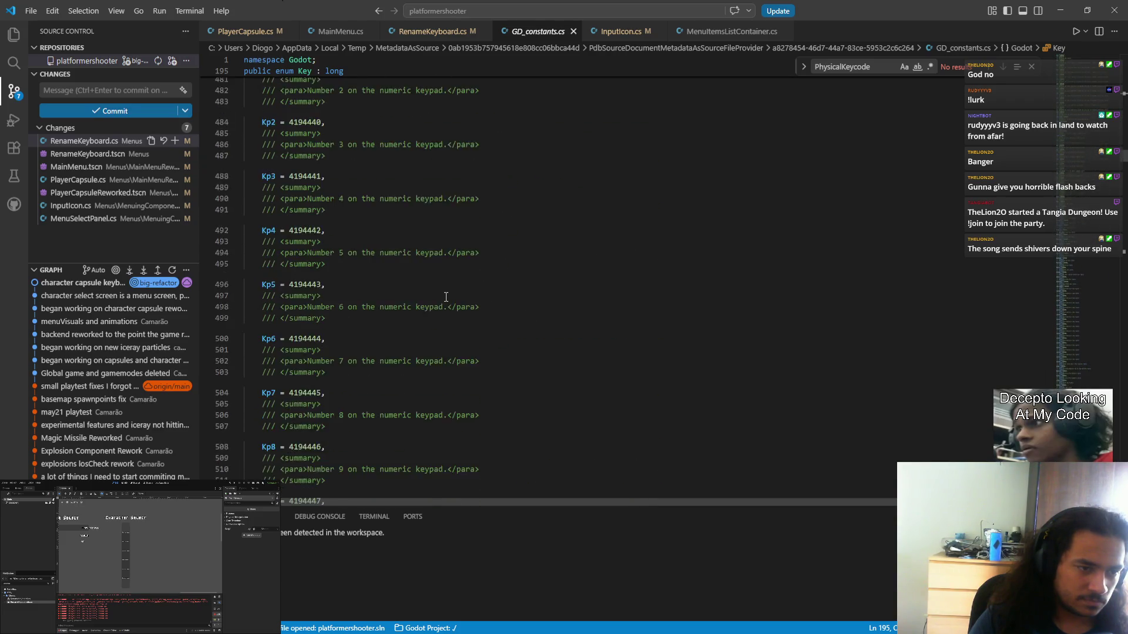
scroll(439, 300, down, 18)
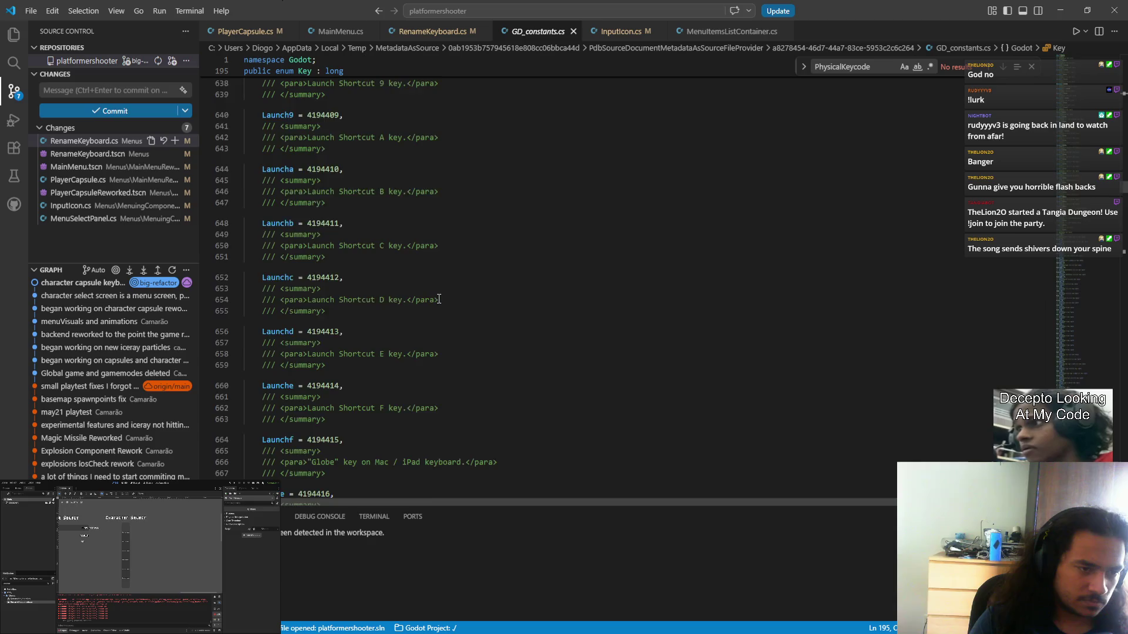
mouse_move(1091, 187)
mouse_down()
mouse_move(1067, 266)
mouse_move(1081, 359)
mouse_move(1073, 96)
mouse_move(1097, 229)
mouse_up()
scroll(339, 377, up, 10)
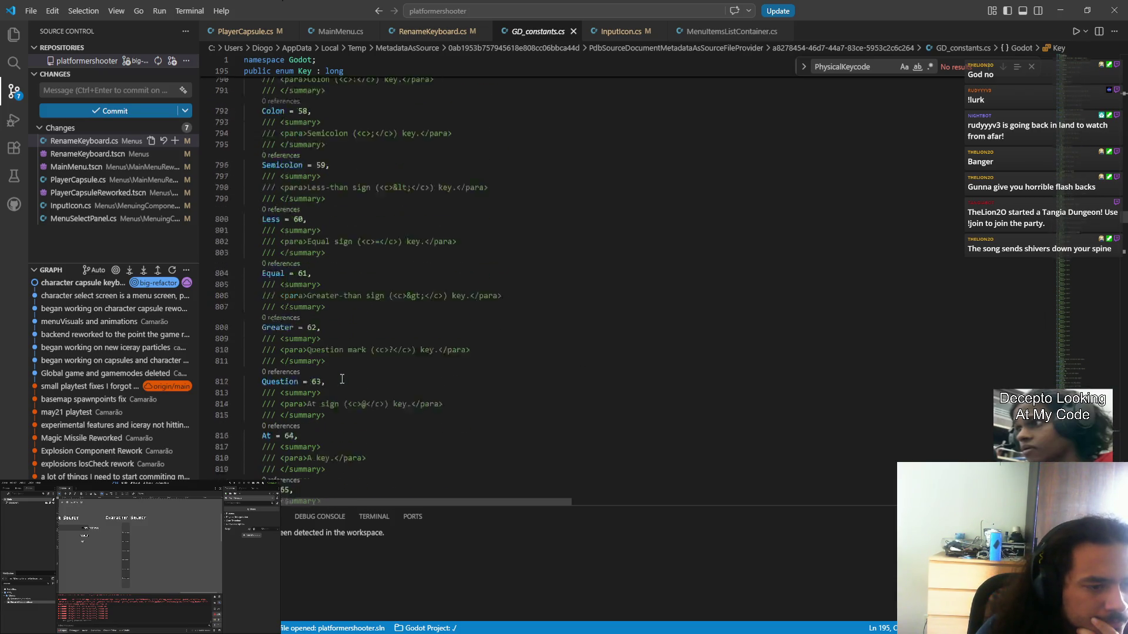
- Select the A = 65 entry, check the range through Z = 90, and return to RenameKeyboard.cs
drag(259, 313, 301, 314)
scroll(361, 307, down, 15)
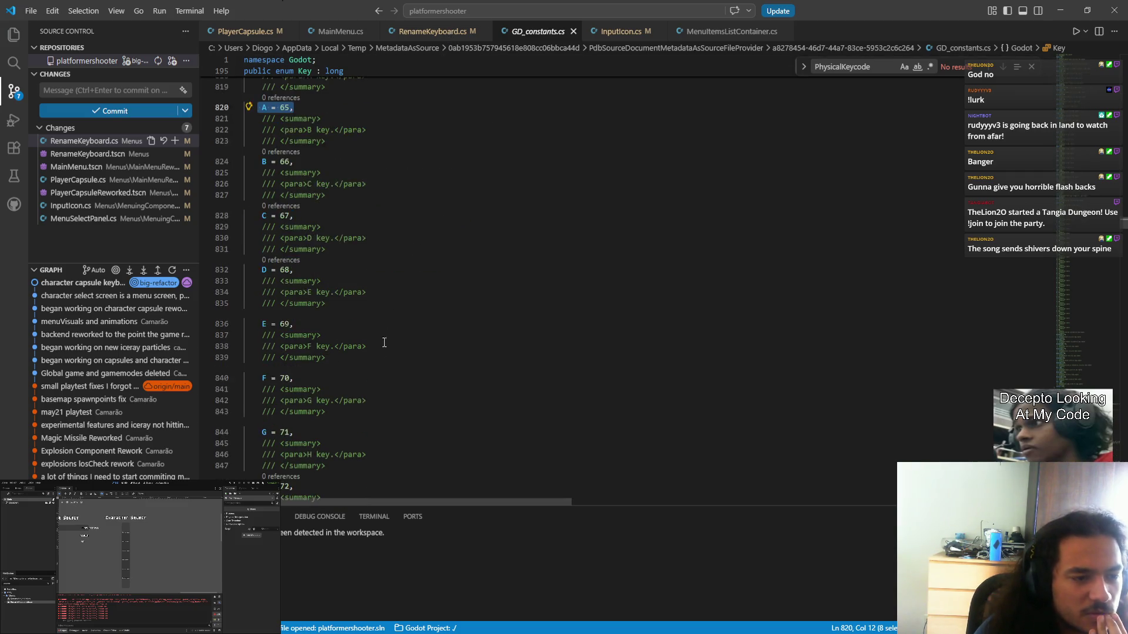
scroll(393, 355, up, 15)
scroll(382, 367, down, 15)
scroll(374, 376, down, 8)
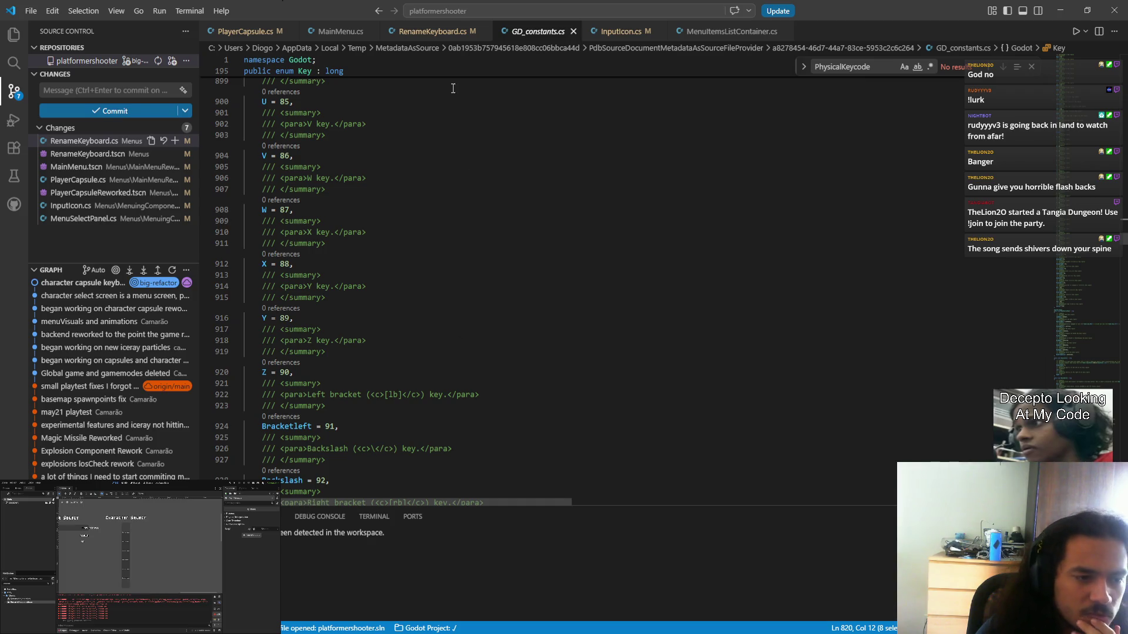
click(417, 35)
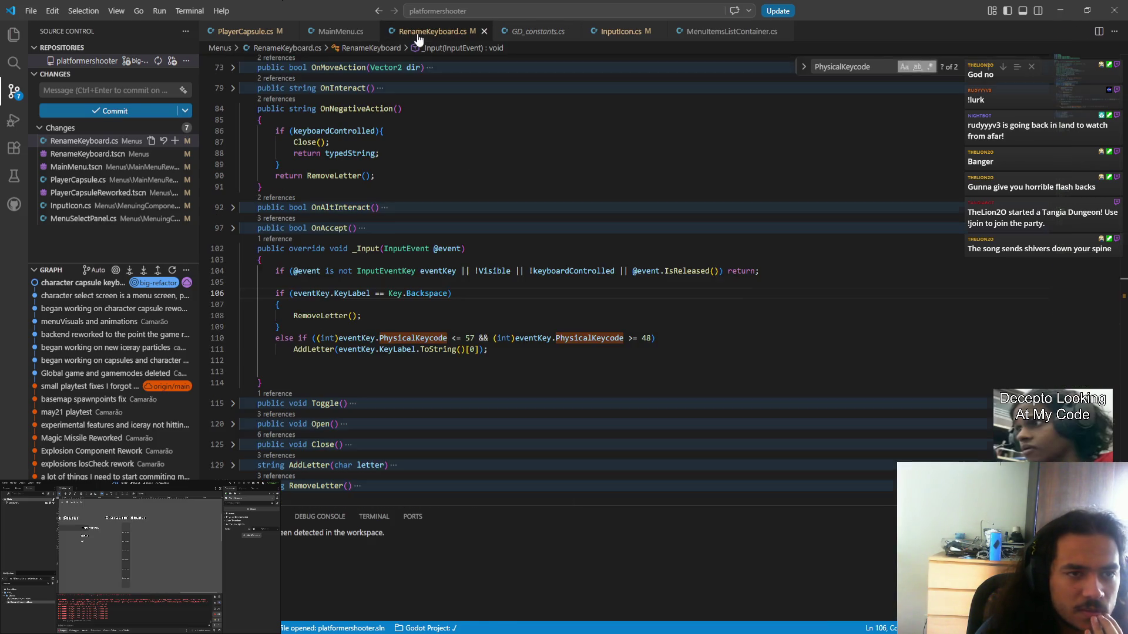
- Change line 110's bounds from 48–57 to 65–90 and save RenameKeyboard.cs
double_click(469, 338)
text(90)
double_click(647, 338)
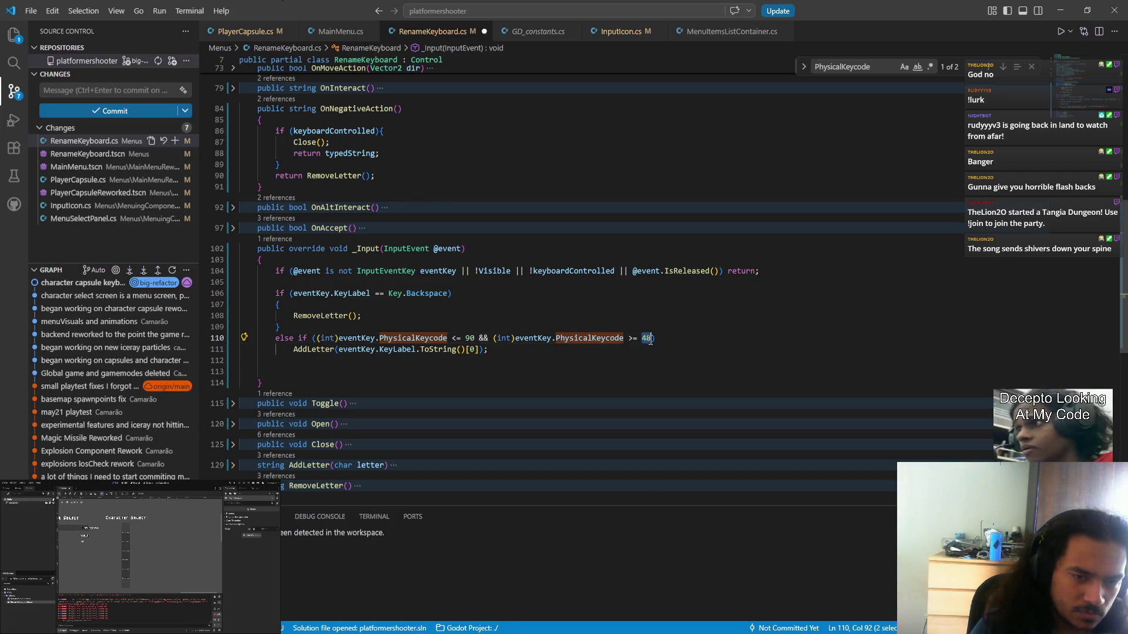
text(65)
key(ctrl+s)
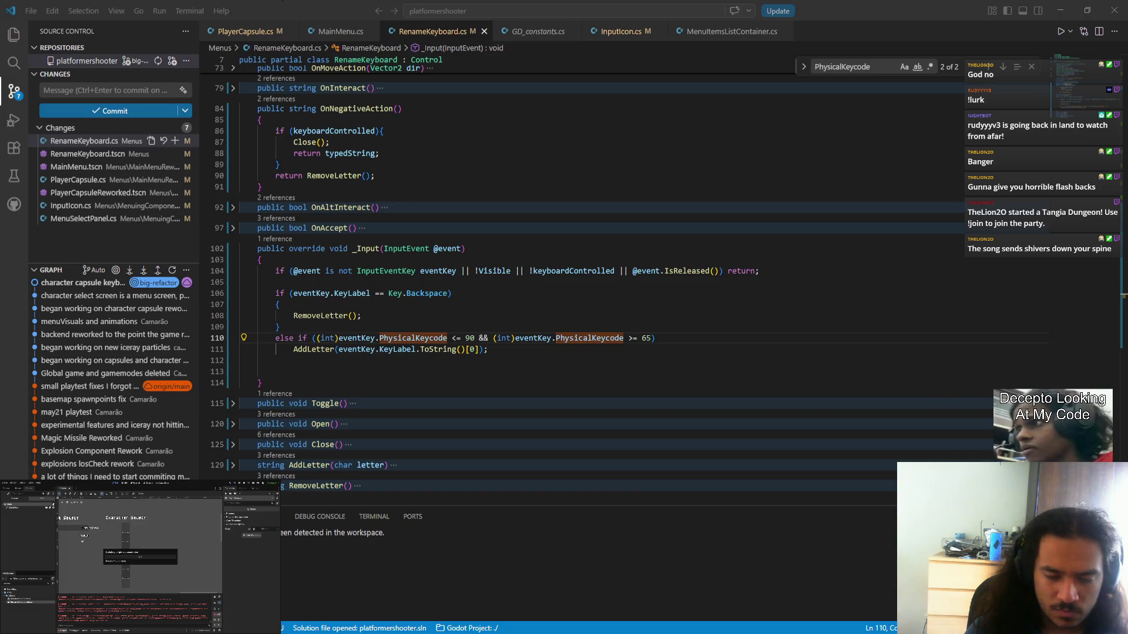
- Reach Character Select, join slot one, open Rename, and type 'BCDEFGHAIJ'
key(Return)
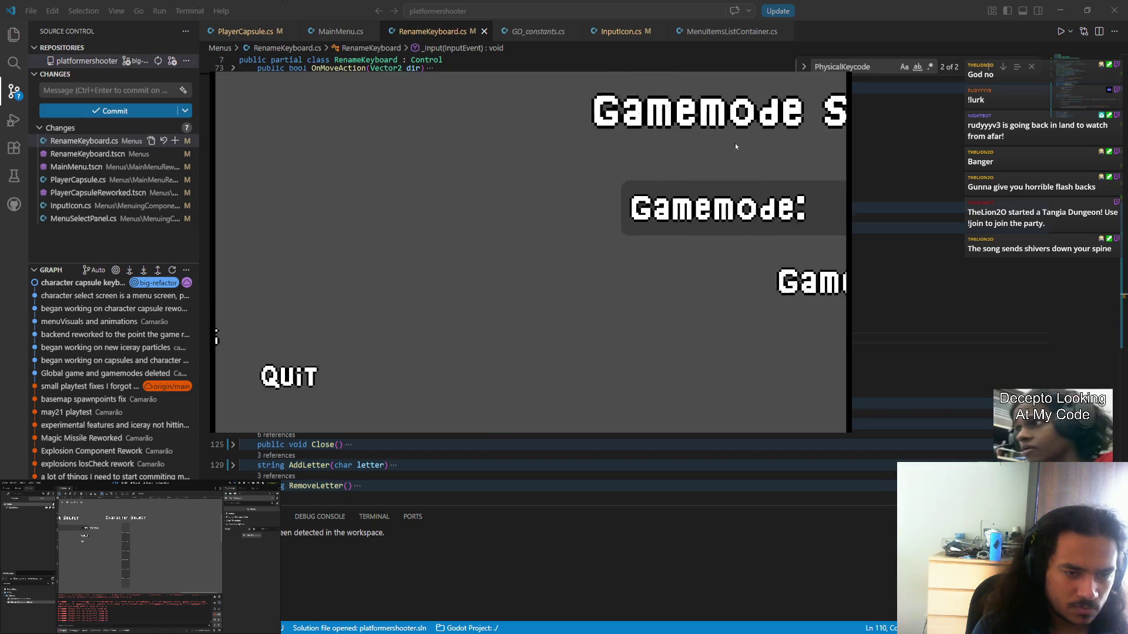
key(Return)
key(Return)
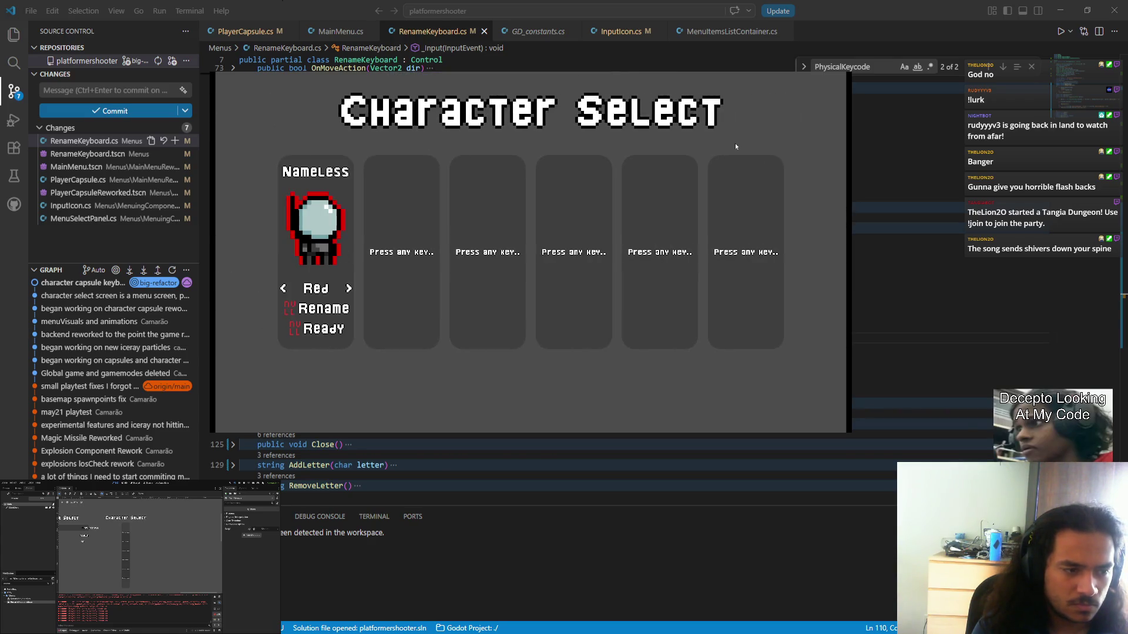
key(Down)
key(Return)
key(Return)
text(BCDEFGHAIJ)
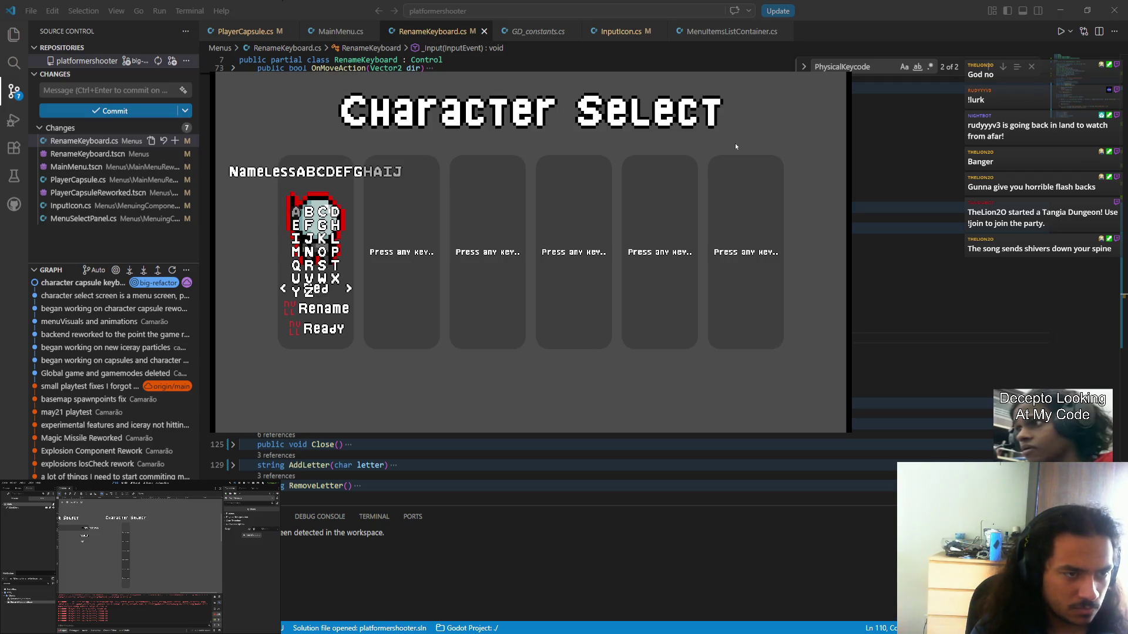
- Type the alphabet A–Z into the name, erase it with Backspace, and close the game
key(BackSpace)
key(BackSpace)
key(BackSpace)
text(IJKLMNO)
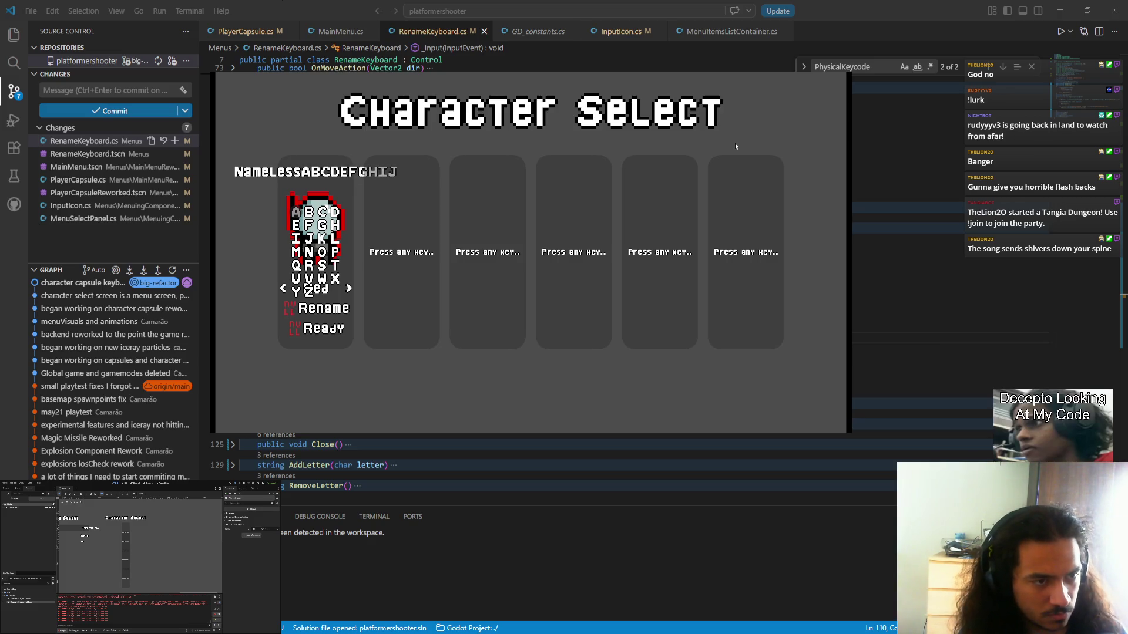
text(P)
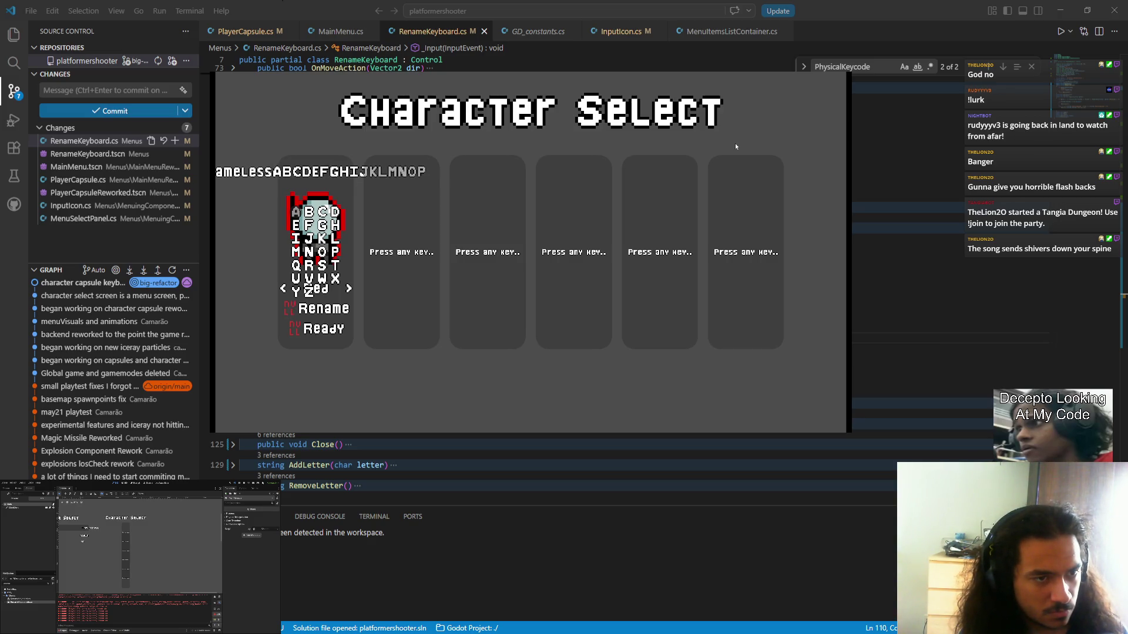
text(QRST)
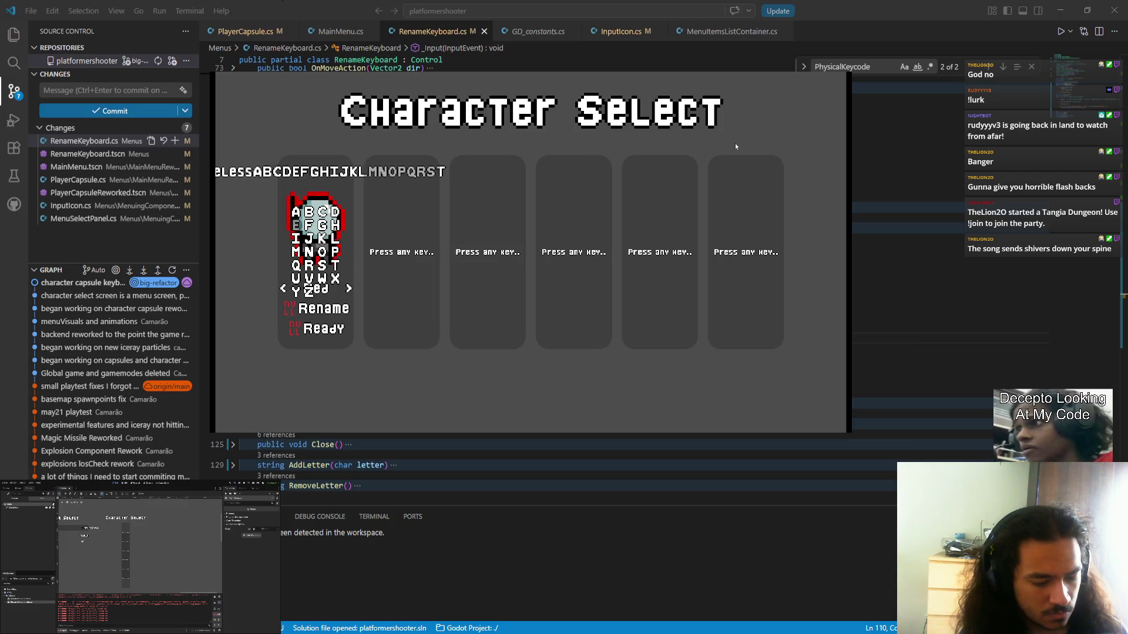
text(UVWXYZ)
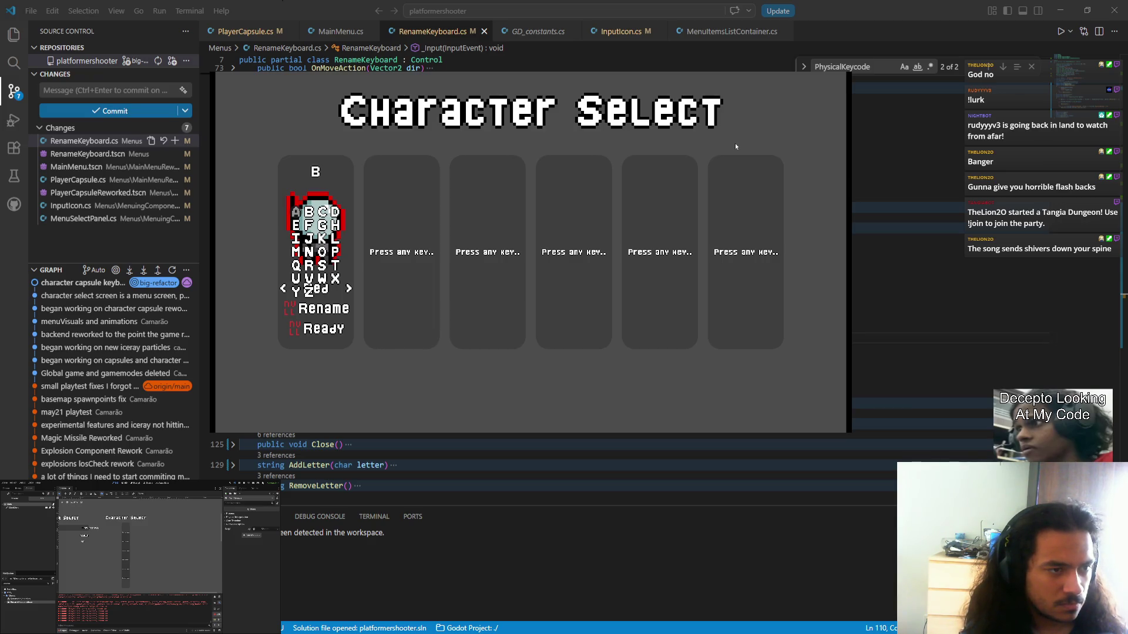
text(ABCDEFG)
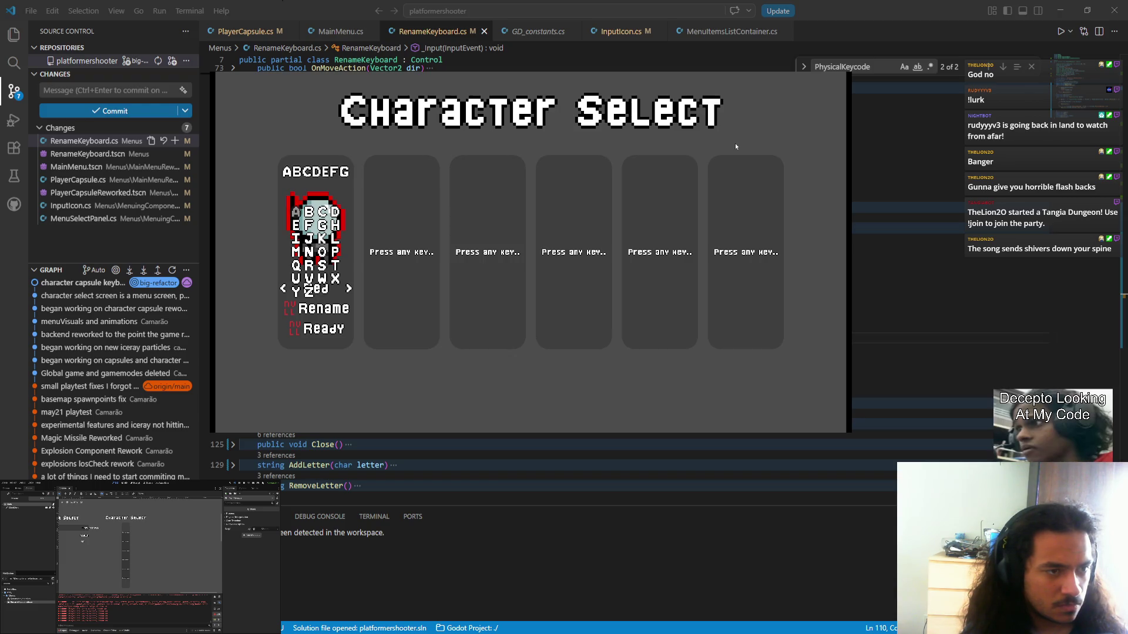
text(HAIJKL)
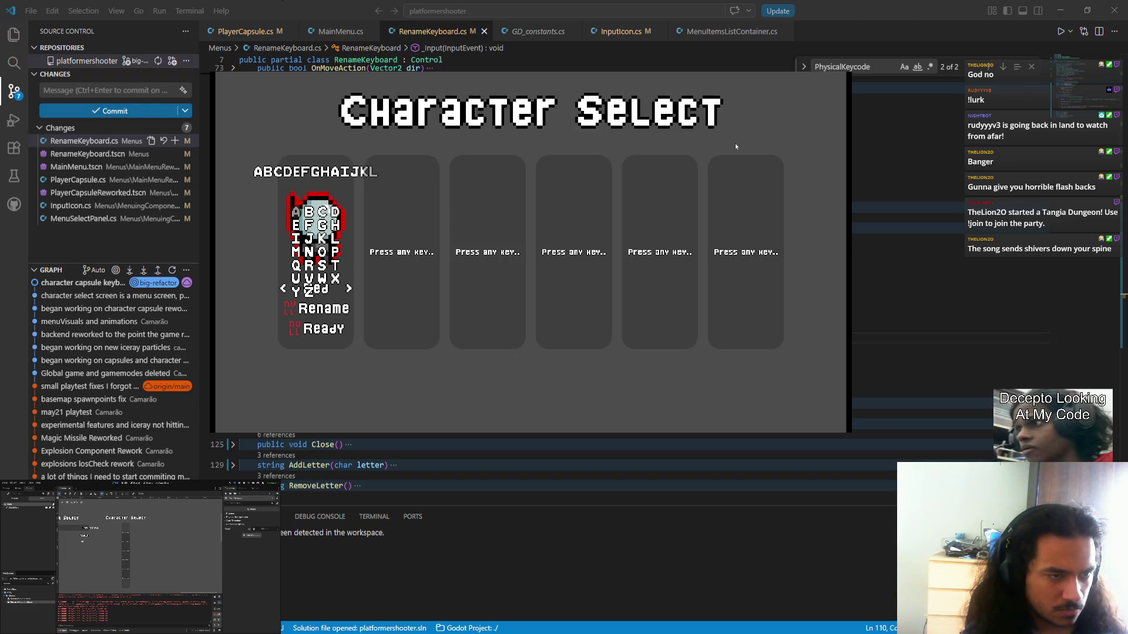
text(MNOPQ)
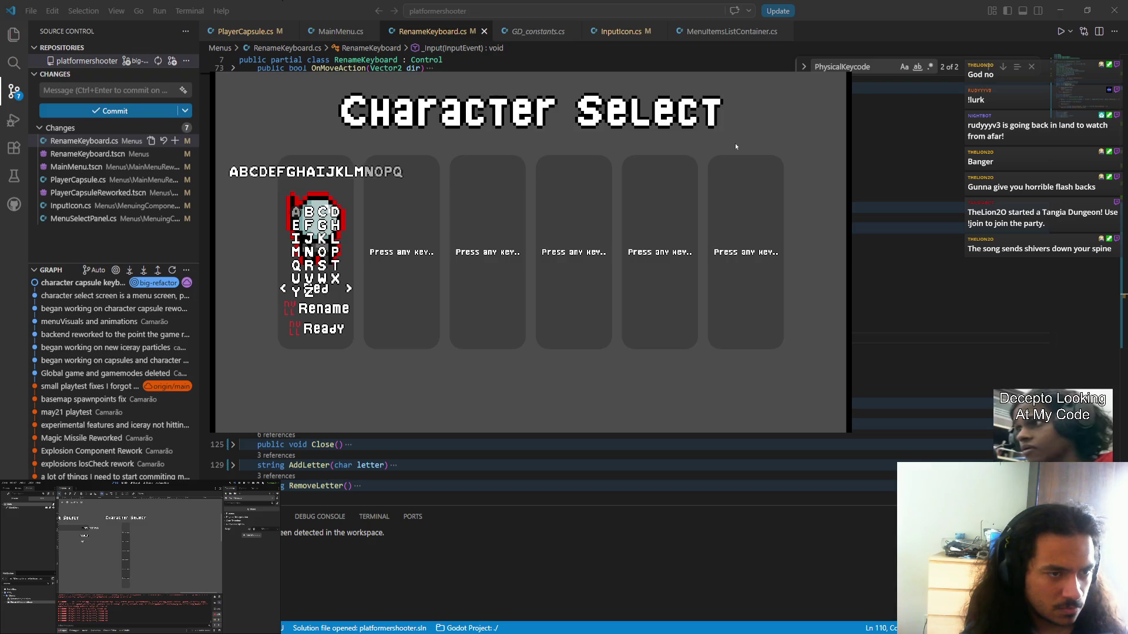
text(RSTUV)
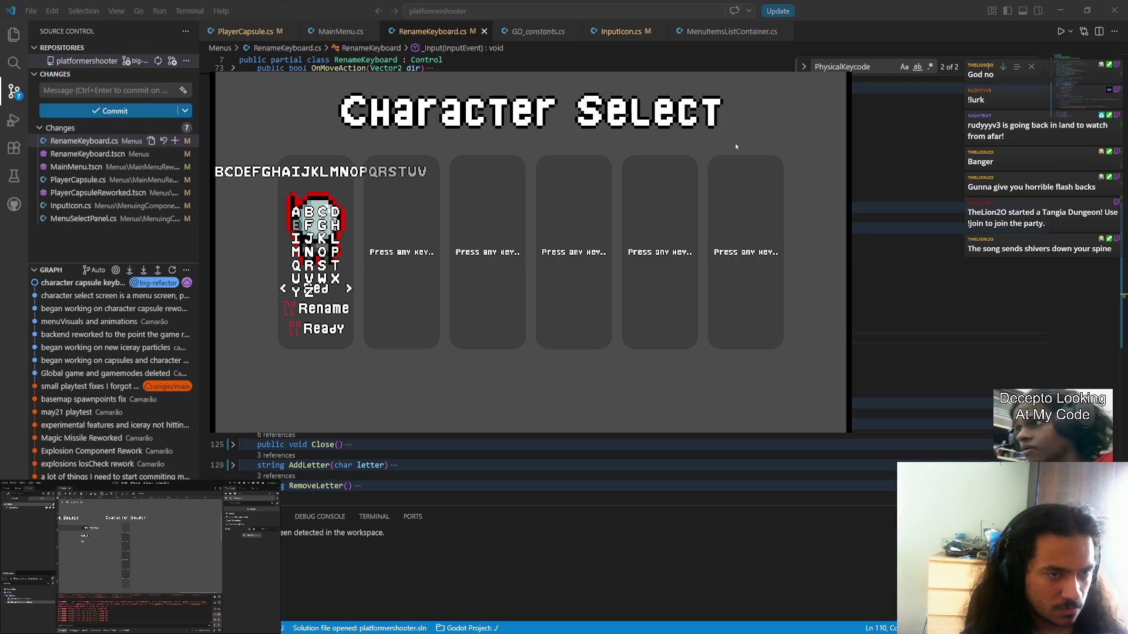
text(WXYZ)
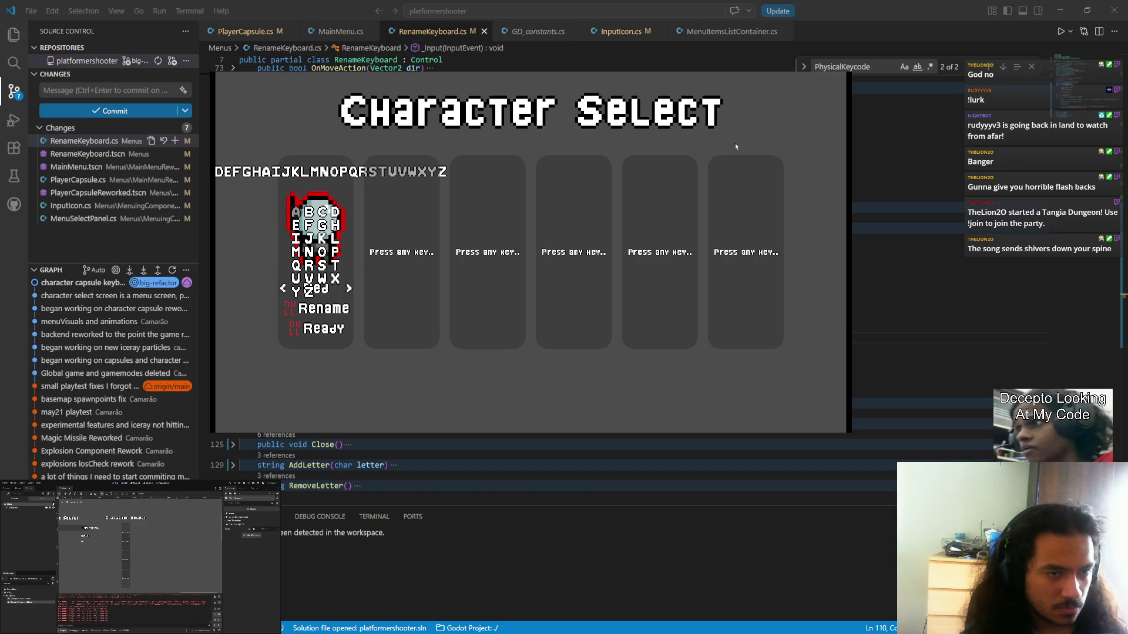
key(BackSpace)
key(BackSpace)
key(BackSpace)
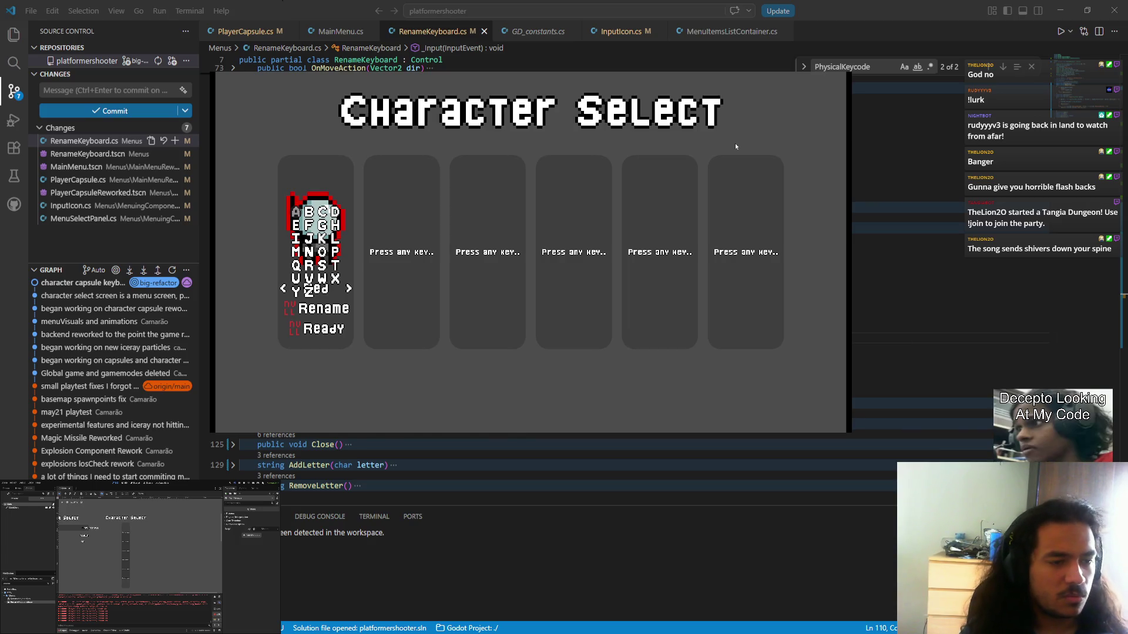
key(alt+F4)
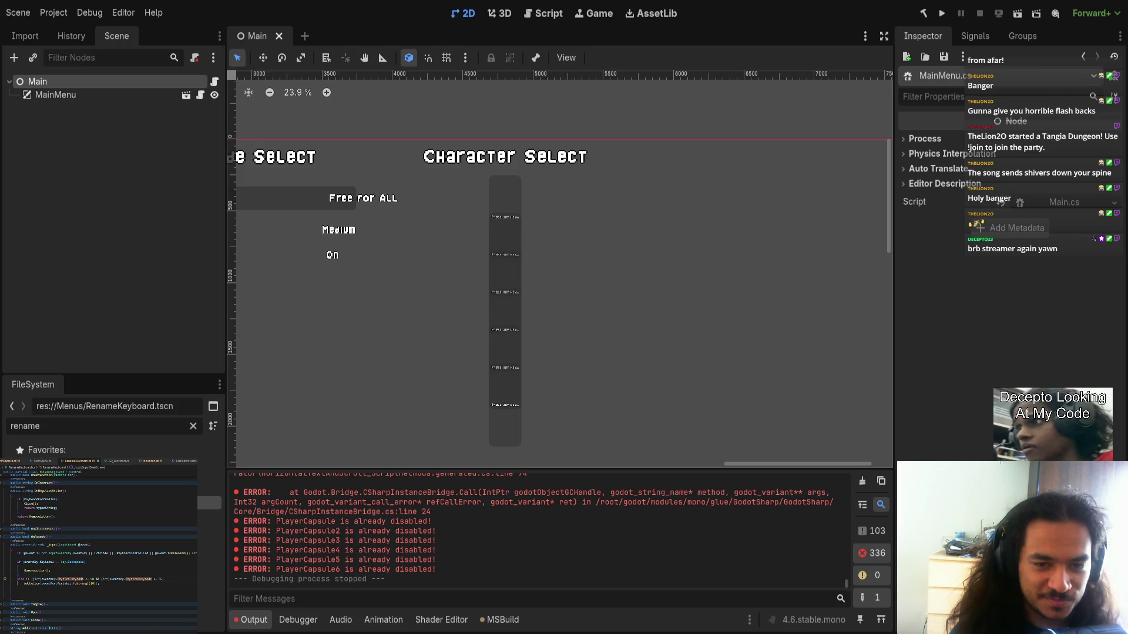
scroll(734, 331, left, 2)
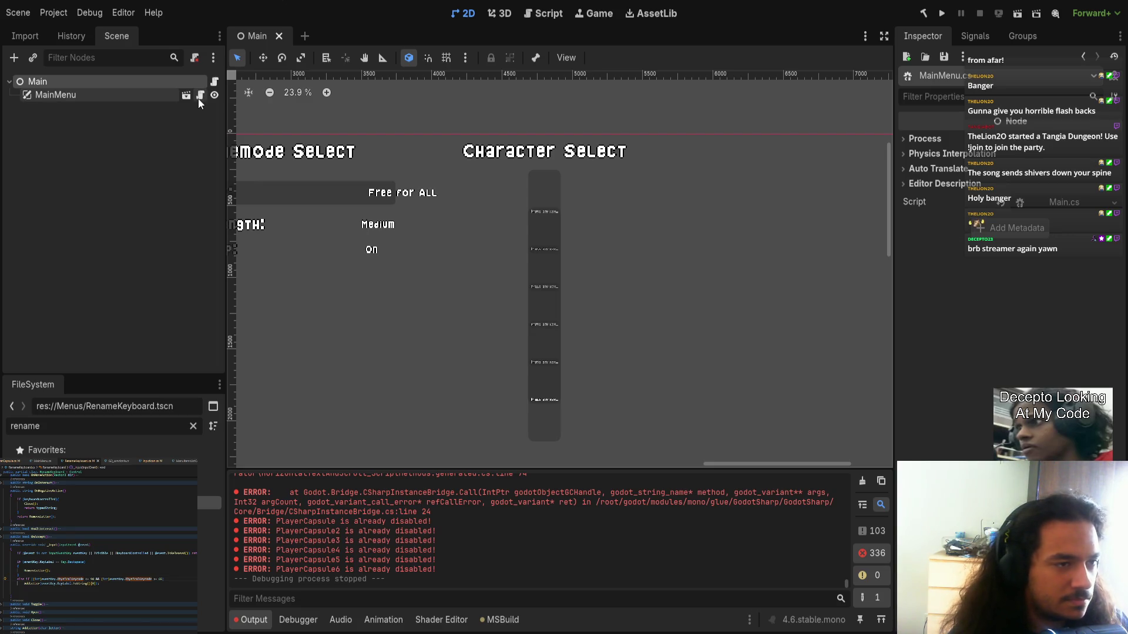
- Open RenameKeyboard.tscn from the FileSystem dock and open its node's script
double_click(208, 503)
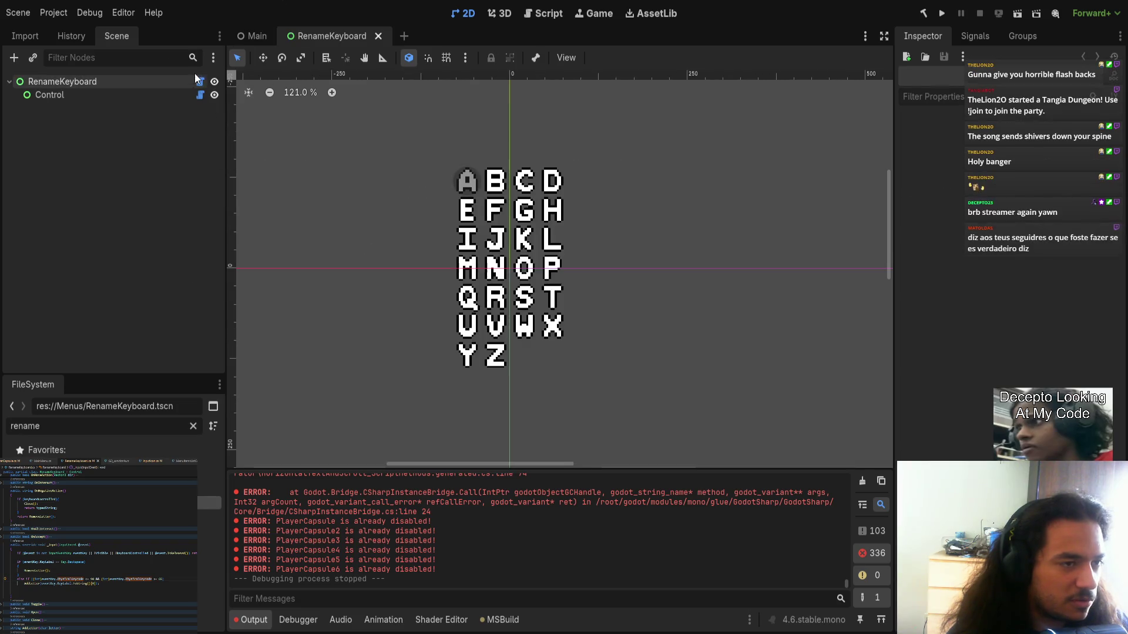
click(200, 81)
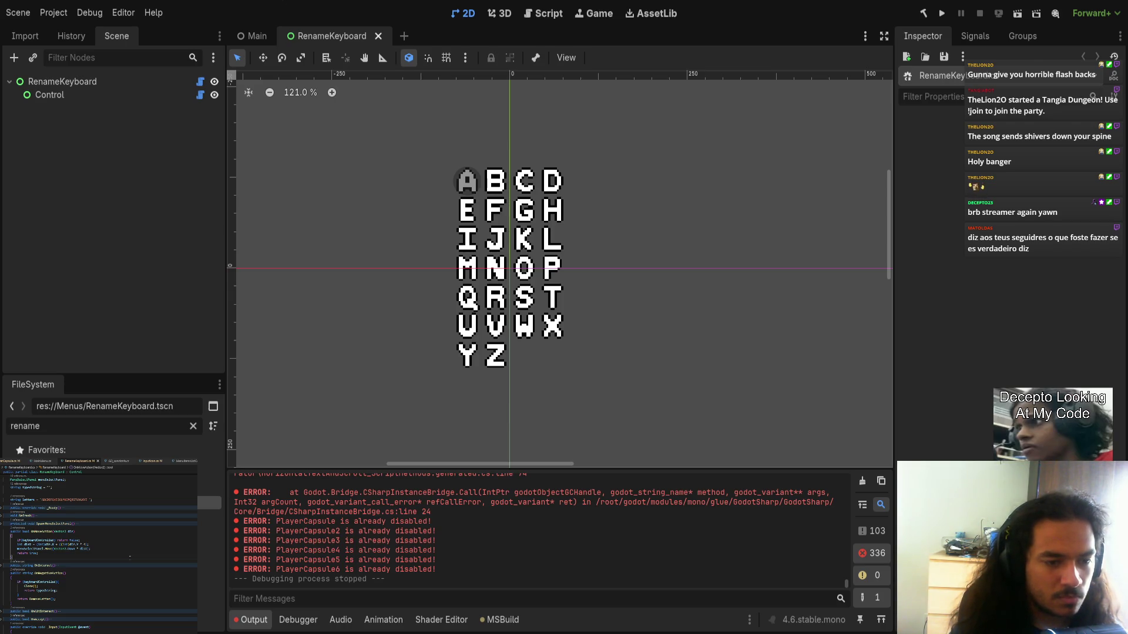
scroll(99, 552, down, 3)
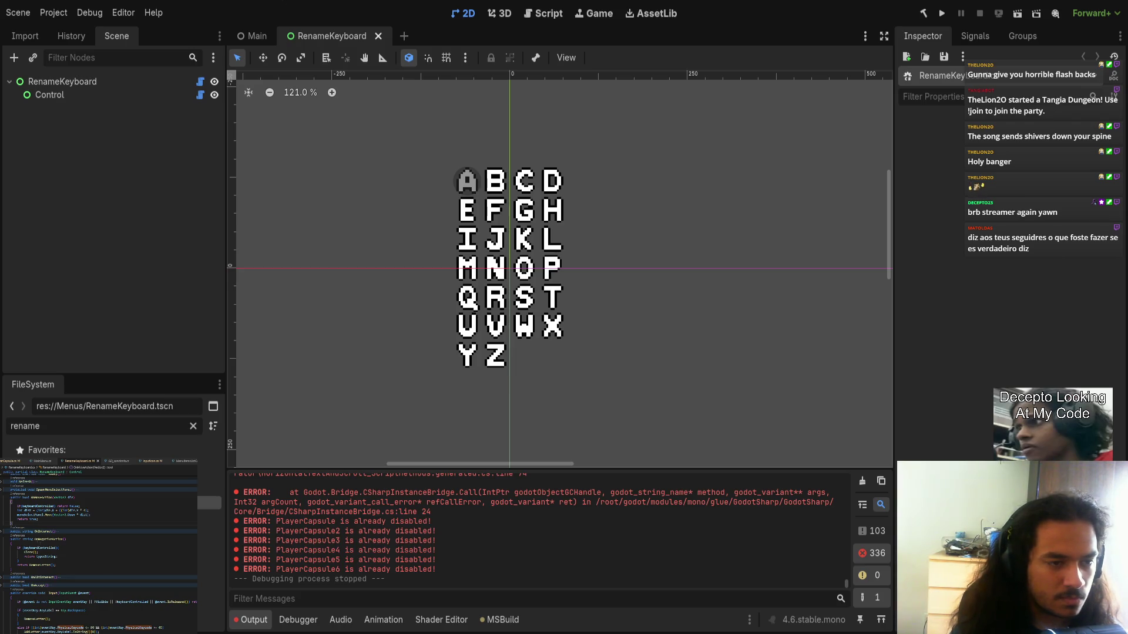
key(ctrl+z)
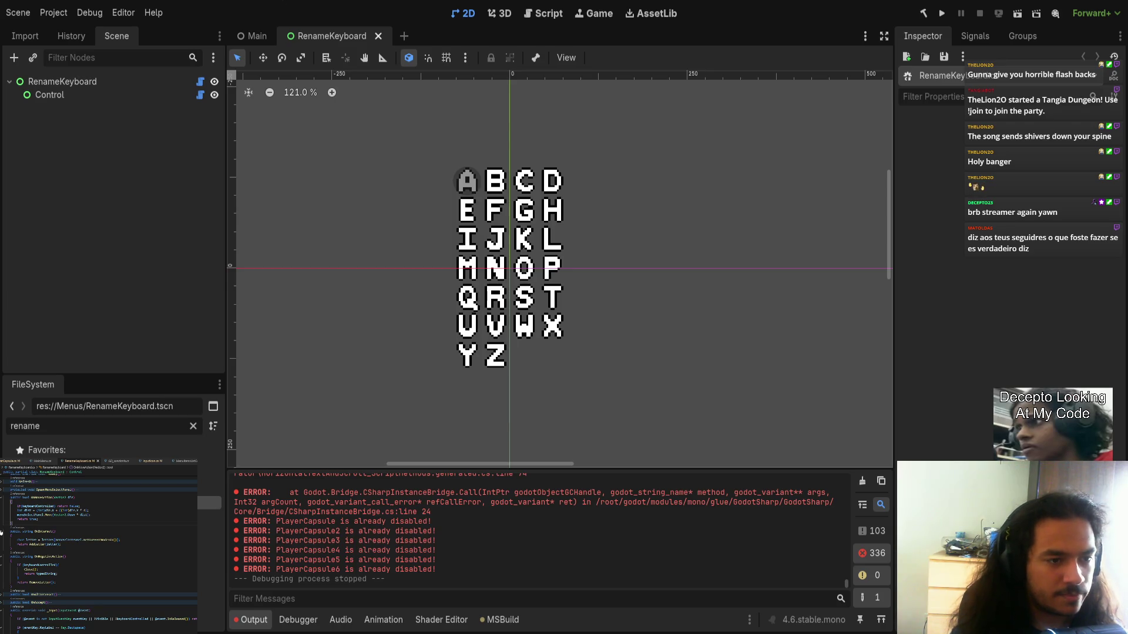
key(ctrl+y)
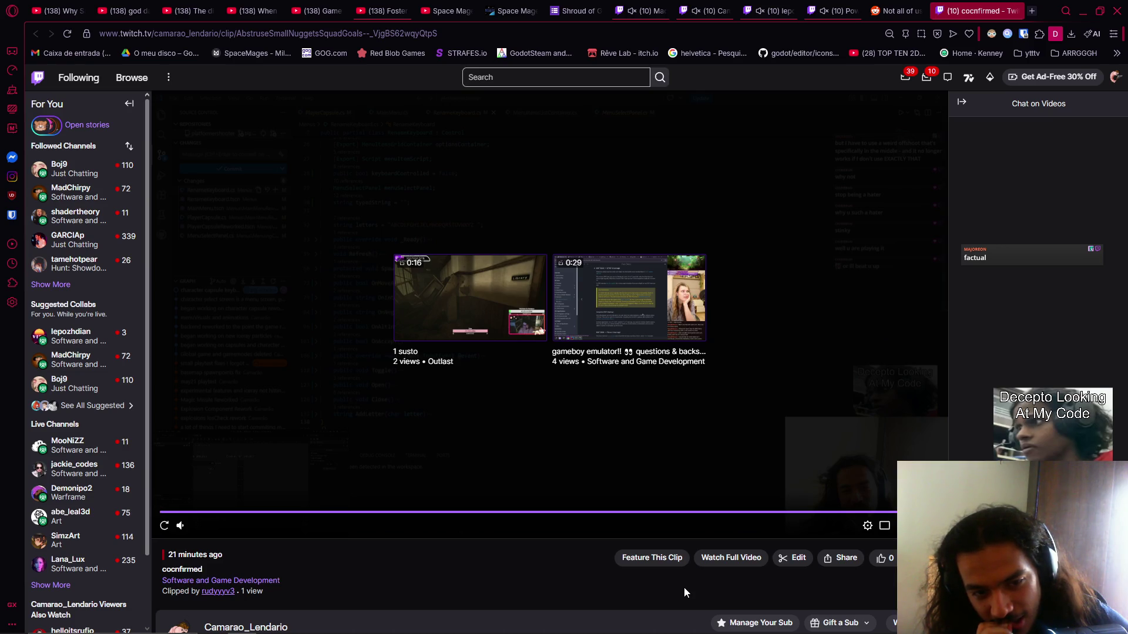
- Alt+Tab into OBS Studio, then back to the RenameKeyboard.cs code
key(alt+Tab)
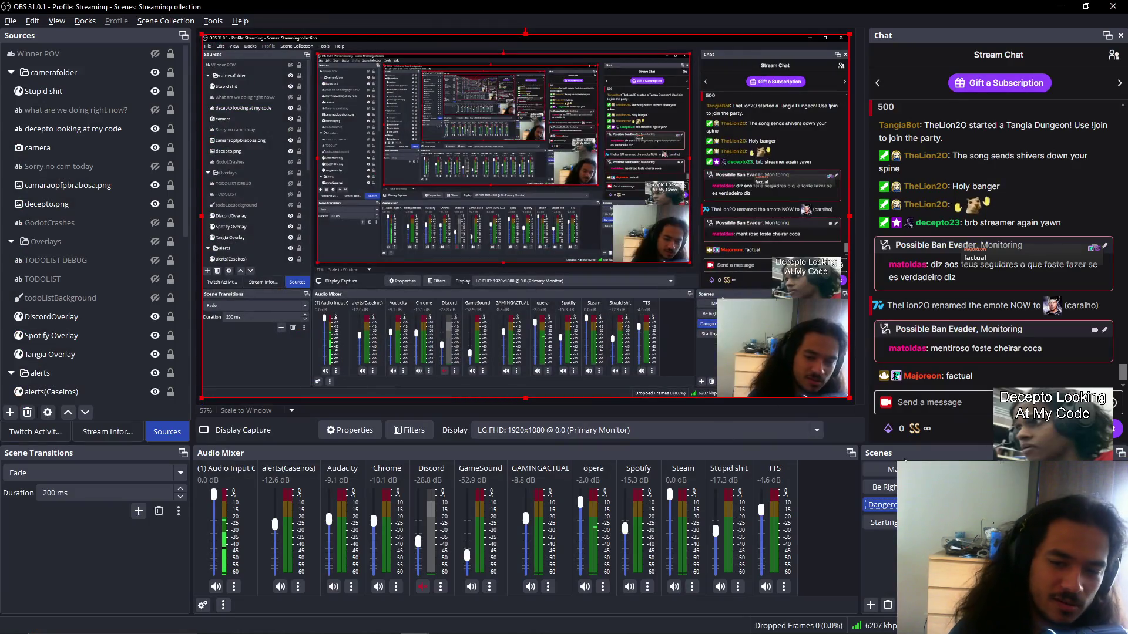
key(alt+Tab)
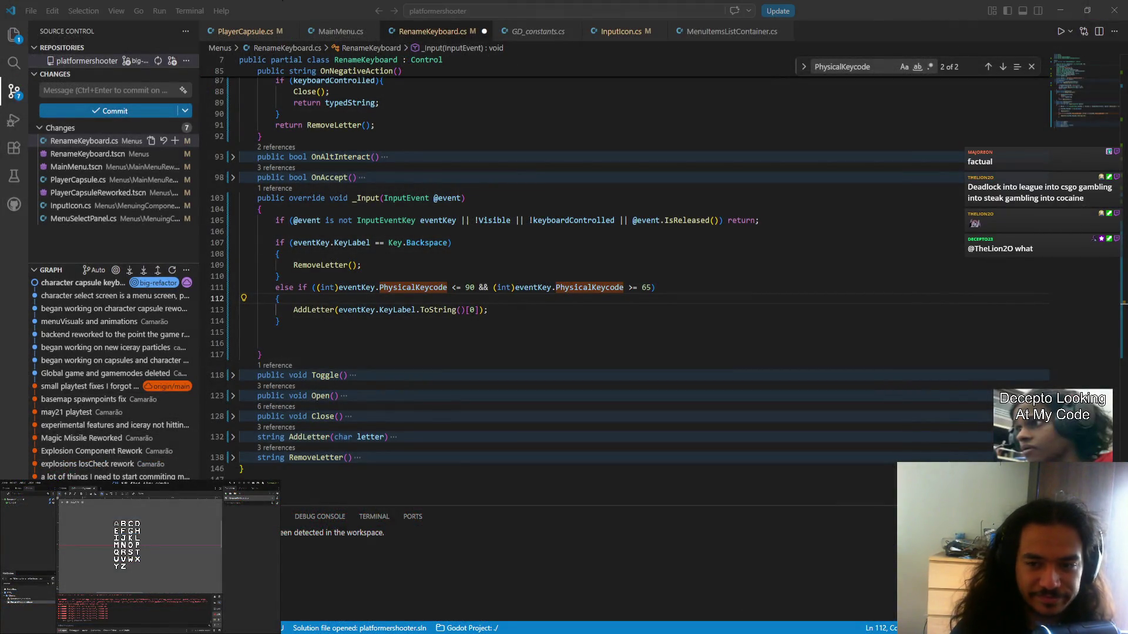
- Join the opening brace onto the condition line and add an OnMoveAction placeholder line after AddLetter
key(shift+Home)
key(BackSpace)
key(BackSpace)
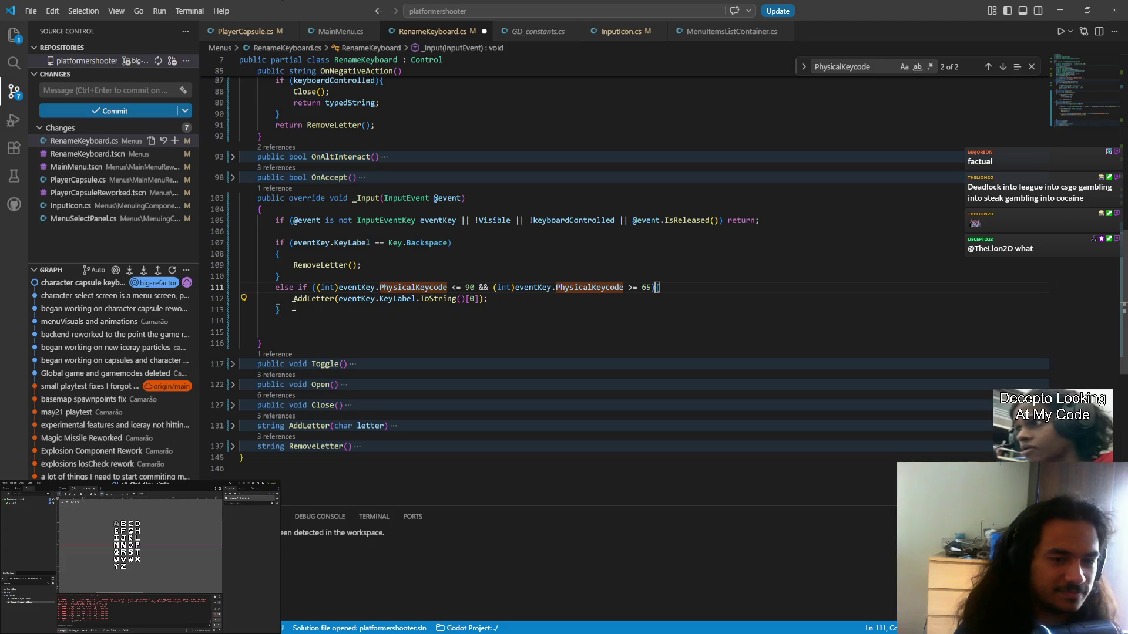
click(529, 297)
key(Return)
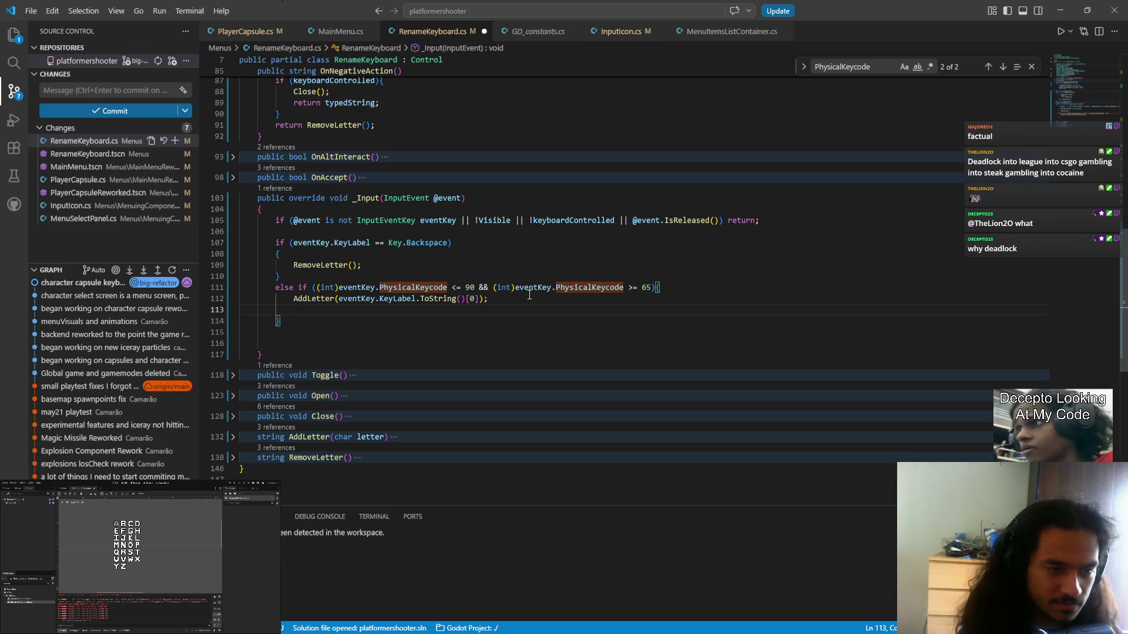
text(move)
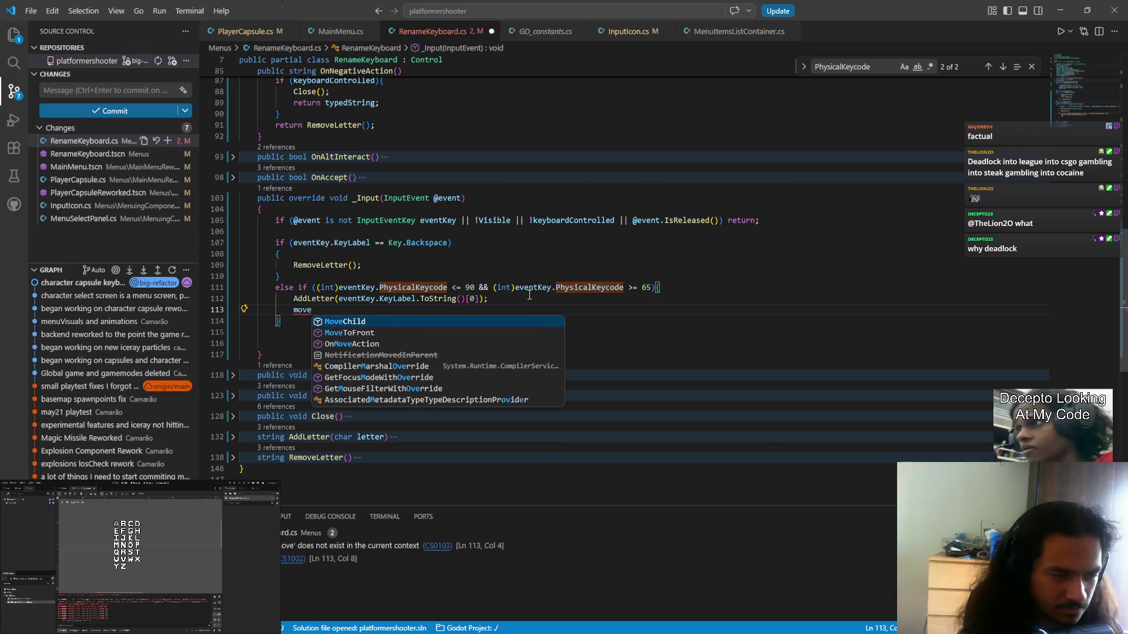
key(Down)
key(Down)
key(Return)
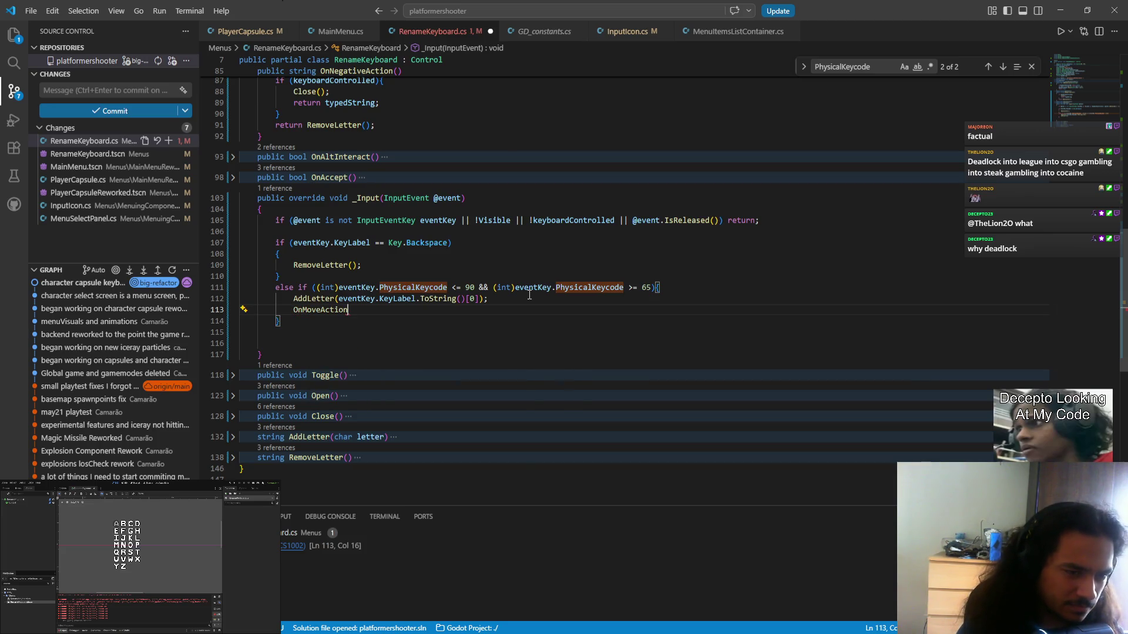
- Replace the placeholder with the panel's Move call and delete its Vector2.Down * dist argument
scroll(307, 444, up, 8)
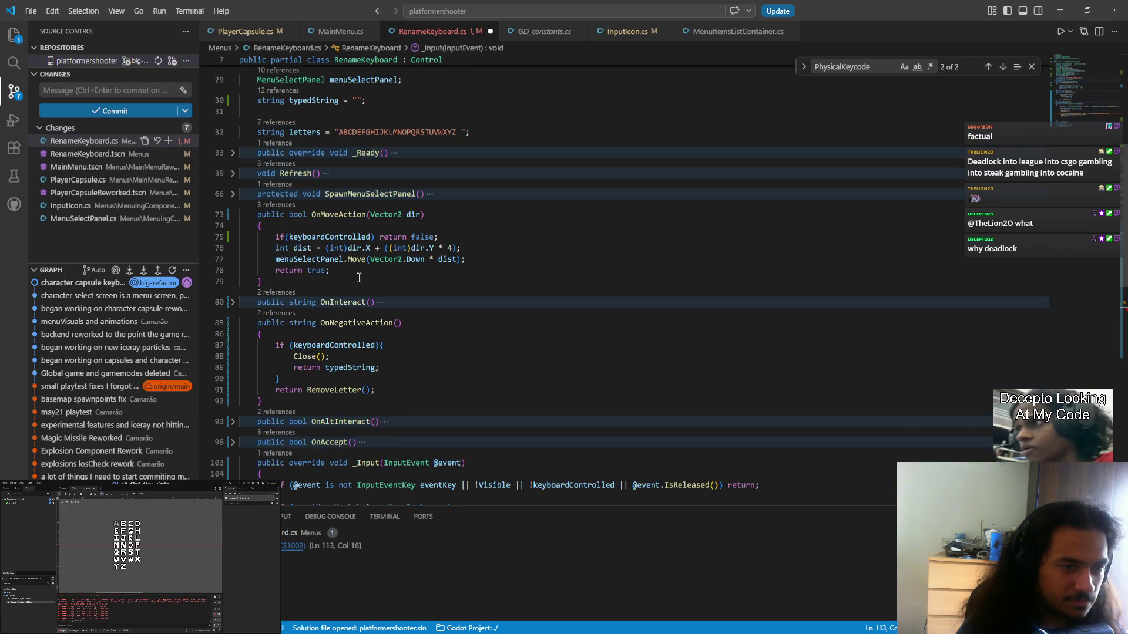
drag(478, 259, 276, 259)
scroll(335, 303, down, 9)
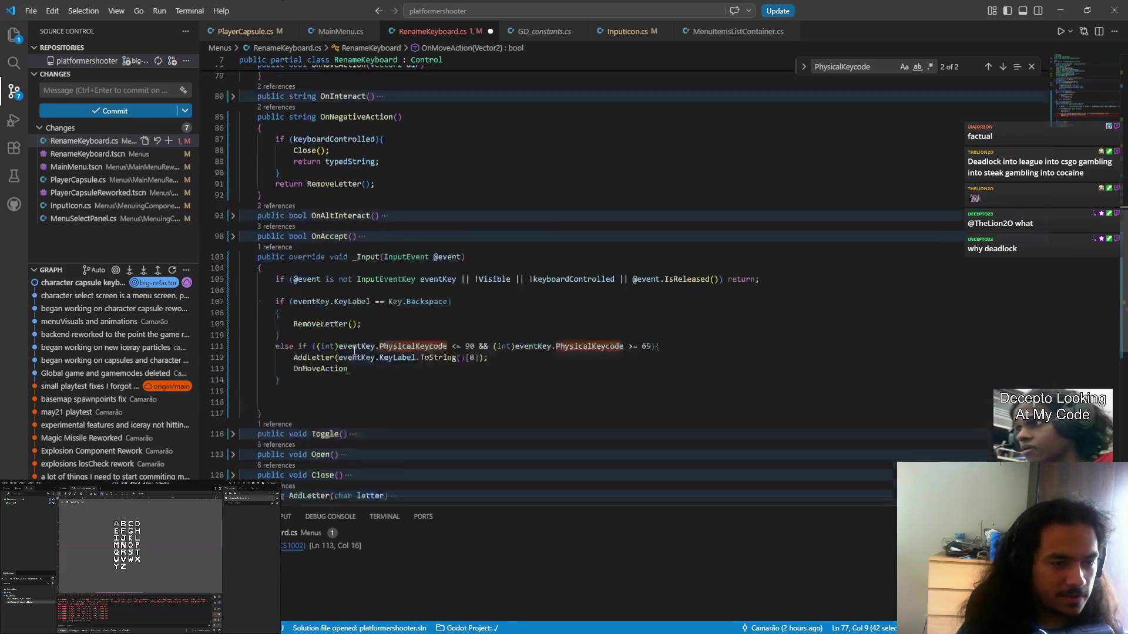
double_click(320, 280)
text(menuSelectPanel.Move(Vector2.Down * dist);)
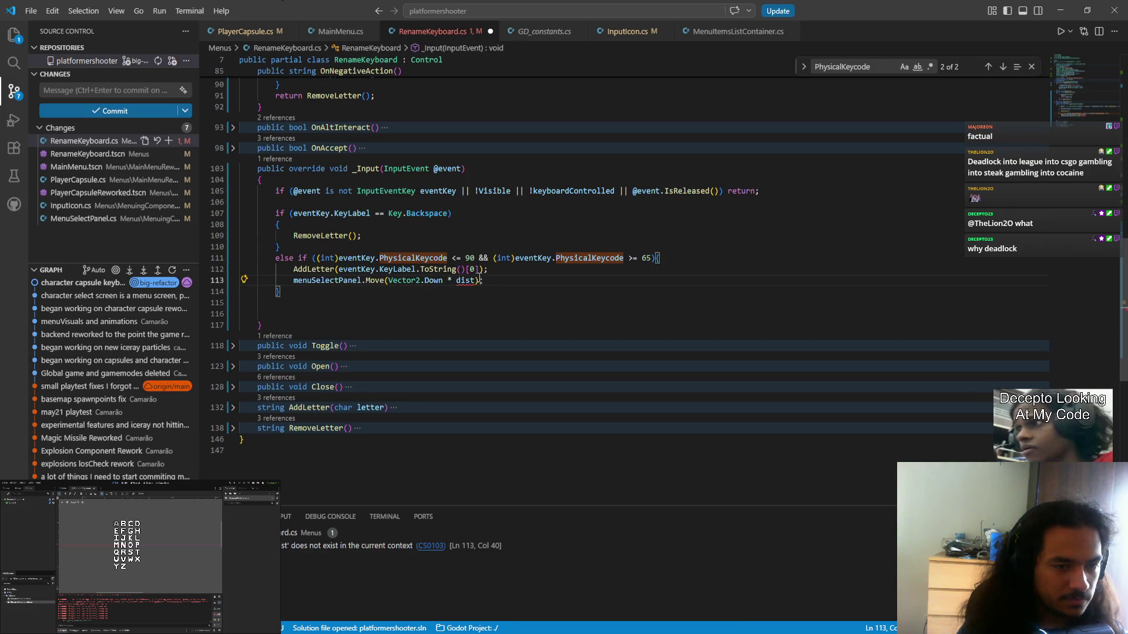
drag(474, 281, 391, 284)
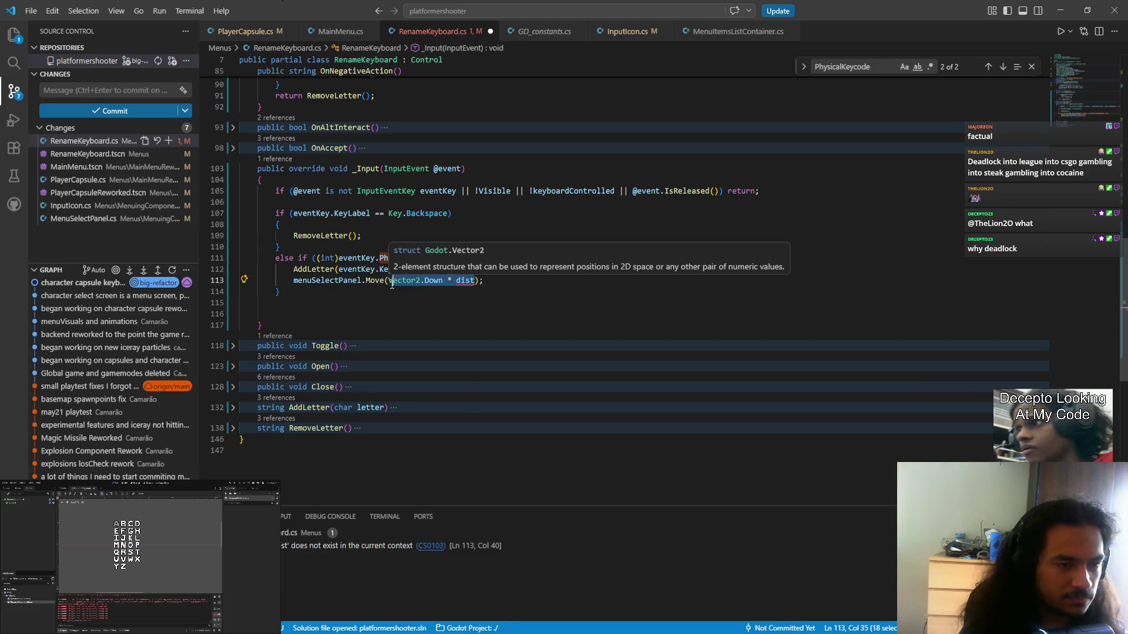
key(BackSpace)
- Fill the call's argument with (int)eventKey.PhysicalKeycode - 65
drag(339, 259, 448, 260)
key(ctrl+c)
click(386, 281)
key(ctrl+v)
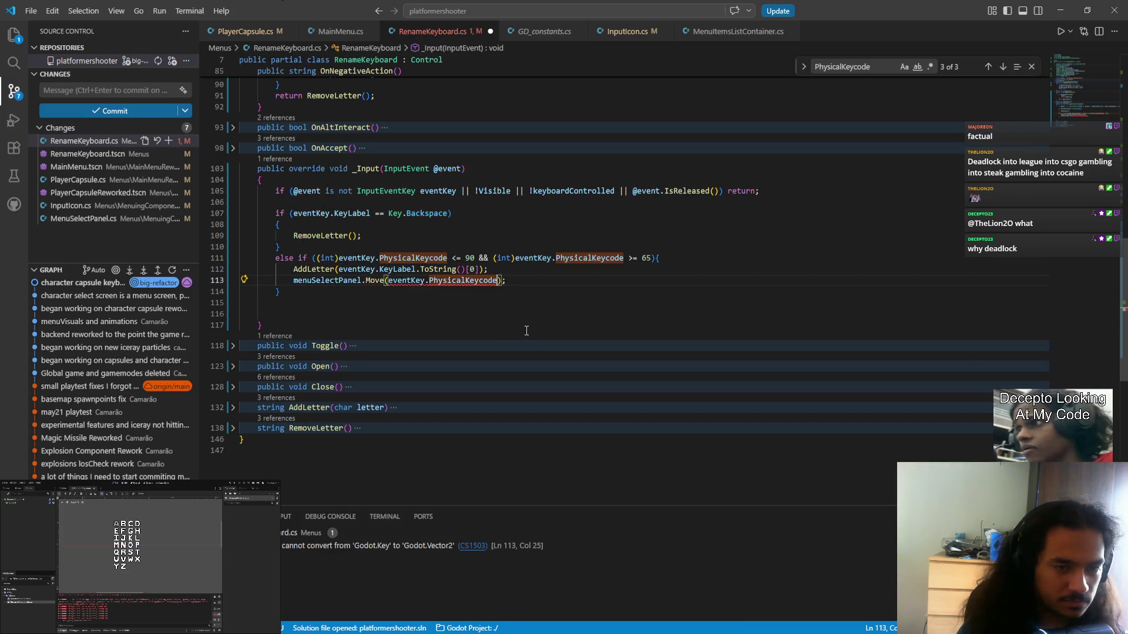
text(- 6)
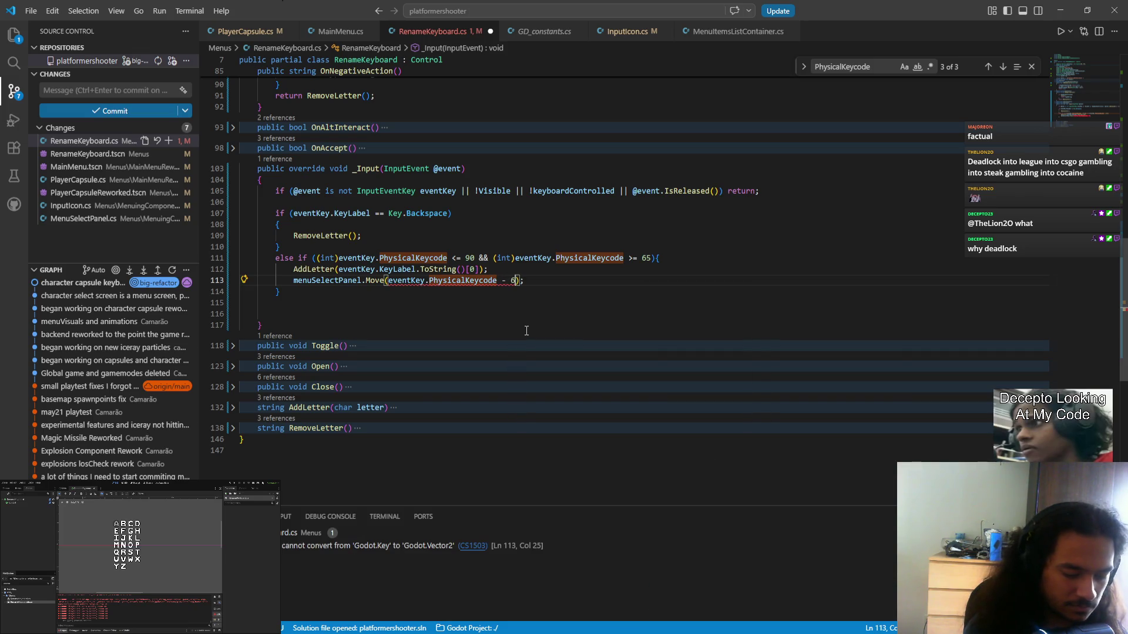
text(5)
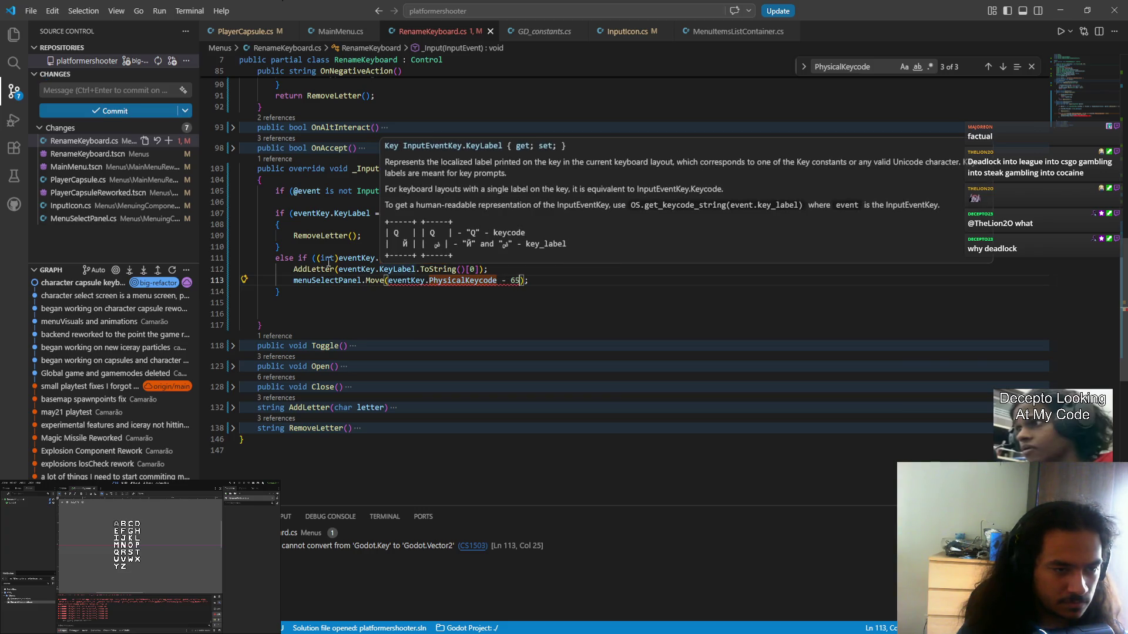
drag(317, 257, 338, 258)
key(ctrl+c)
click(385, 280)
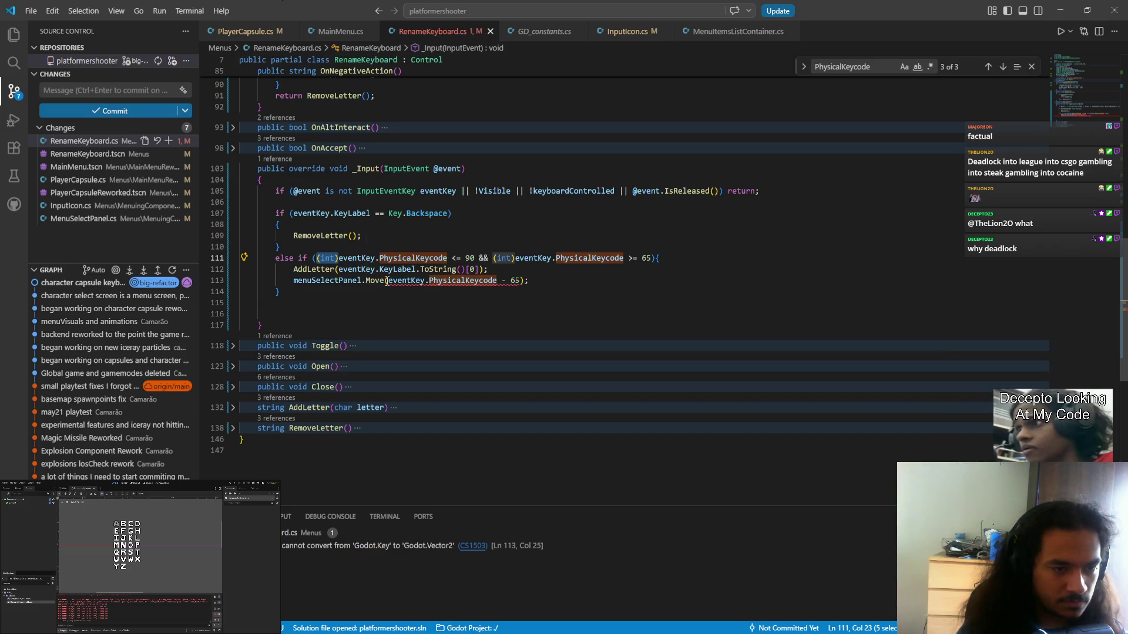
key(ctrl+v)
key(Down)
key(Down)
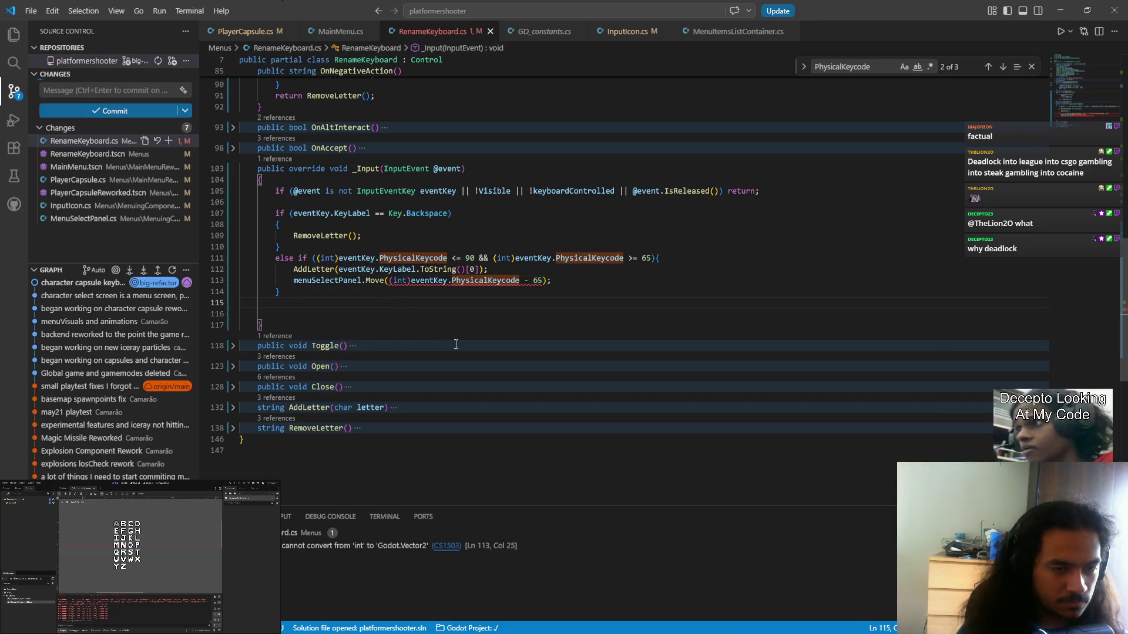
- Change the Move call to SetGetSelectedNode, save RenameKeyboard.cs, and run the game
scroll(452, 335, up, 3)
scroll(449, 345, up, 1)
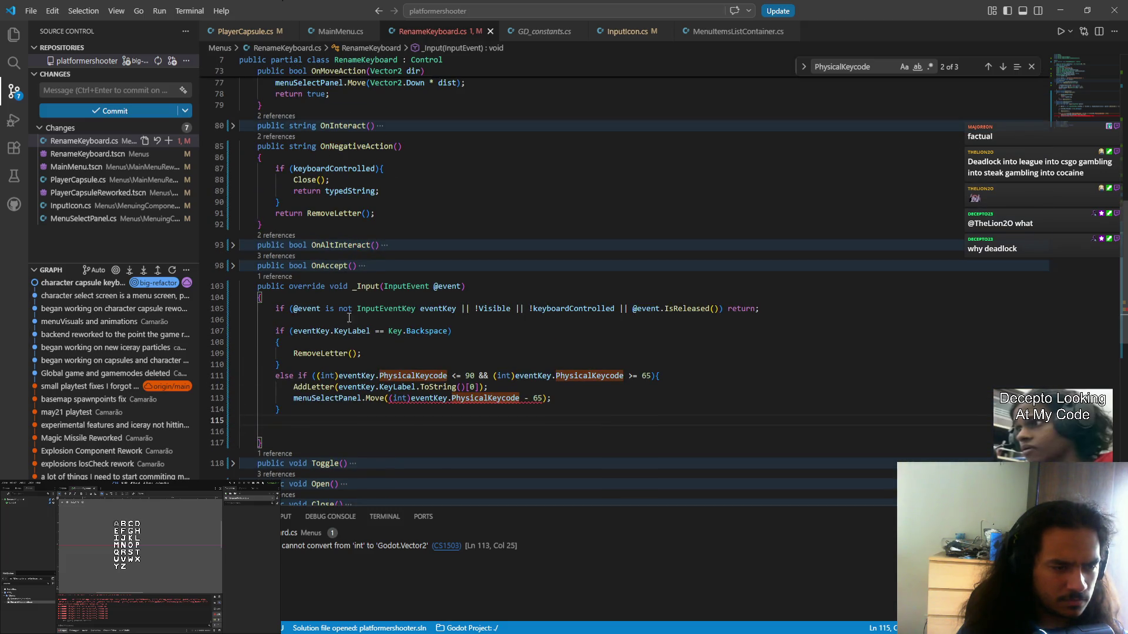
scroll(435, 353, up, 3)
scroll(401, 363, down, 2)
double_click(374, 427)
text(sele)
key(BackSpace)
key(BackSpace)
text(t)
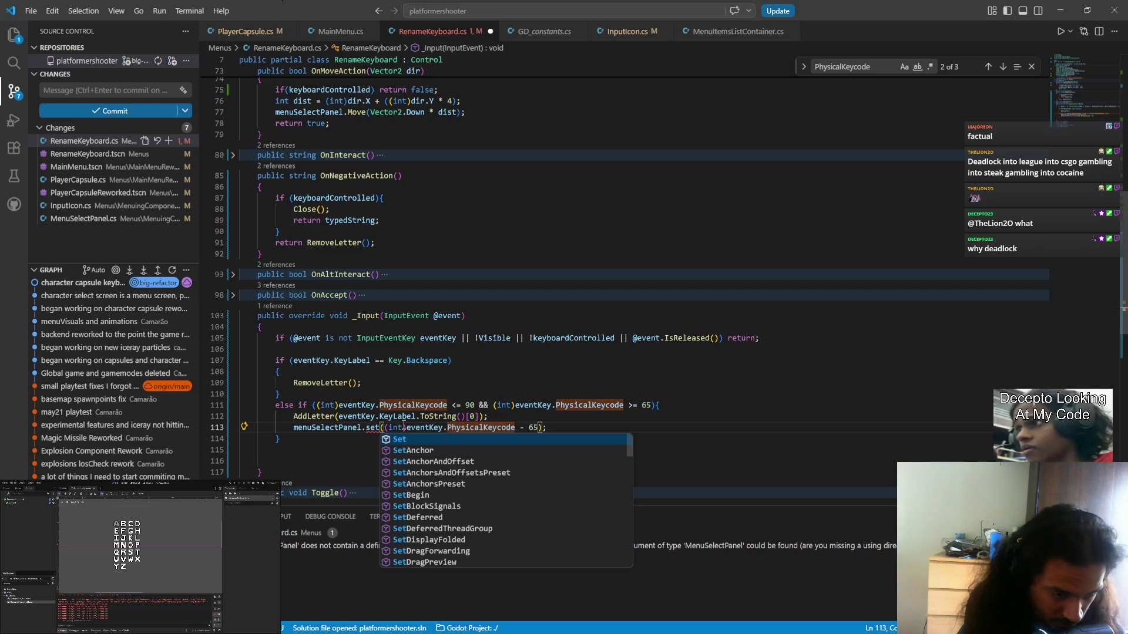
text(get)
key(Tab)
key(ctrl+s)
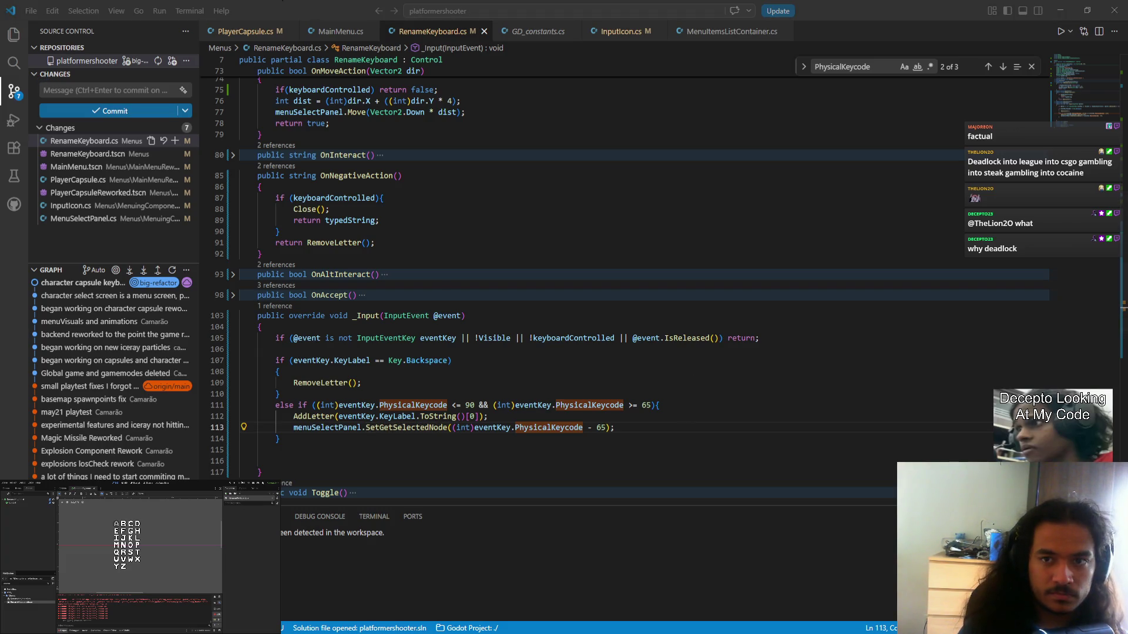
click(236, 483)
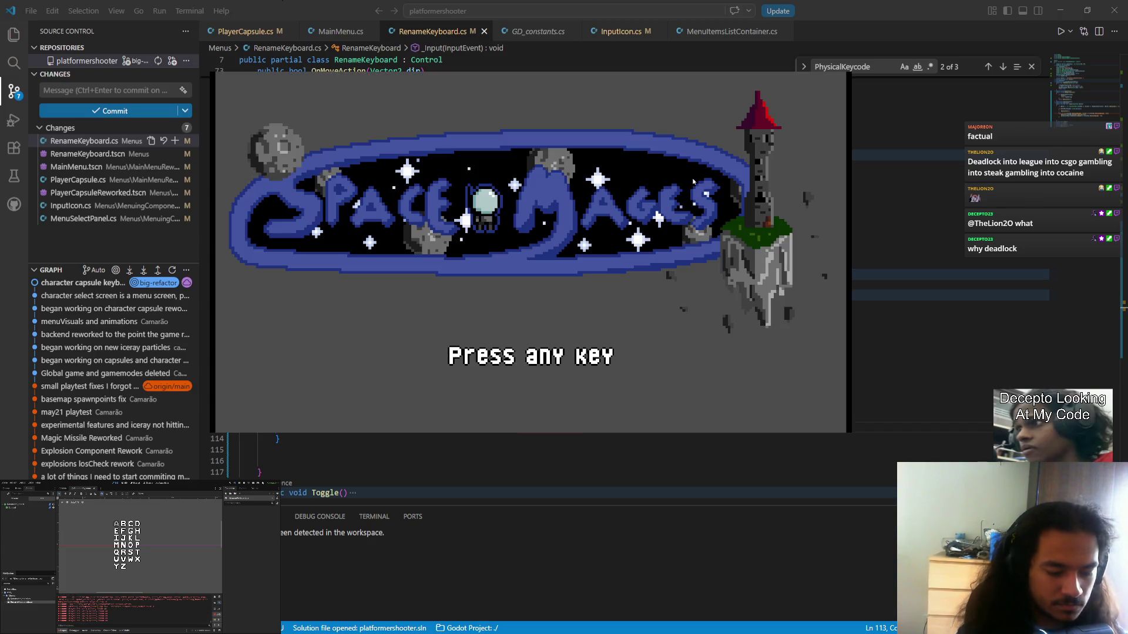
- Reach Character Select, join the first slot, type a long run of letters into the name, then close the game
key(Return)
key(Return)
key(Return)
key(Return)
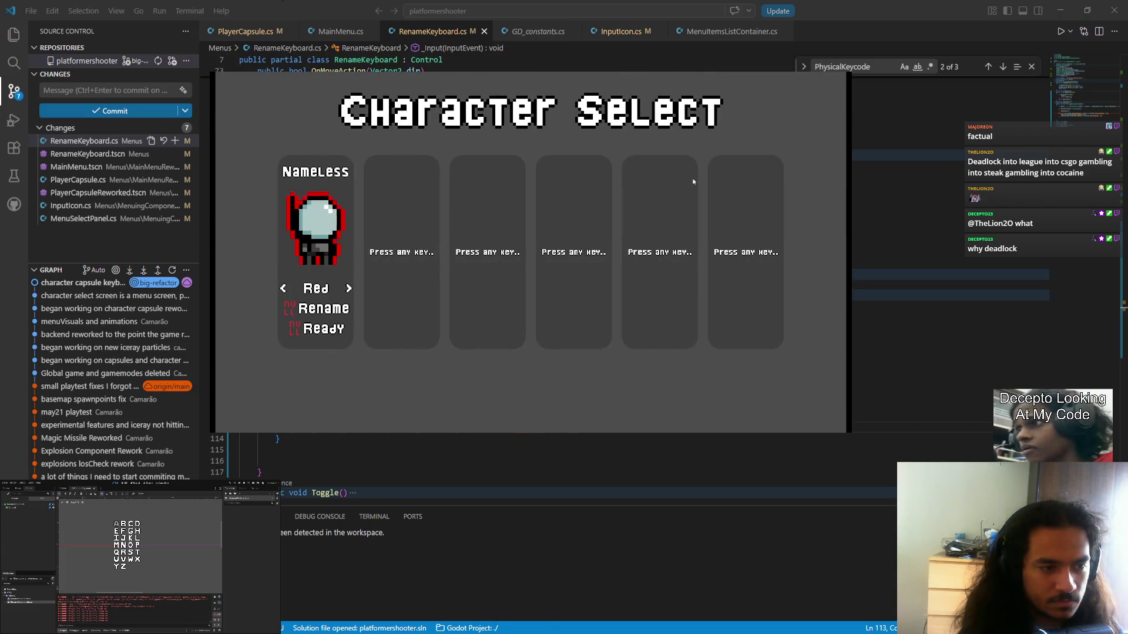
key(Left)
text(as)
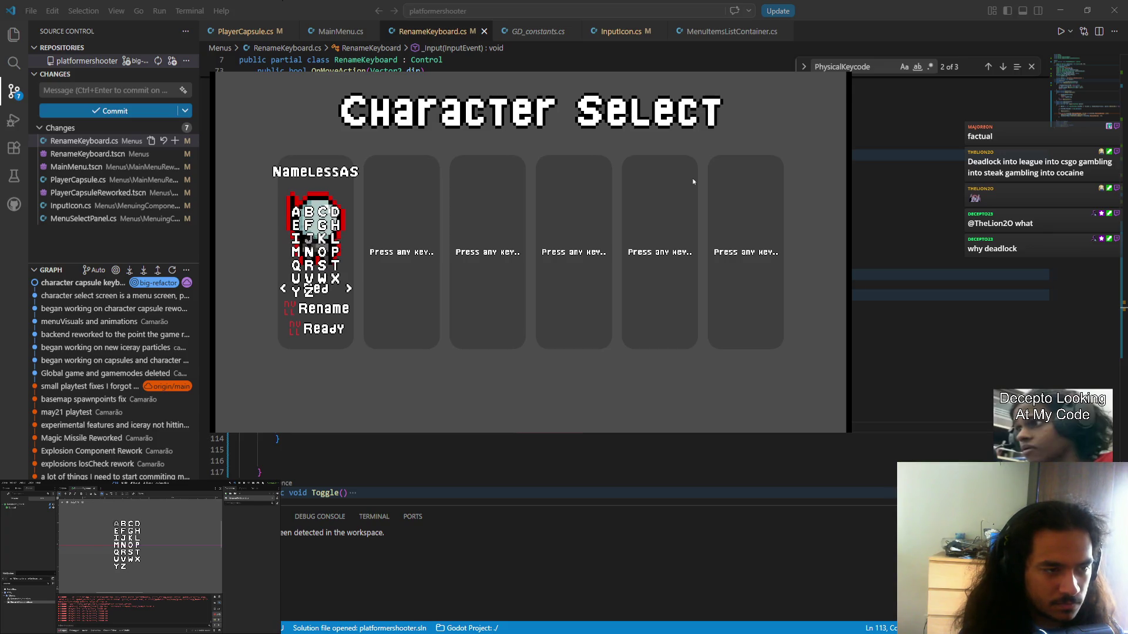
text(fsdfsdfsdkfjshhdfksjdfhhsdkfdflkjsdfgj)
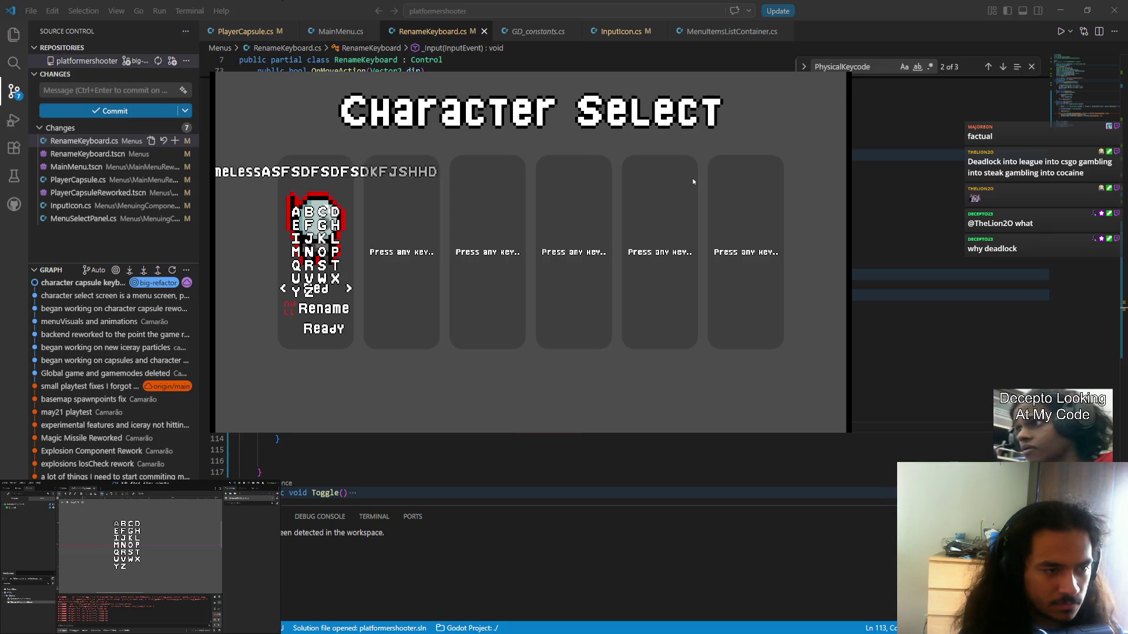
text(flgksjdfgsdlkfgjs)
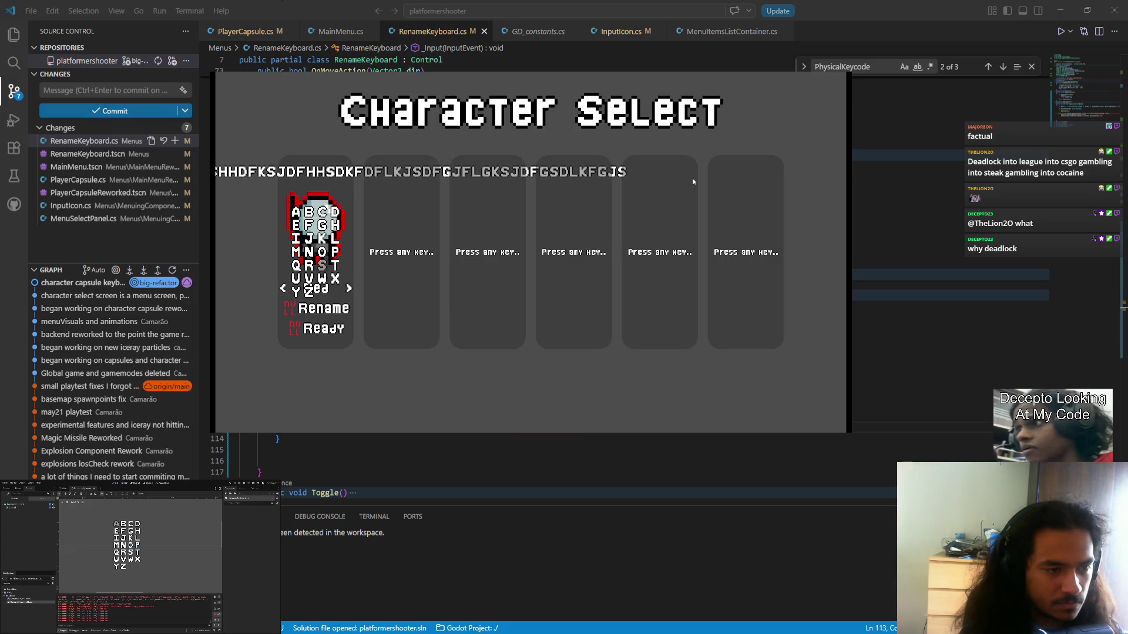
text(klkj)
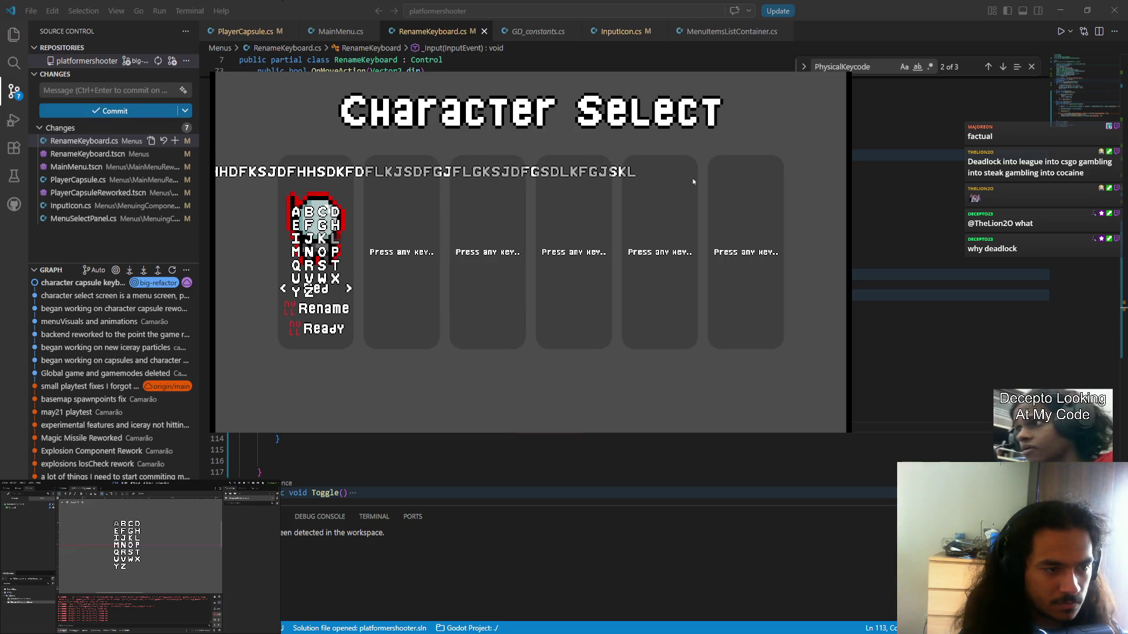
text(awed)
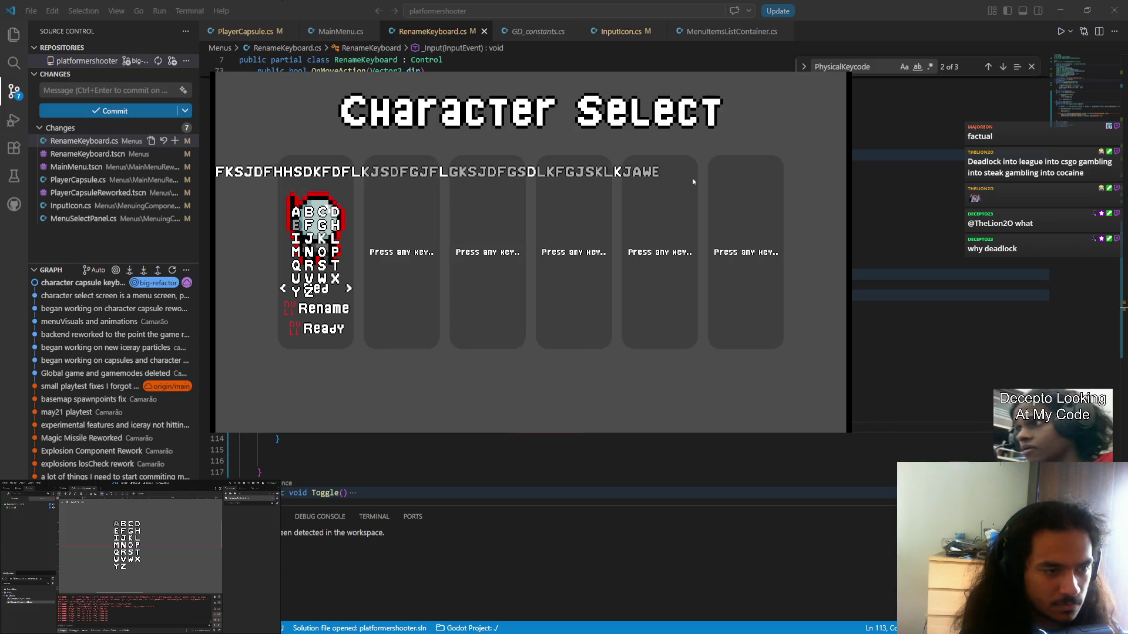
text(wmnz)
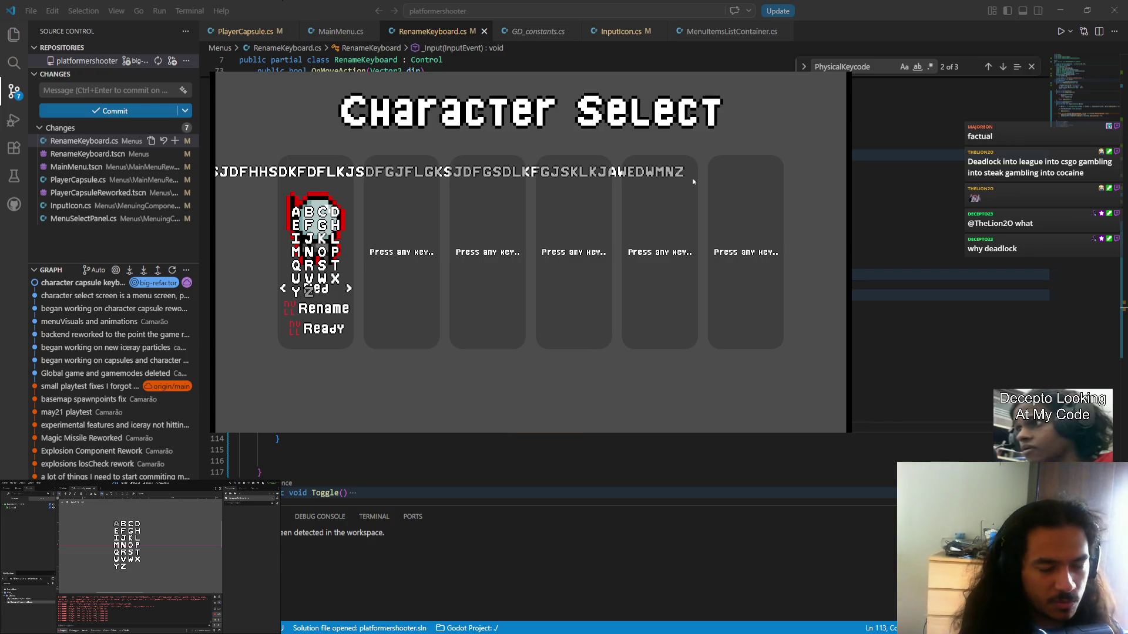
key(alt+F4)
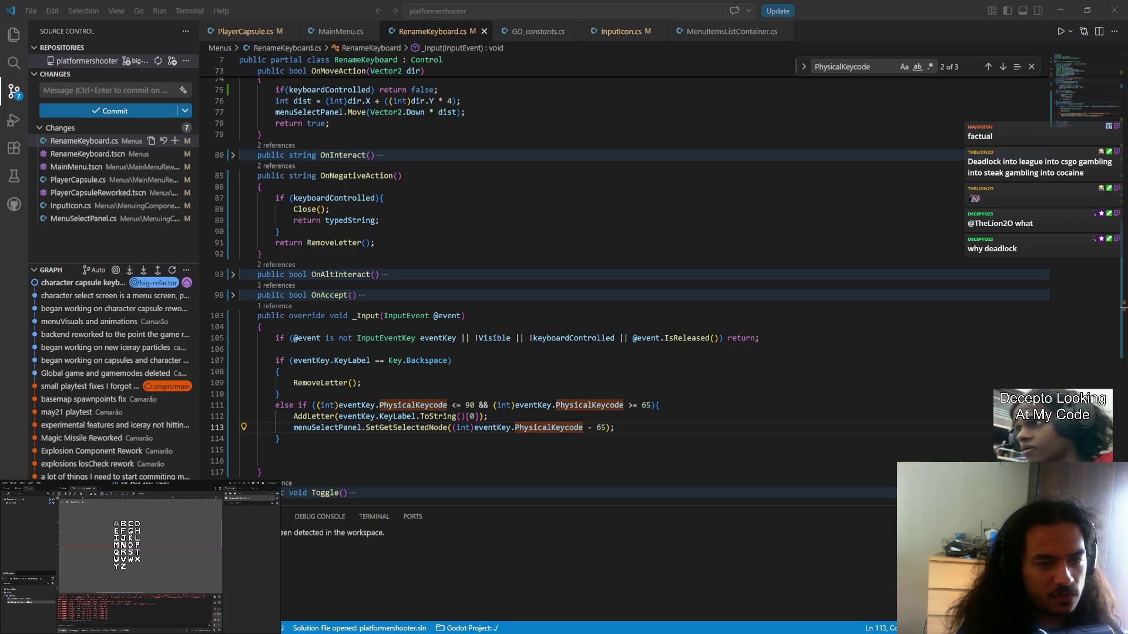
- Open the Key enum definition, search 'space' until Space = 32 appears, then go back to RenameKeyboard.cs
key(alt+Tab)
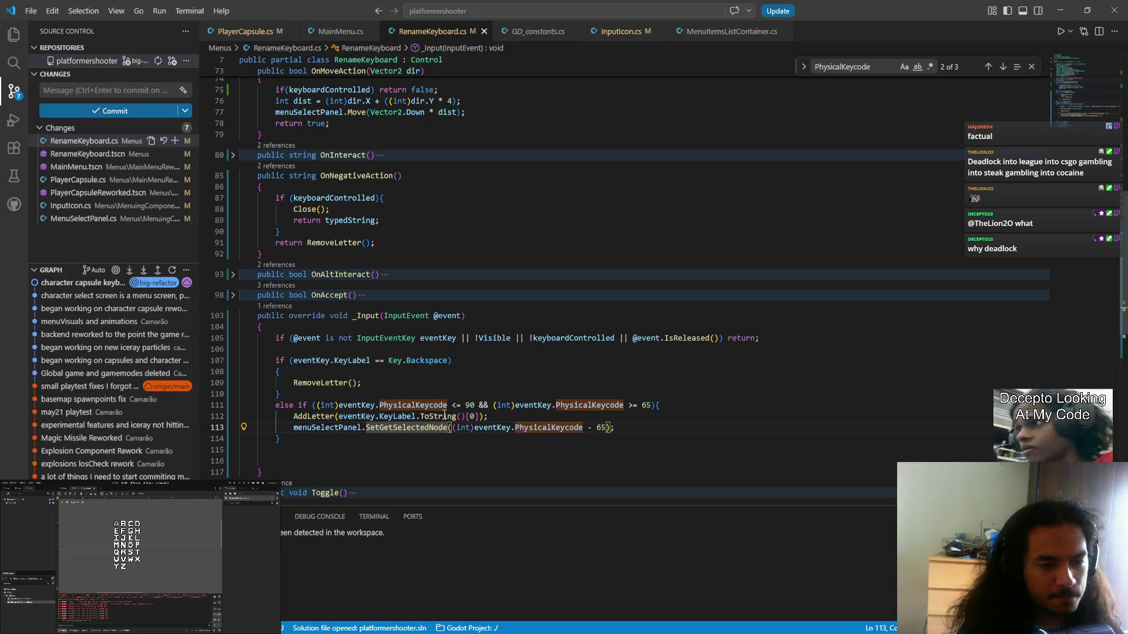
click(398, 360)
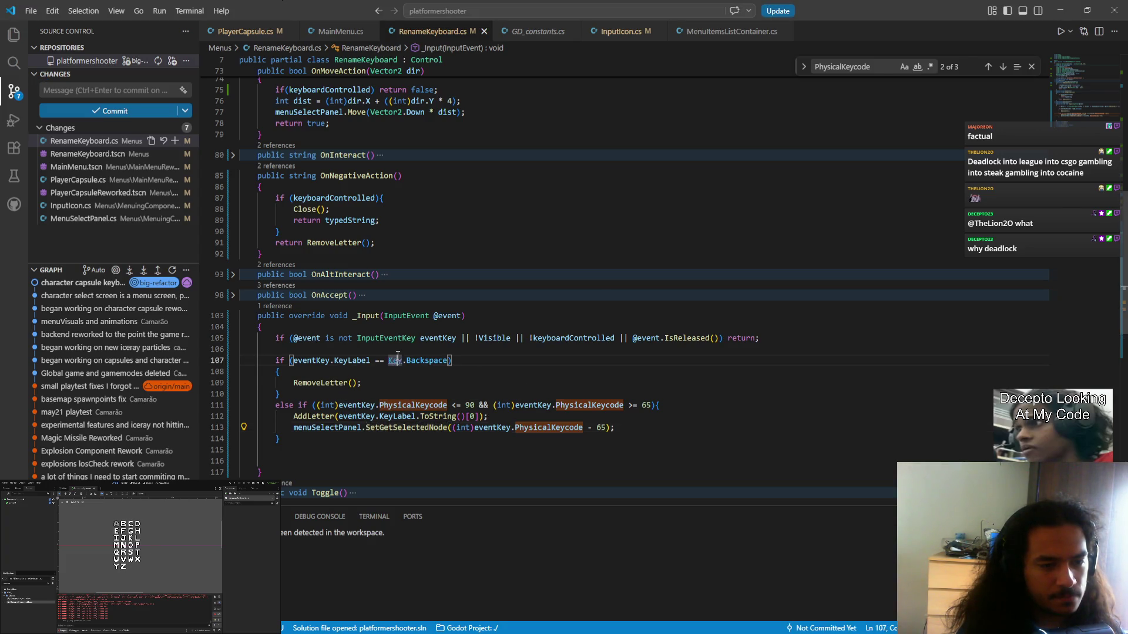
key(F12)
scroll(504, 241, down, 5)
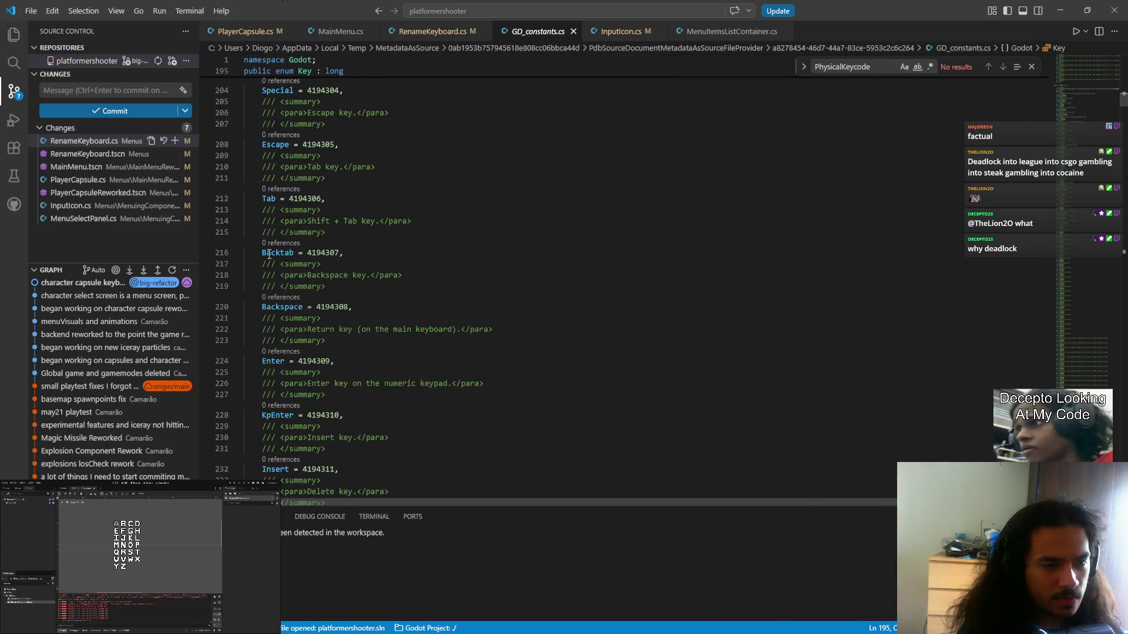
key(ctrl+f)
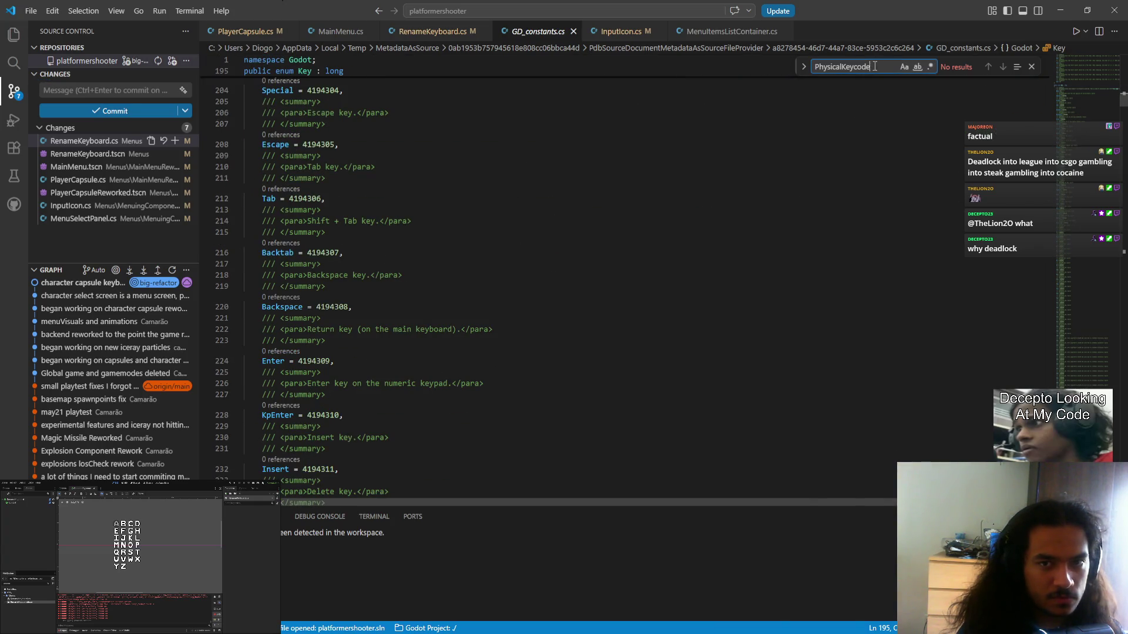
text(space)
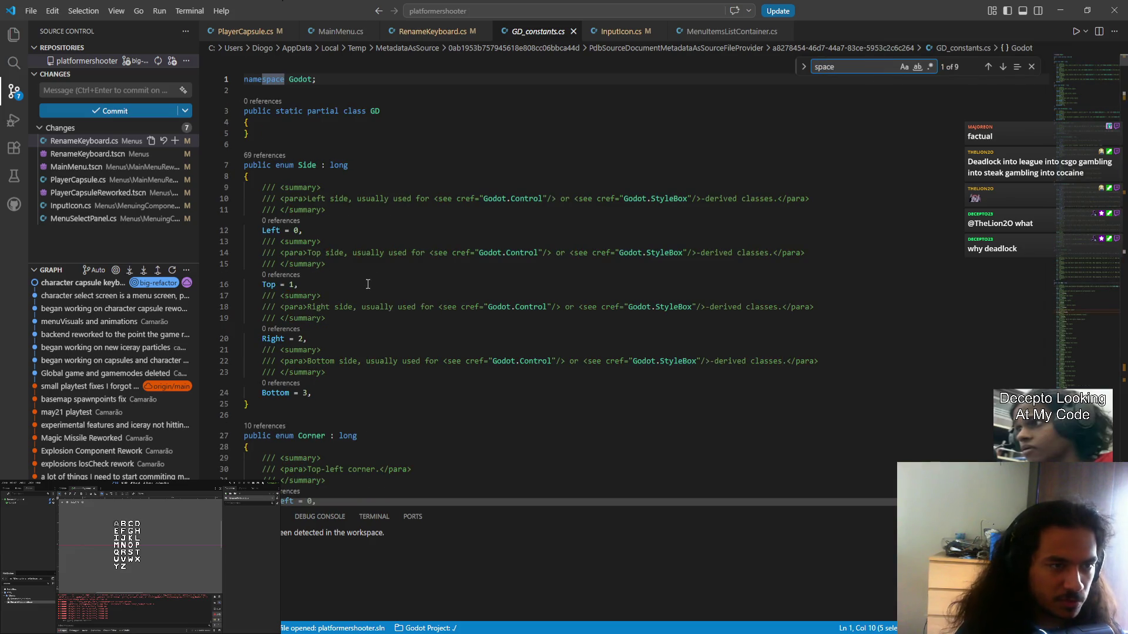
scroll(672, 299, down, 5)
click(1002, 66)
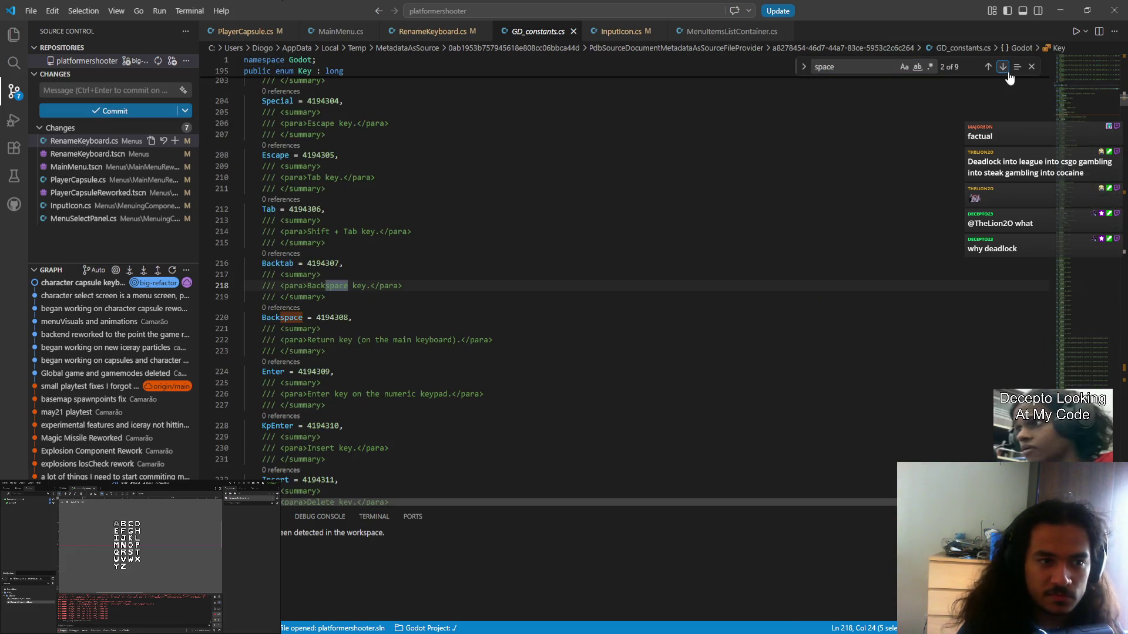
click(1003, 67)
click(1004, 68)
click(1004, 68)
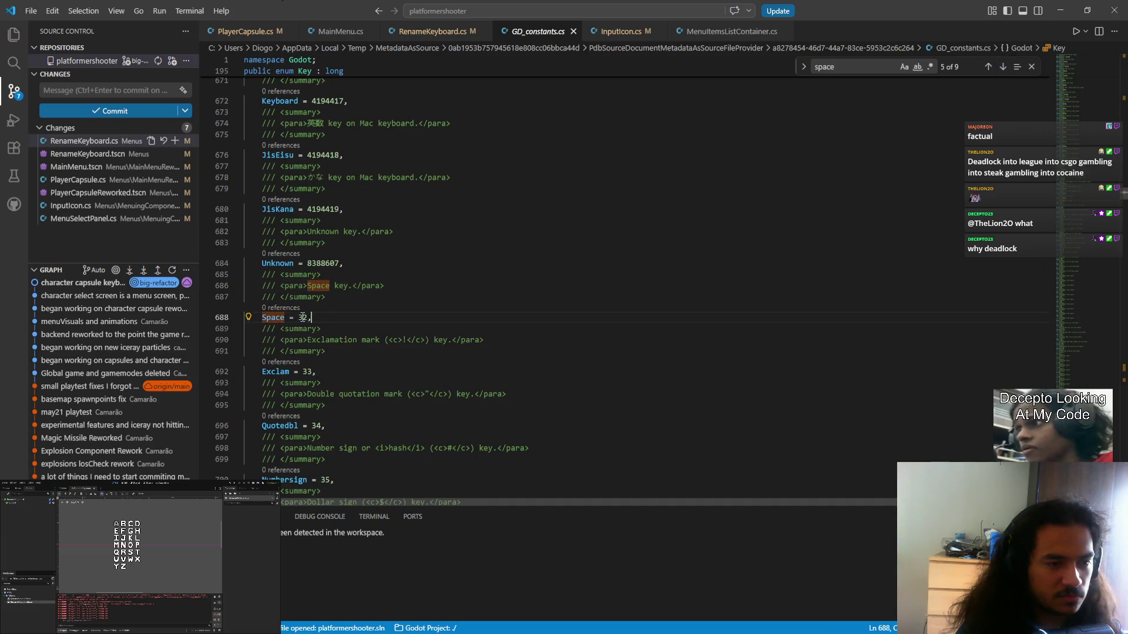
key(alt+Left)
key(alt+Left)
key(alt+Left)
key(alt+Left)
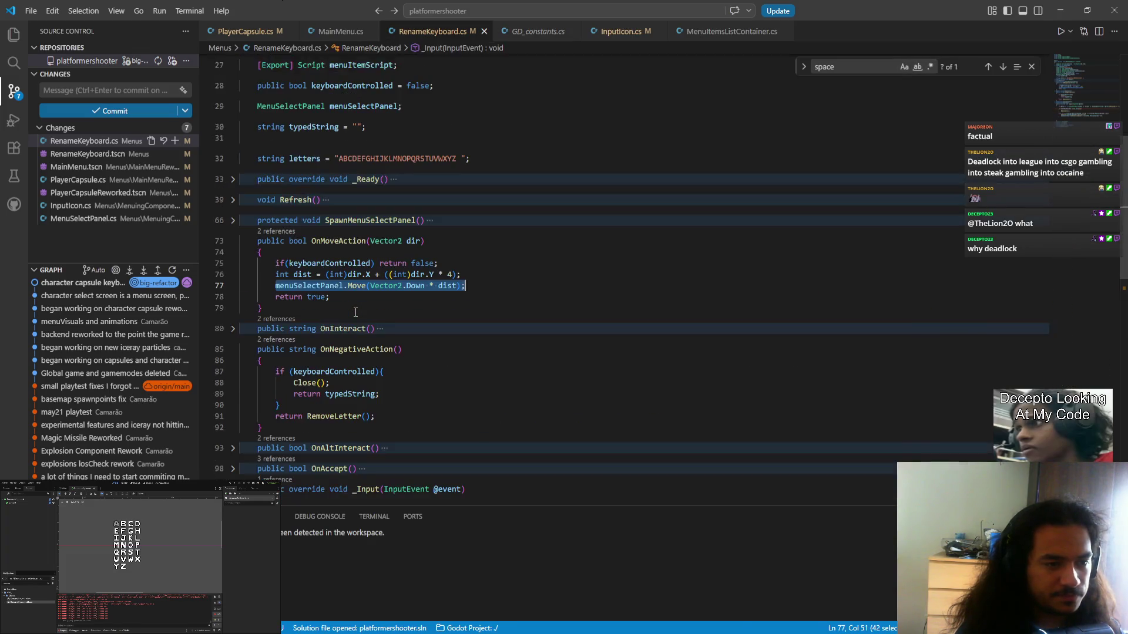
- Add an else if ((int)eventKey.PhysicalKeycode == 32) condition below the letter branch
click(466, 390)
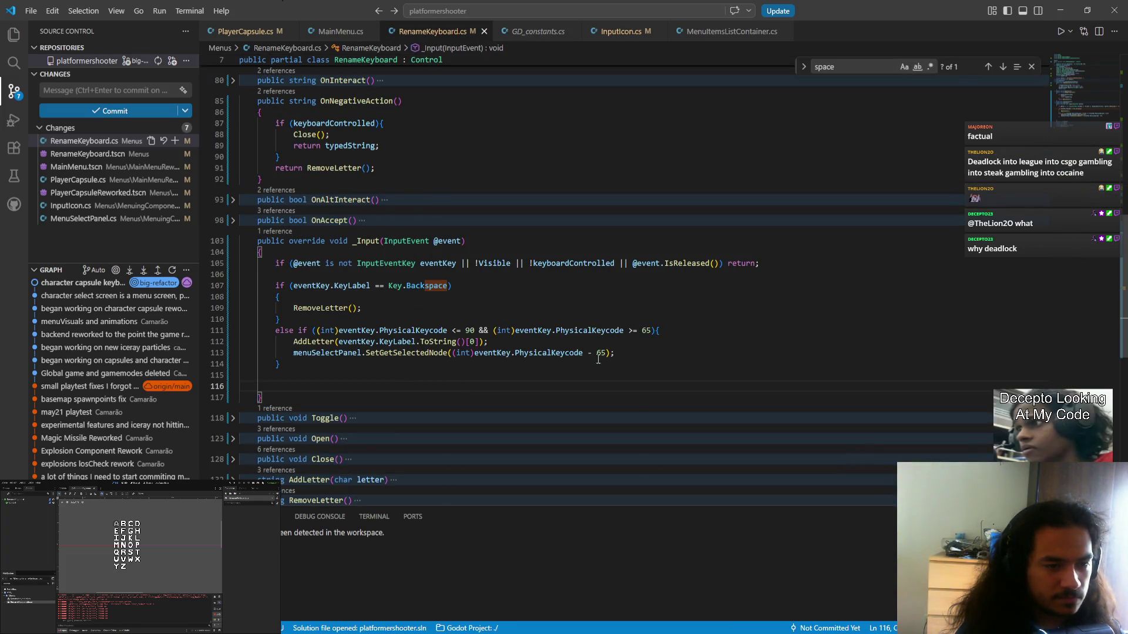
click(487, 364)
key(Return)
text(e)
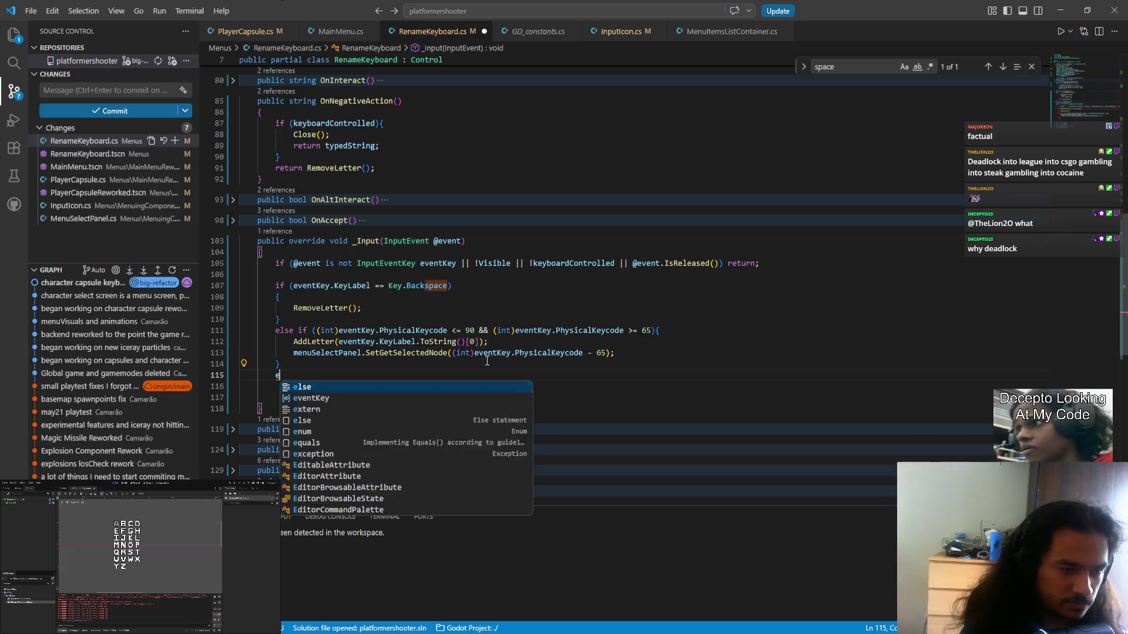
text(lse if)
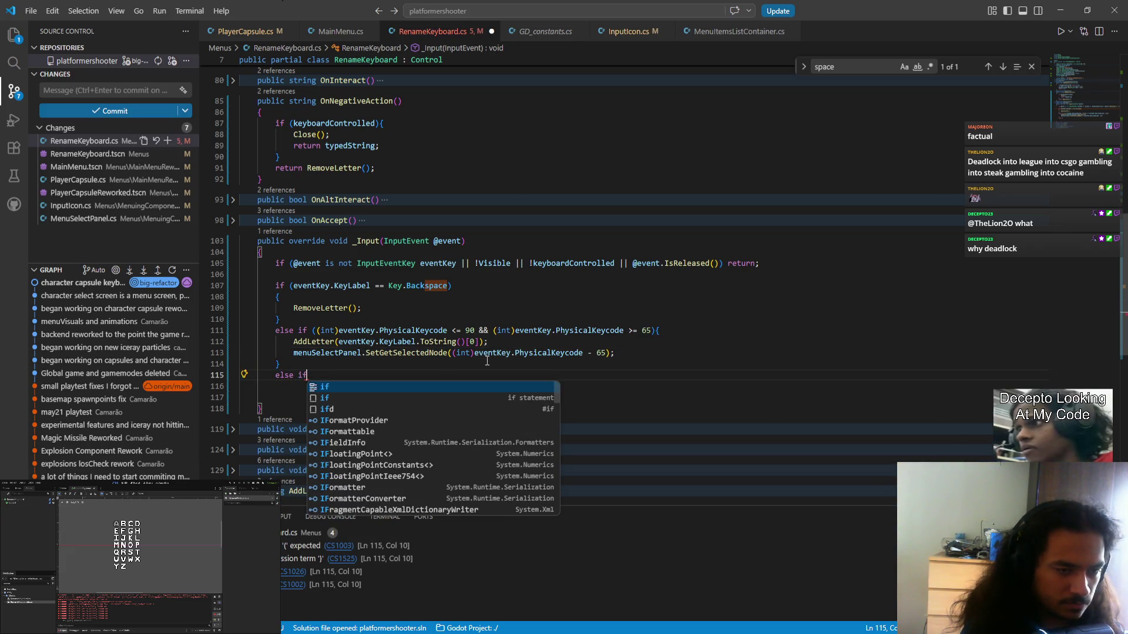
text( ()
drag(317, 330, 474, 331)
key(ctrl+c)
click(316, 375)
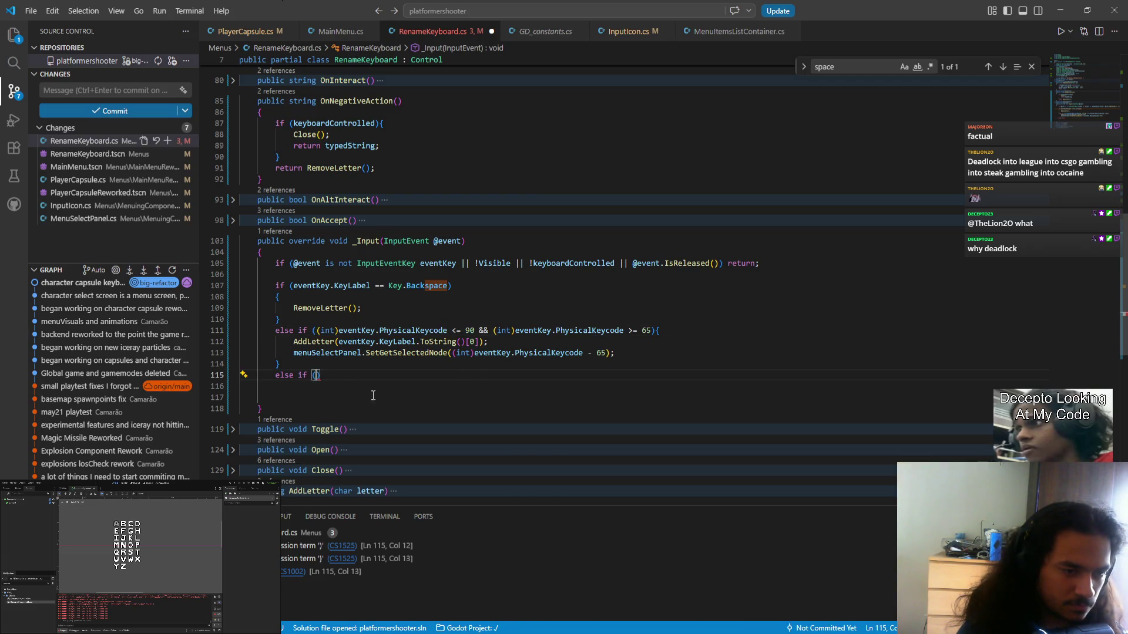
key(ctrl+v)
click(456, 376)
key(BackSpace)
text(=)
key(ctrl+Right)
key(BackSpace)
key(BackSpace)
text(32))
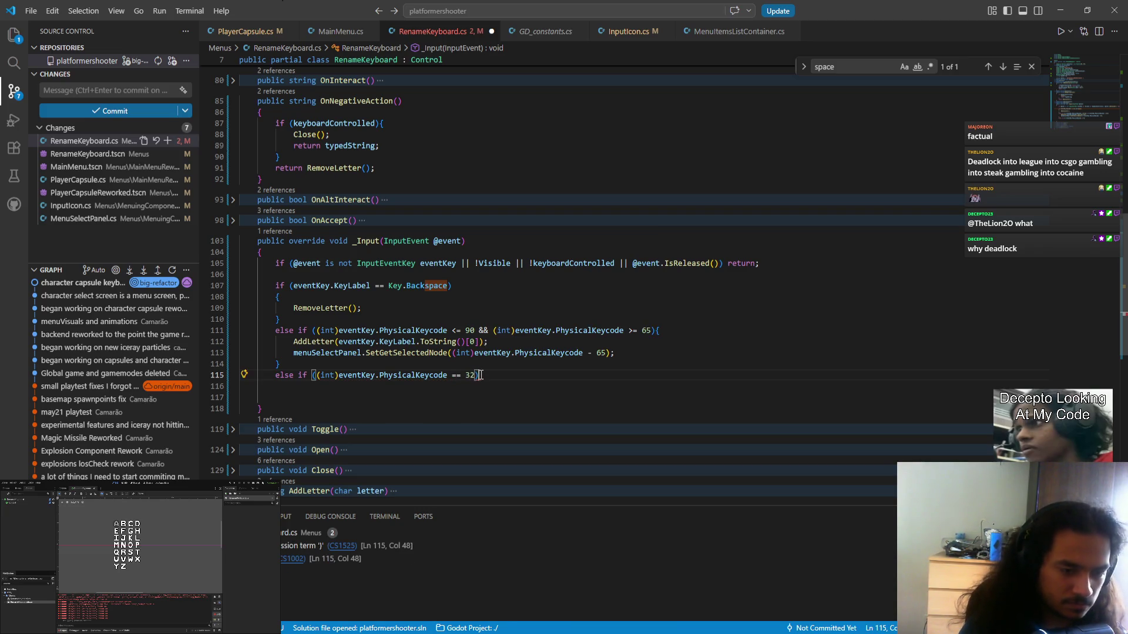
text(;)
key(Return)
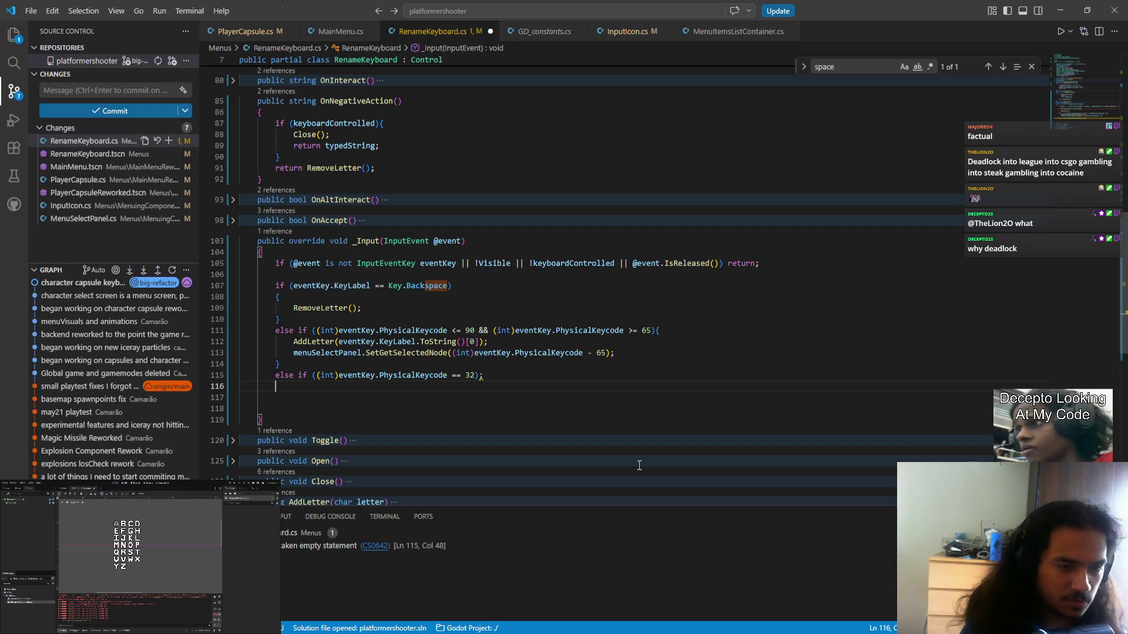
key(BackSpace)
key(BackSpace)
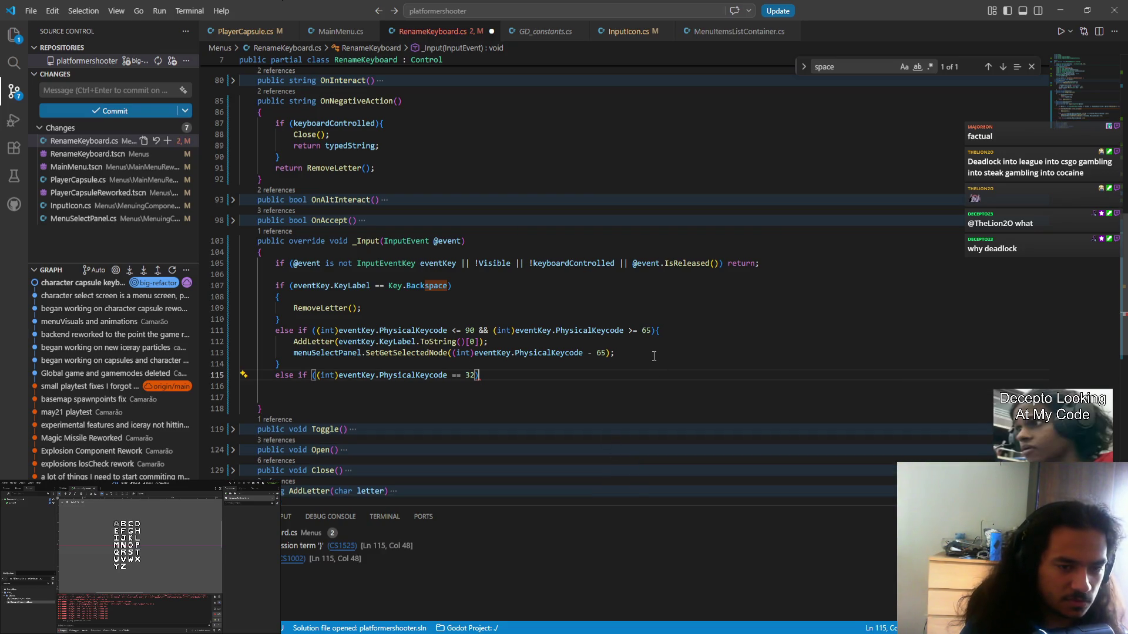
- Copy the AddLetter and SetGetSelectedNode statements under the Space condition and save
drag(654, 356, 665, 331)
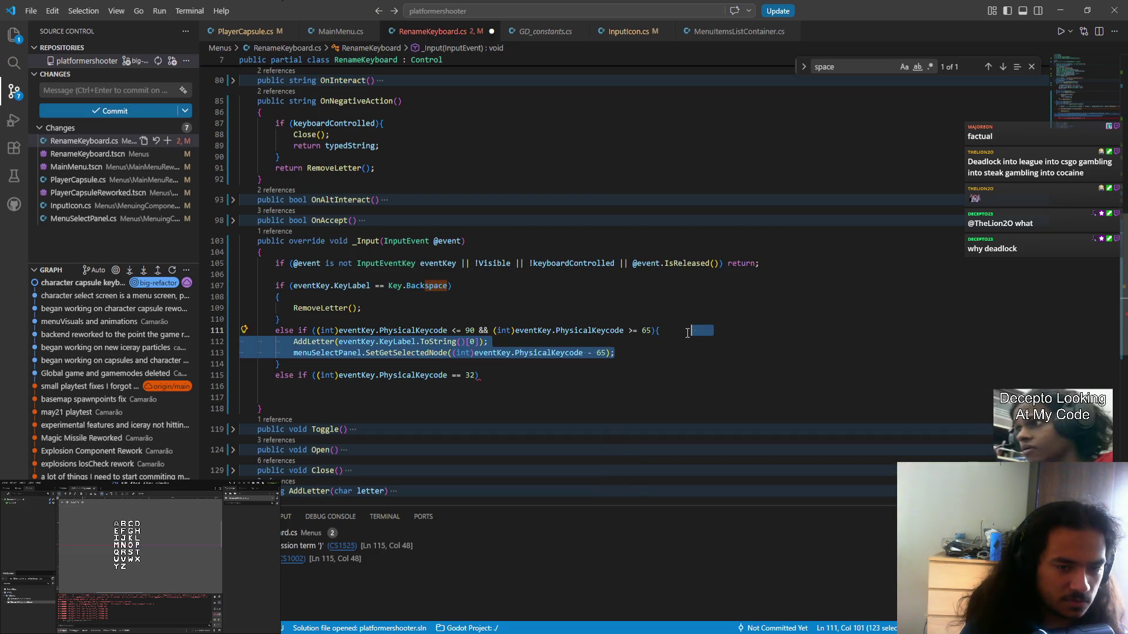
key(ctrl+c)
click(531, 371)
key(ctrl+v)
click(548, 375)
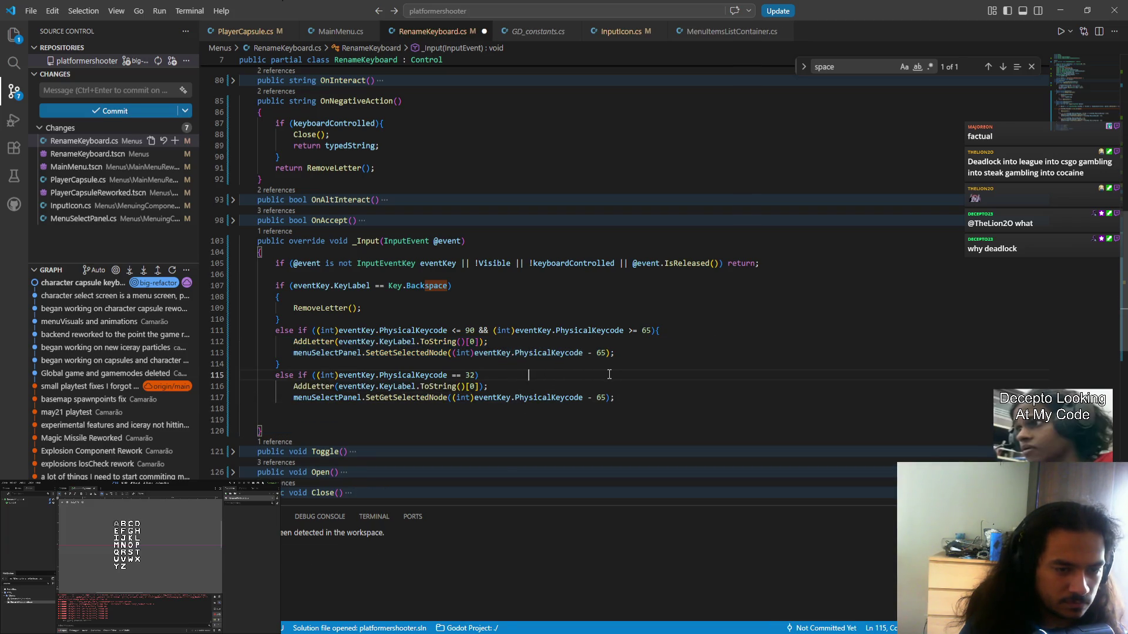
key(BackSpace)
key(BackSpace)
key(BackSpace)
click(761, 330)
key(ctrl+s)
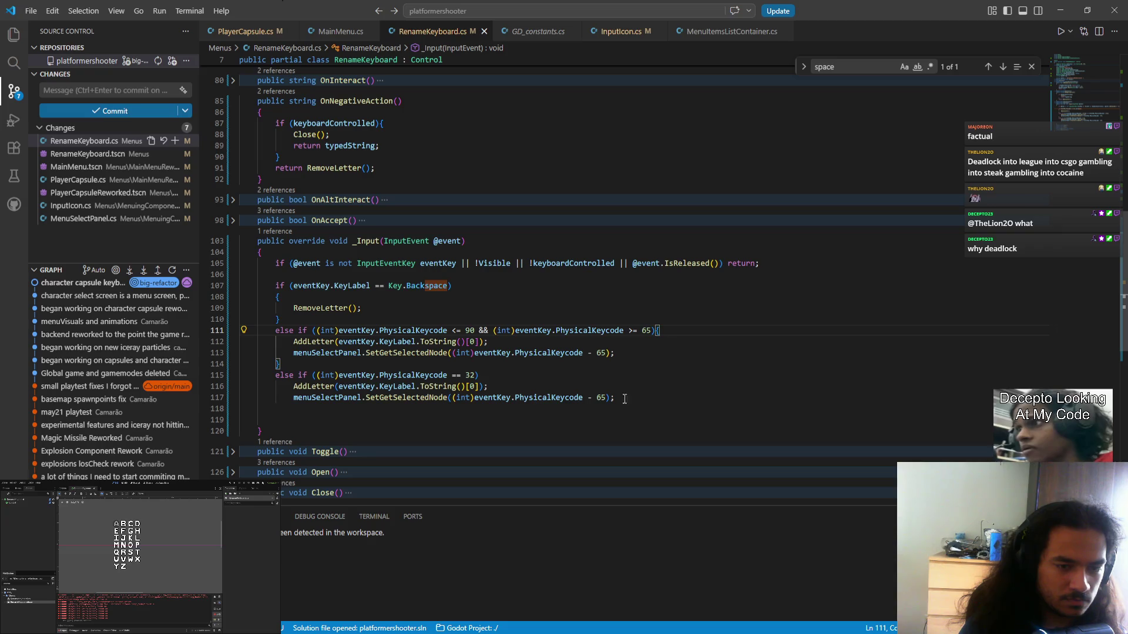
- Wrap the Space branch in braces and change its SetGetSelectedNode argument to 32
drag(564, 363, 653, 331)
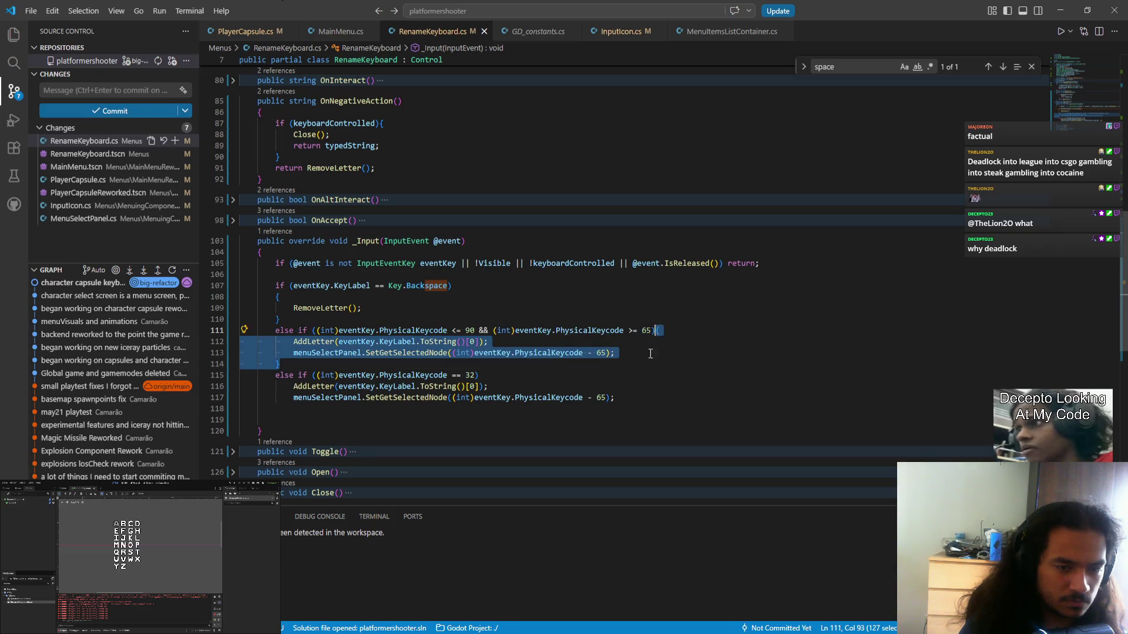
key(ctrl+c)
drag(627, 401, 481, 376)
key(ctrl+v)
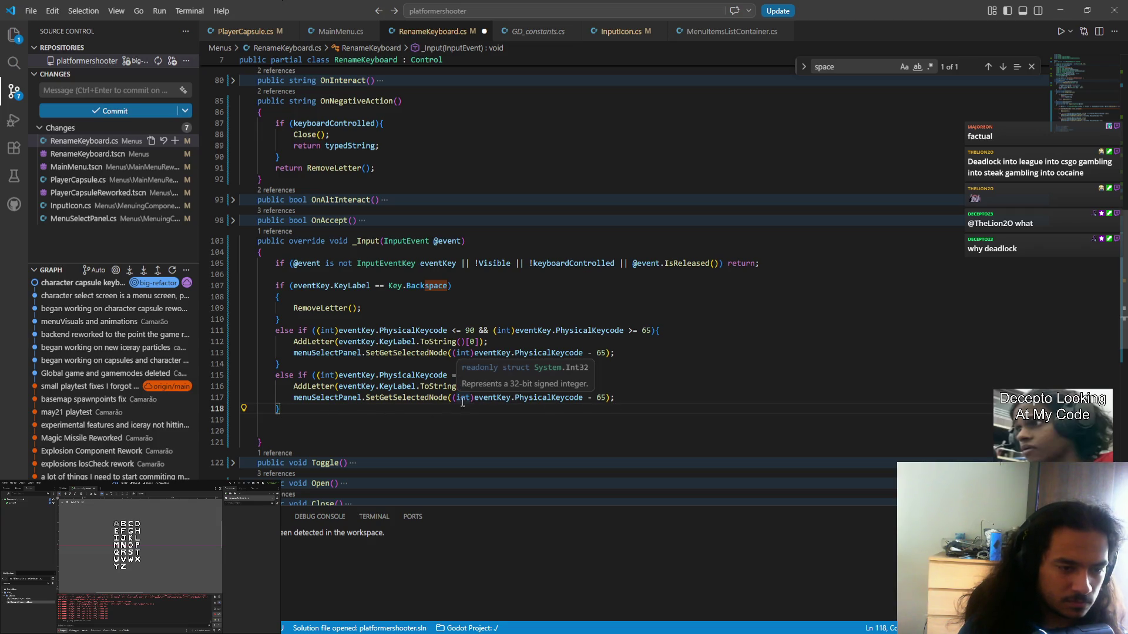
click(663, 423)
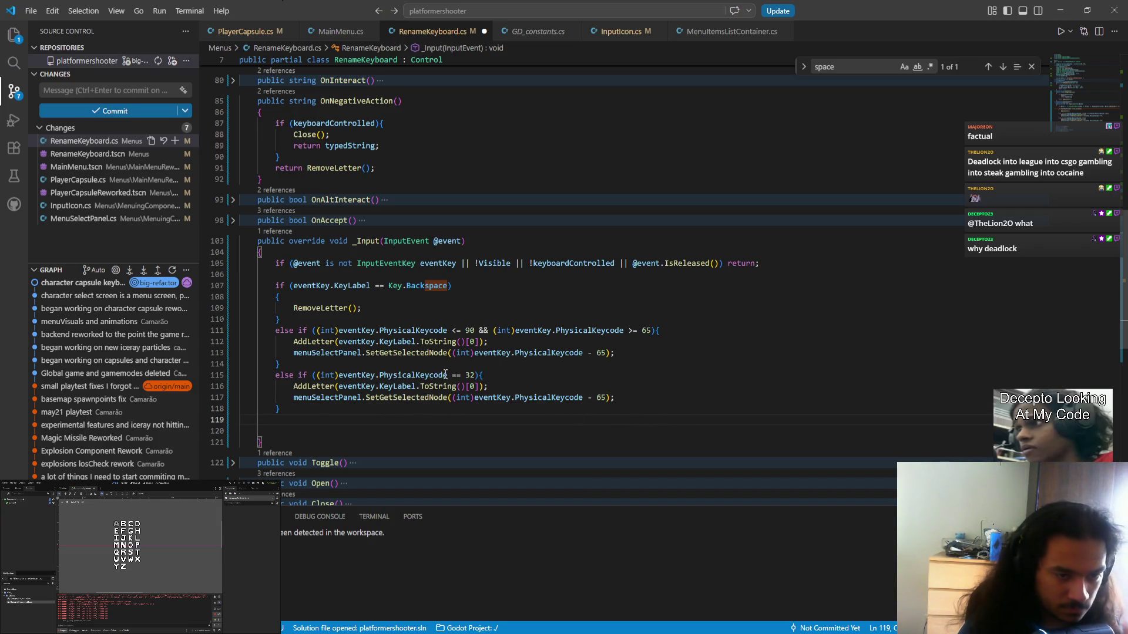
double_click(471, 375)
drag(452, 398, 606, 397)
key(ctrl+v)
click(593, 420)
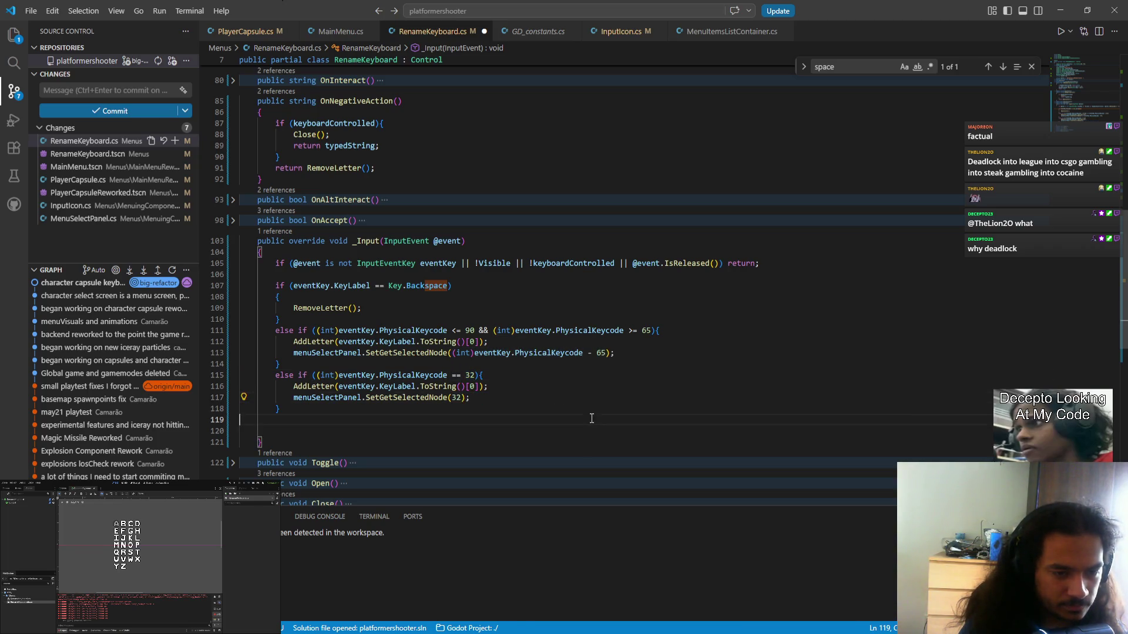
- Replace eventKey.KeyLabel.ToString()[0] in the Space branch with " "[0] and save
right_click(532, 433)
click(483, 435)
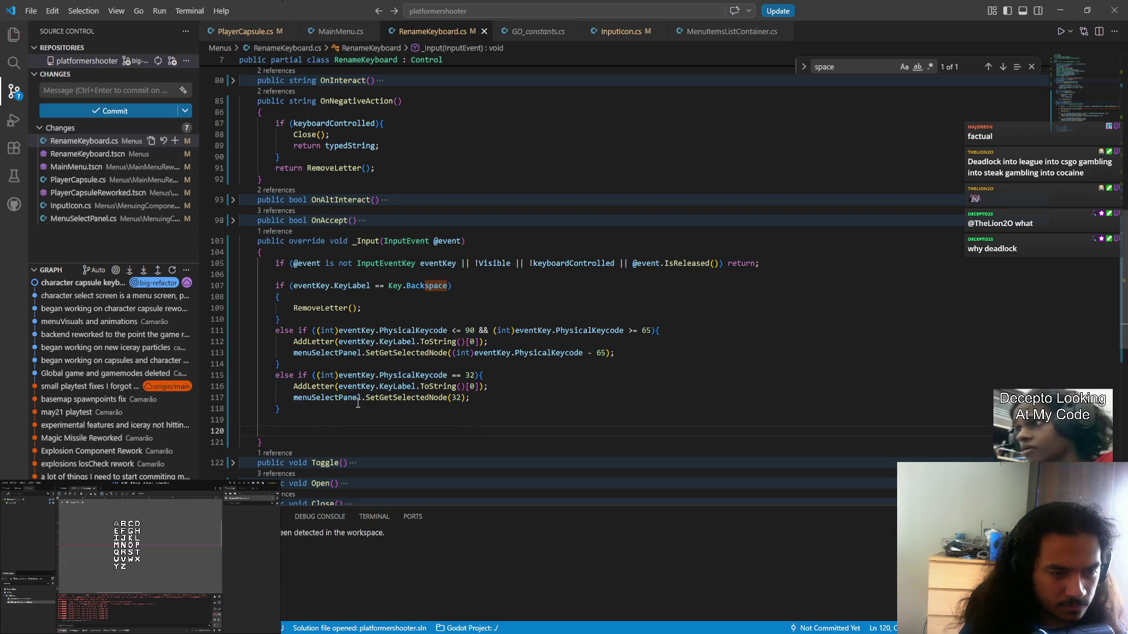
drag(340, 386, 482, 386)
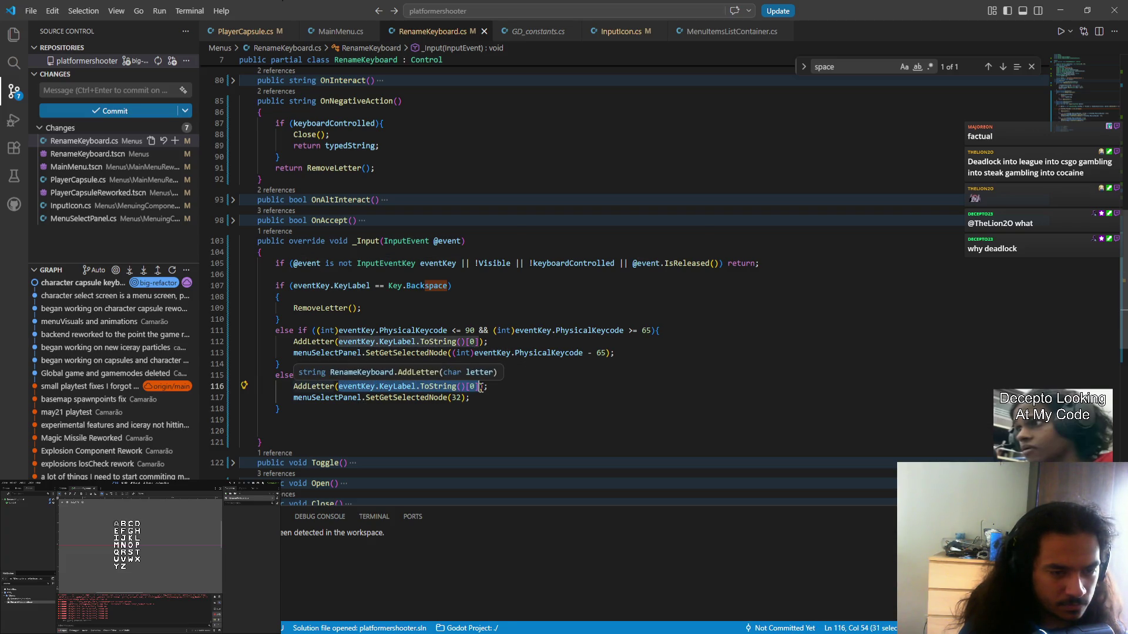
text(")
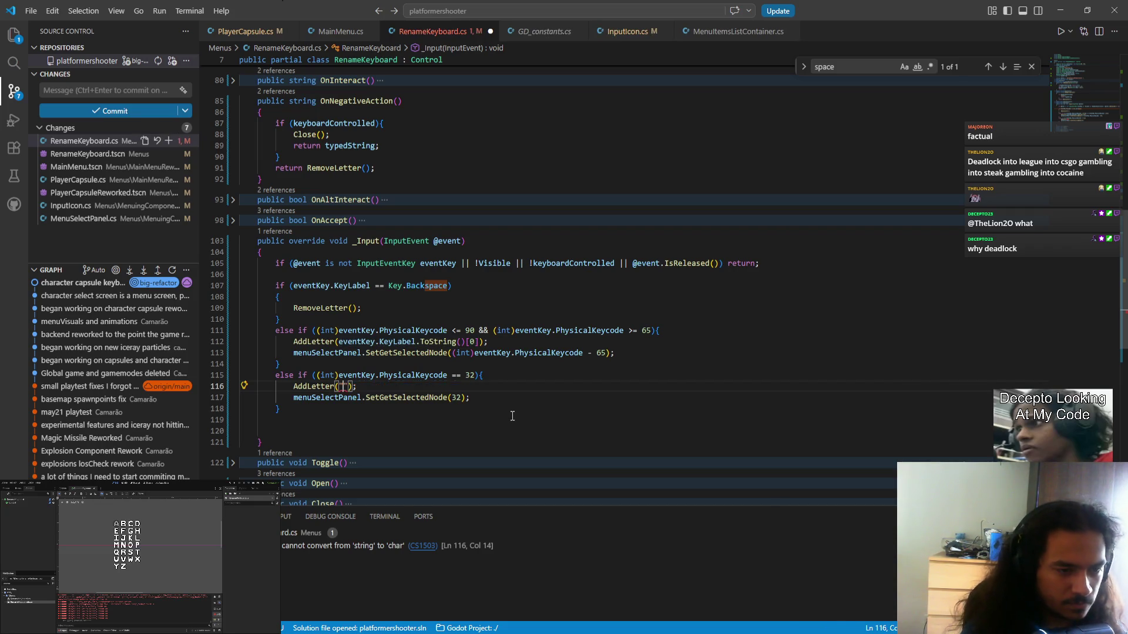
key(Right)
text([)
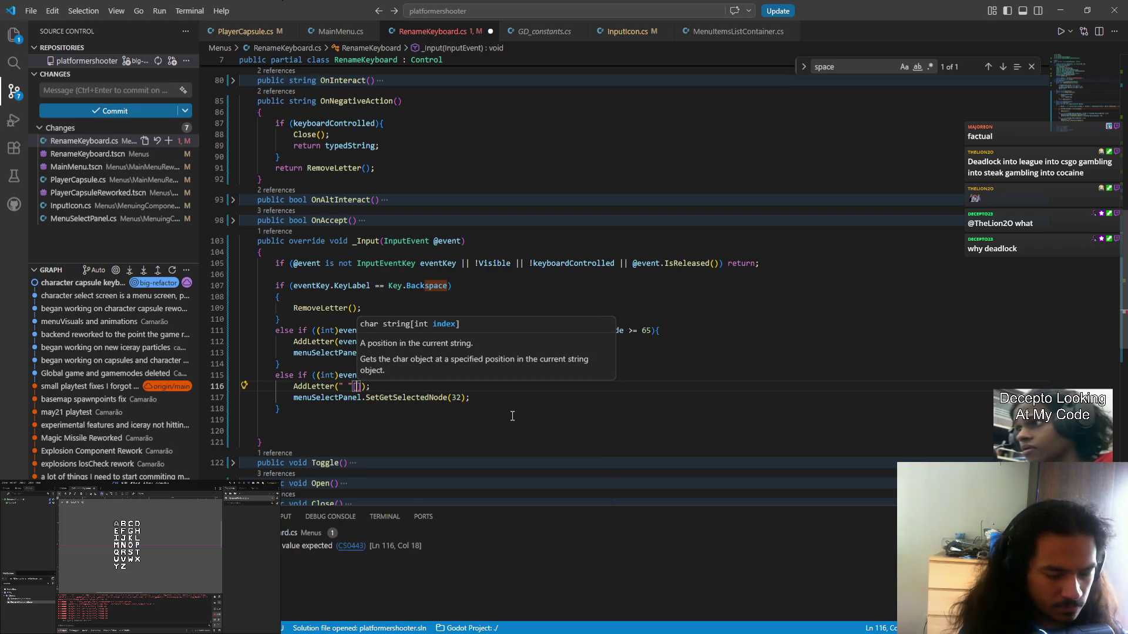
text(0)
key(ctrl+s)
key(Down)
key(Down)
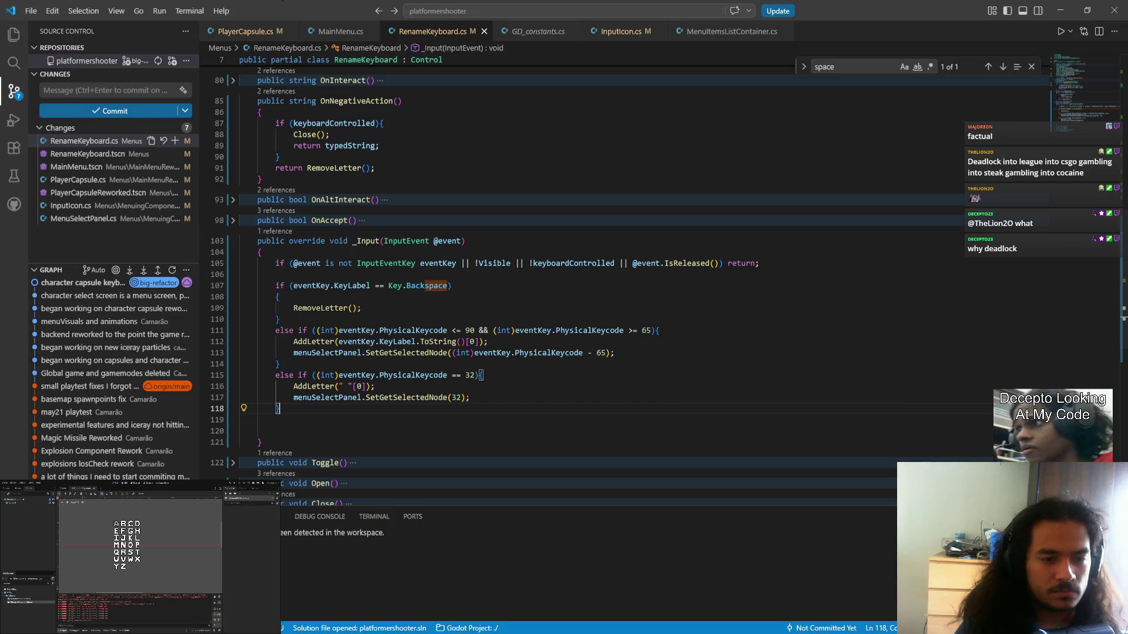
- Select the 32 passed as the node index on line 117 and review the surrounding code
double_click(458, 397)
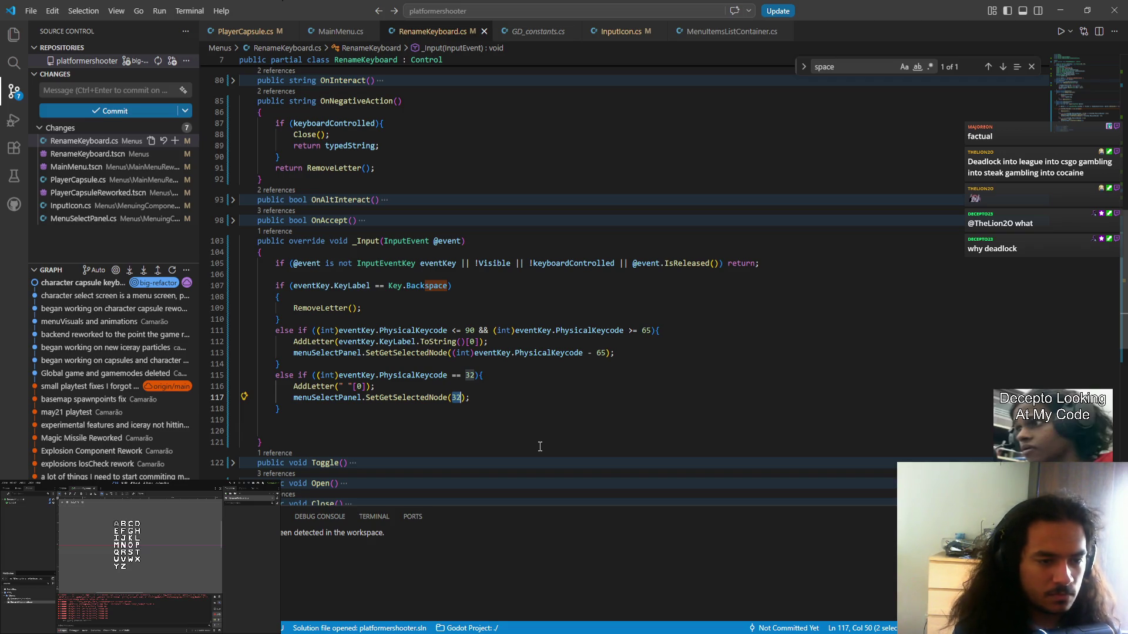
scroll(494, 313, up, 5)
scroll(494, 317, up, 10)
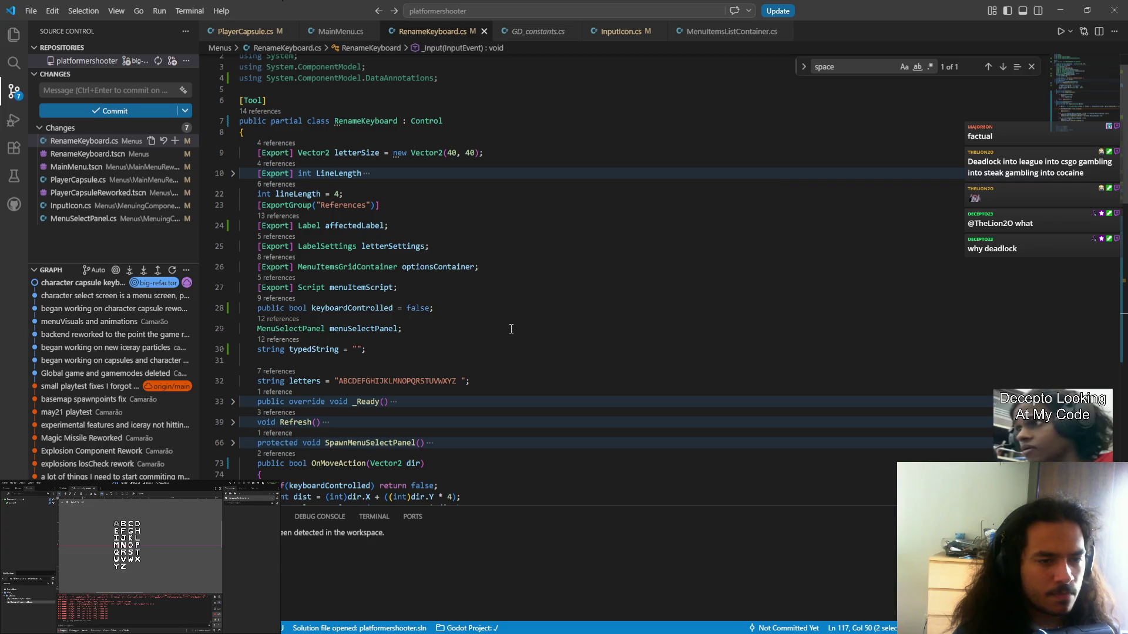
scroll(509, 333, down, 15)
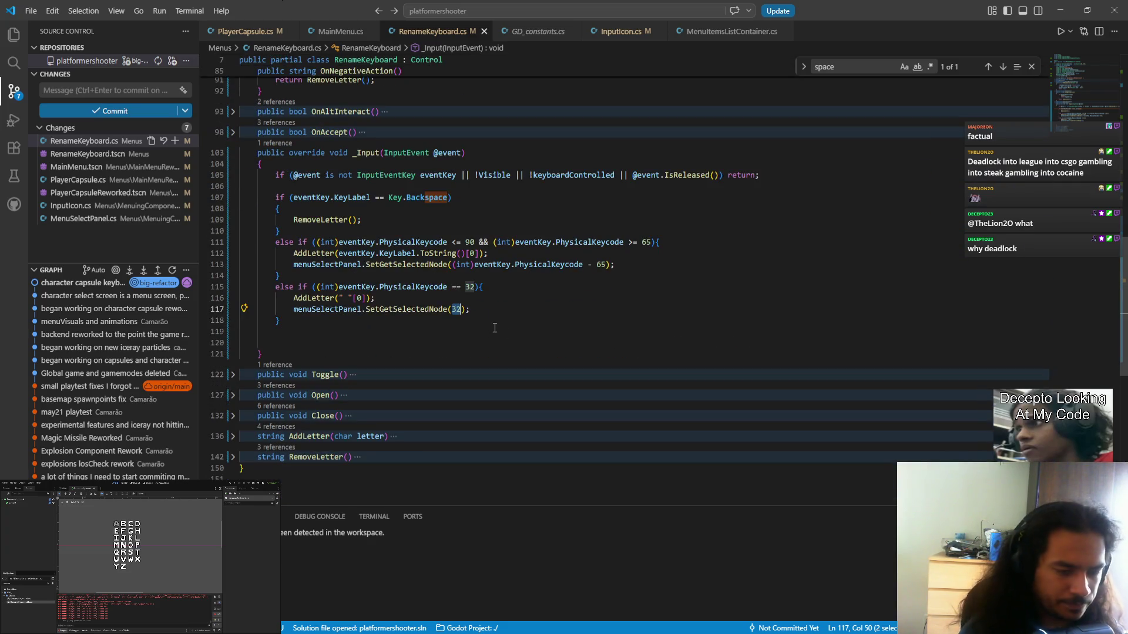
- Write optionsContainer.GetMenuItems on line 117, then make menuItems public in MenuItemsContainer and save
text(options)
key(Tab)
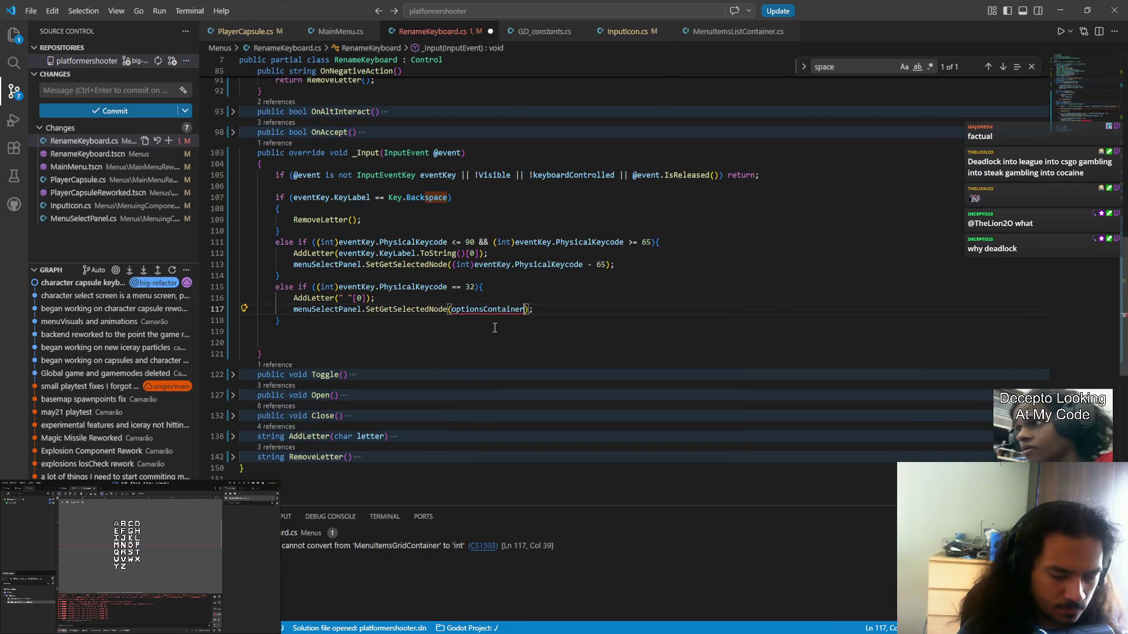
text(.)
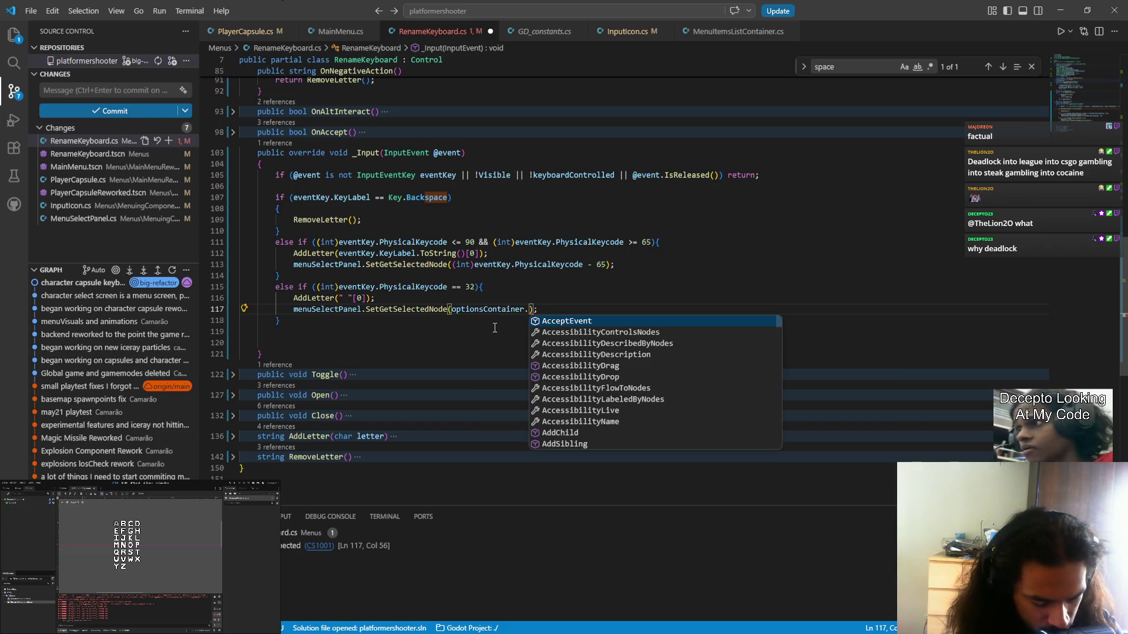
text(op)
key(BackSpace)
key(BackSpace)
text(menui)
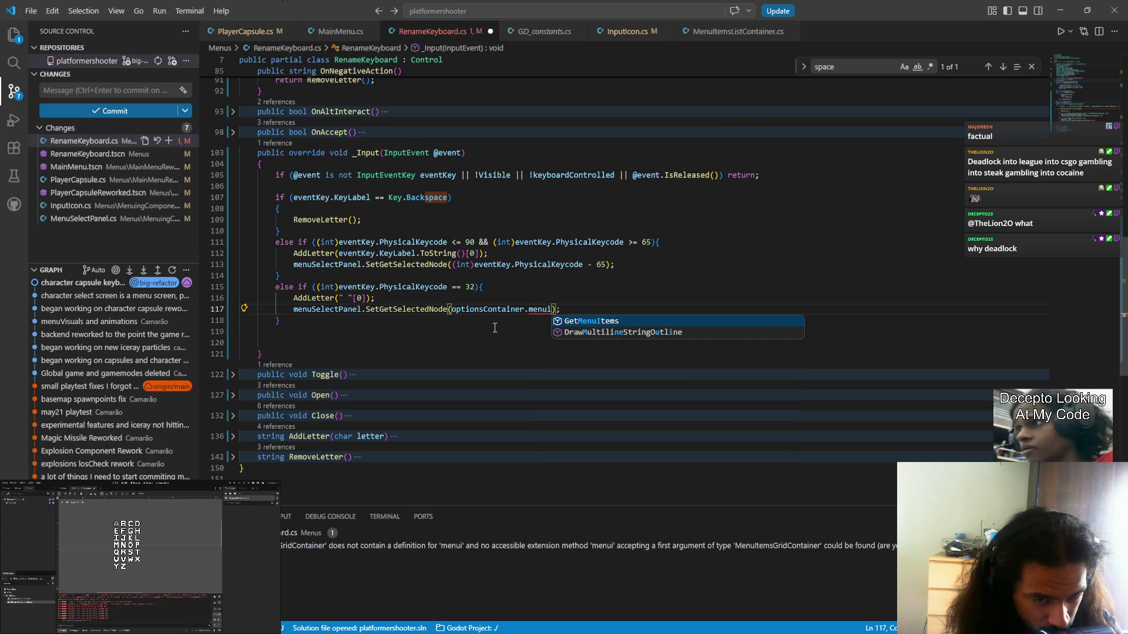
key(Tab)
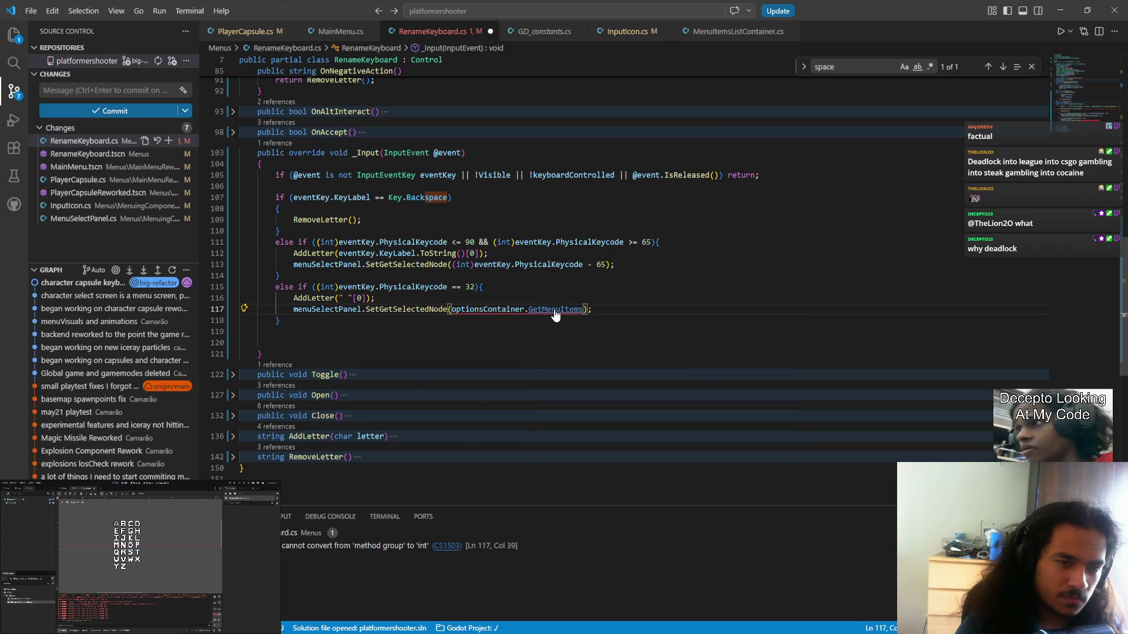
ctrl+click(555, 310)
double_click(266, 209)
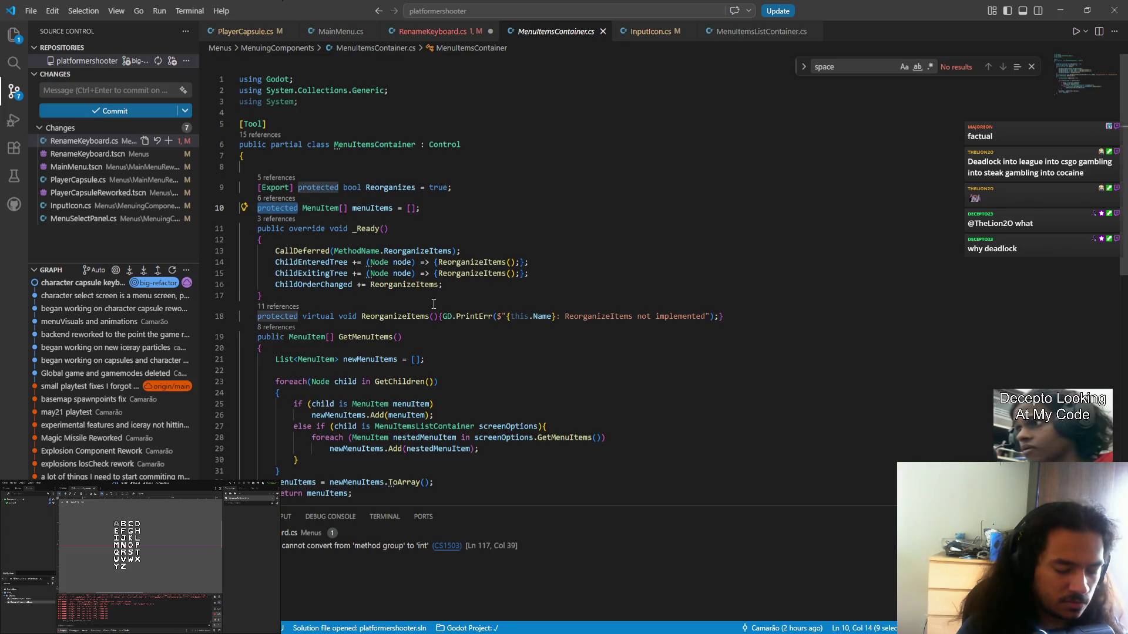
text(publ)
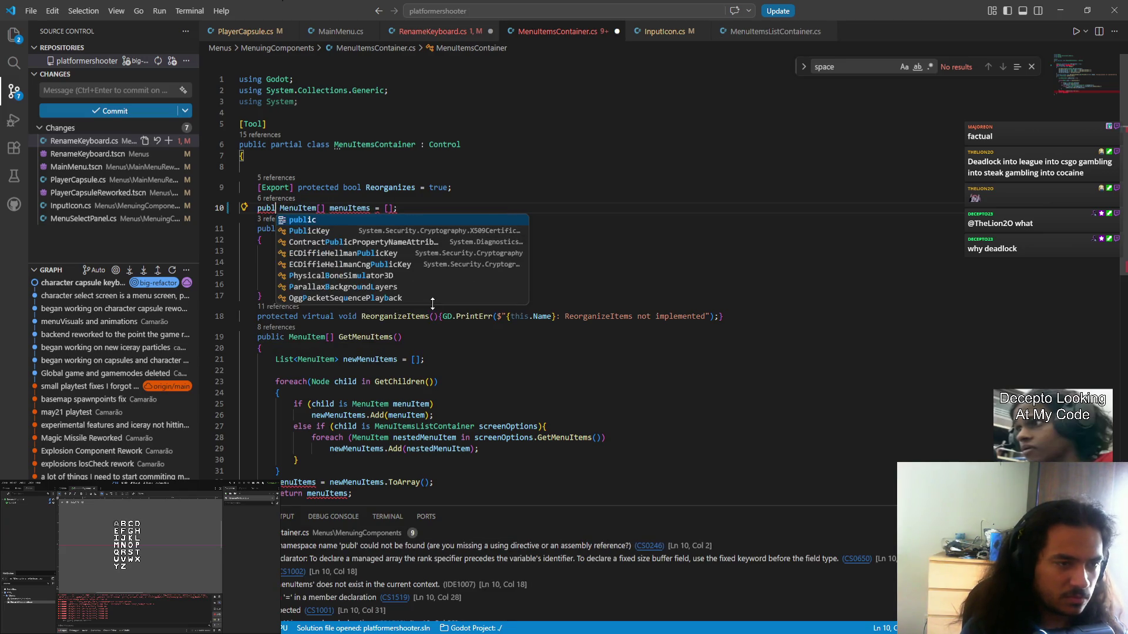
text(ic)
key(ctrl+s)
- Change the node argument to optionsContainer.menuItems.Length - 1, save, and remove an extra blank line
key(ctrl+Tab)
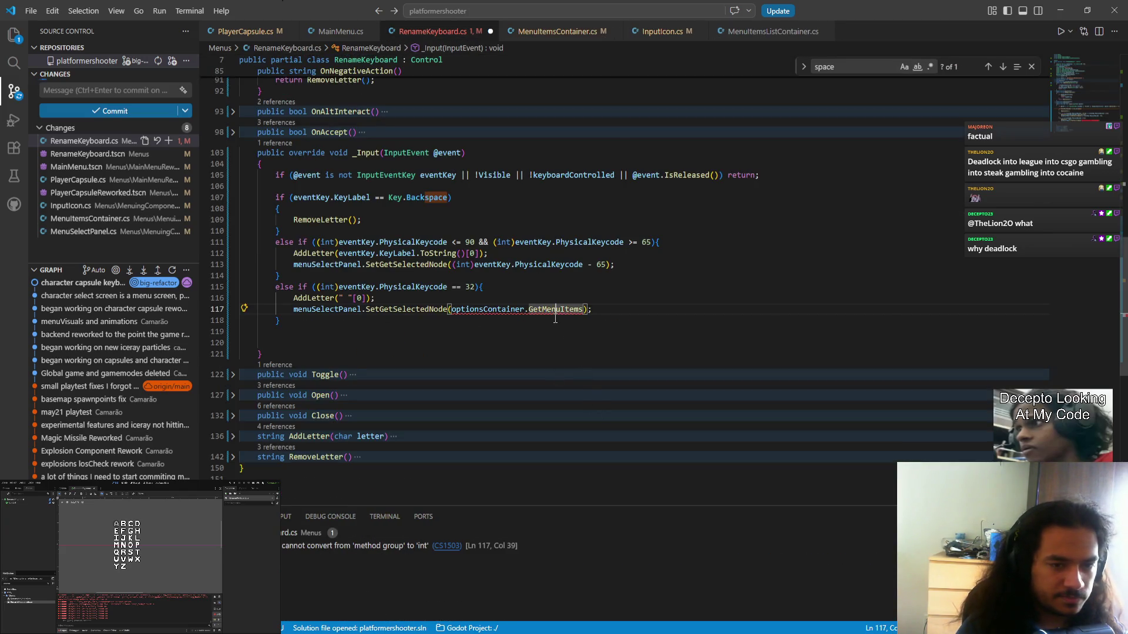
double_click(553, 310)
text(menuItems)
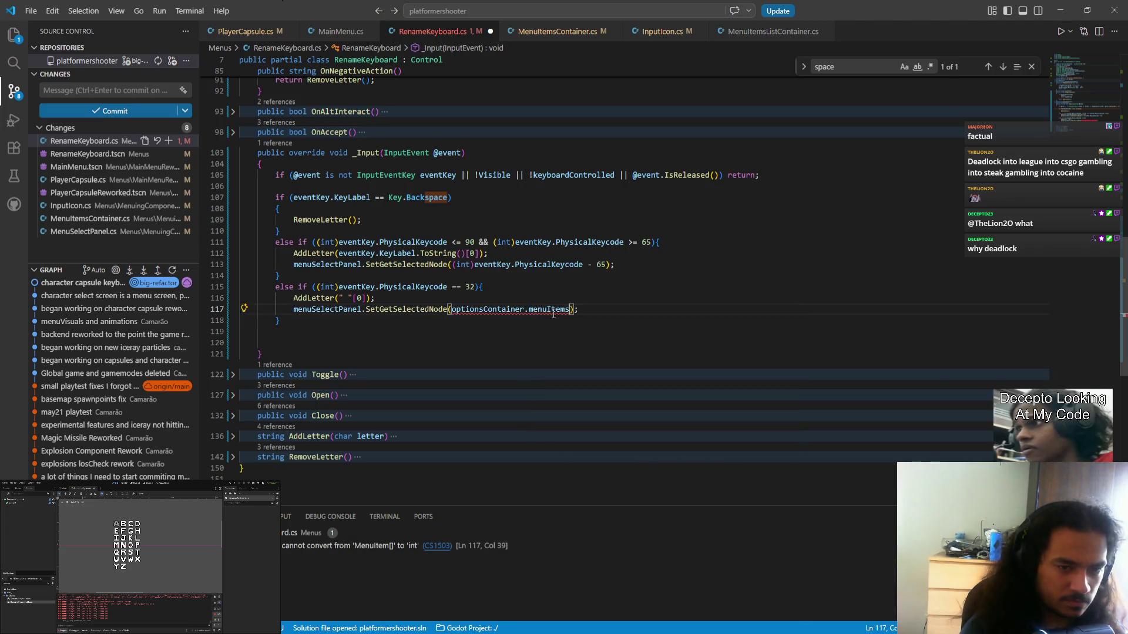
text(.le)
key(Tab)
text(-1)
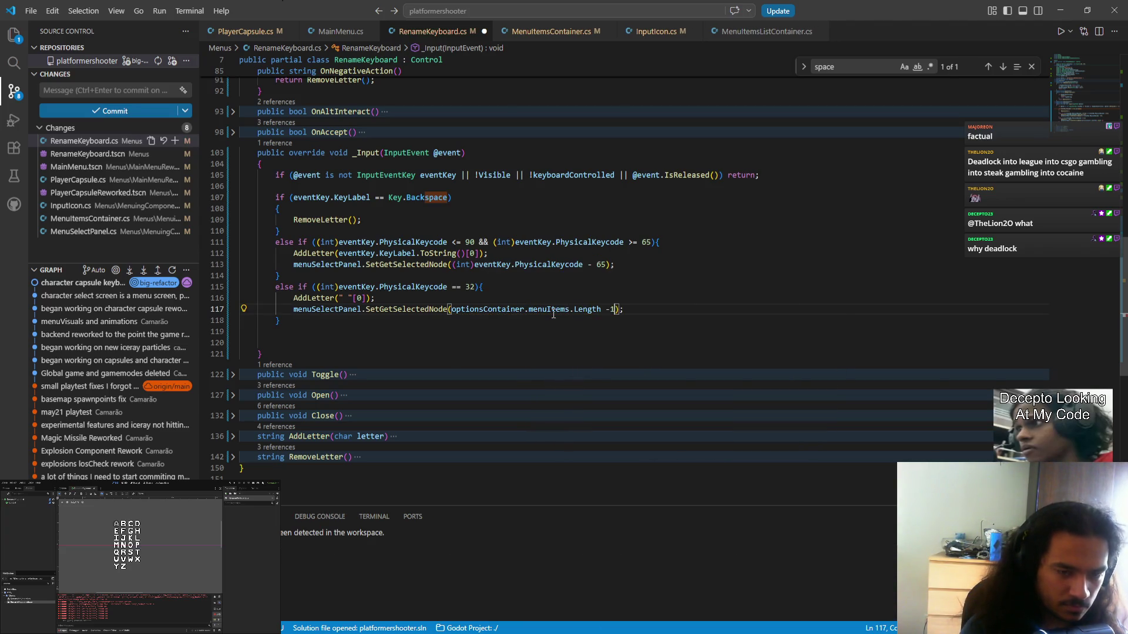
key(ctrl+s)
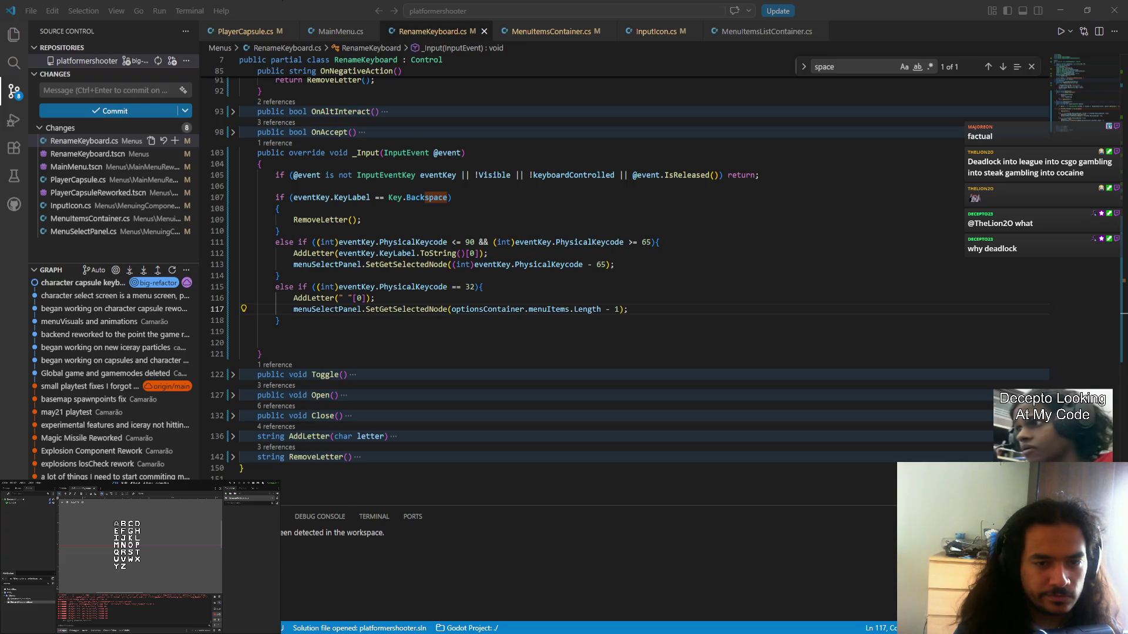
click(309, 341)
key(BackSpace)
key(BackSpace)
- Save the tidied script and fold the _Input method
key(ctrl+s)
click(232, 153)
scroll(606, 327, up, 8)
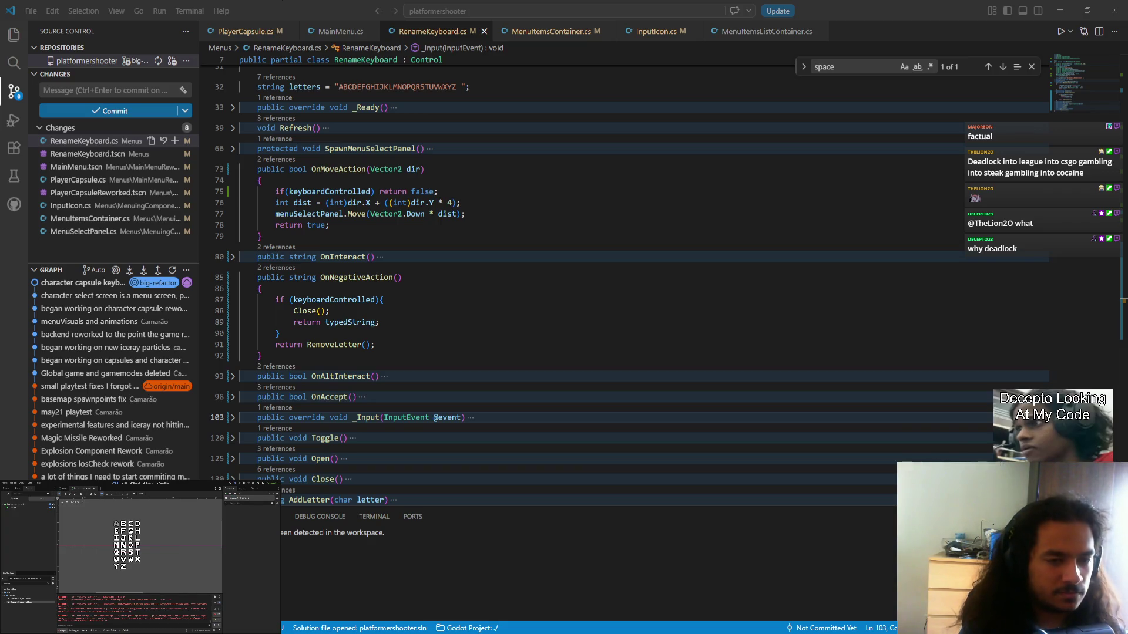
- Launch the game, open the rename grid, type letters and spaces, then close the game
key(Return)
key(Return)
key(Return)
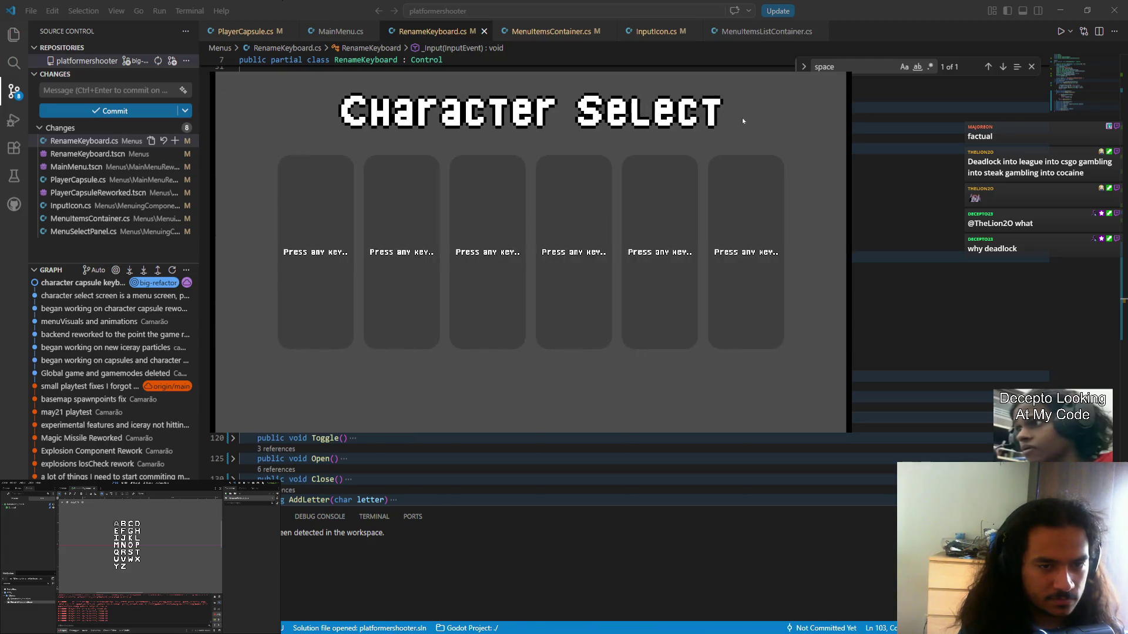
key(Return)
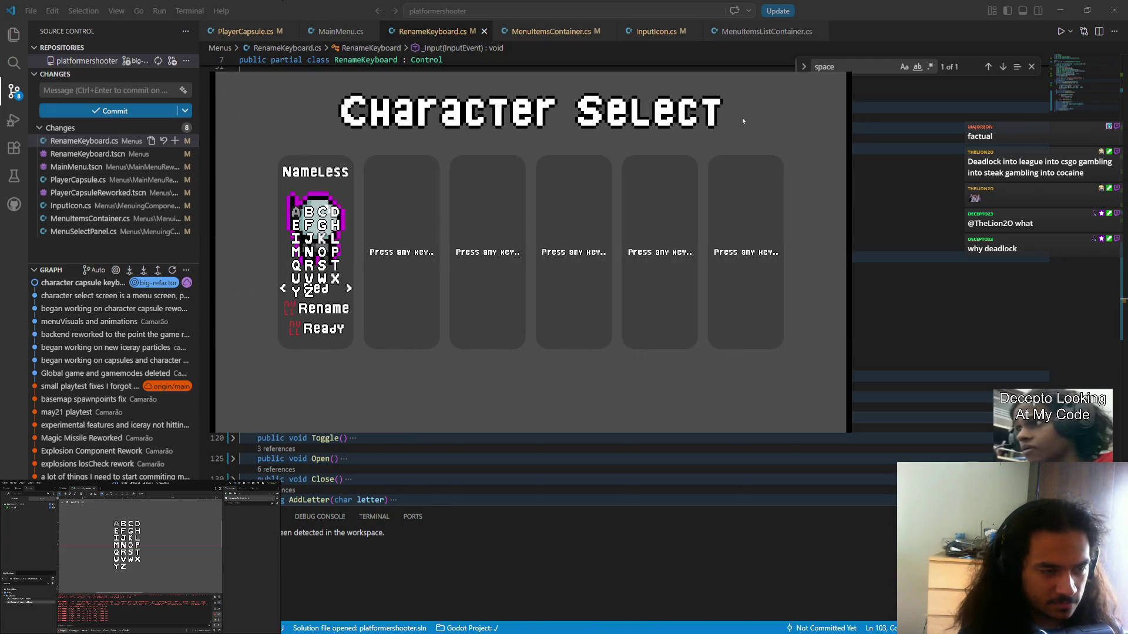
text(ASD)
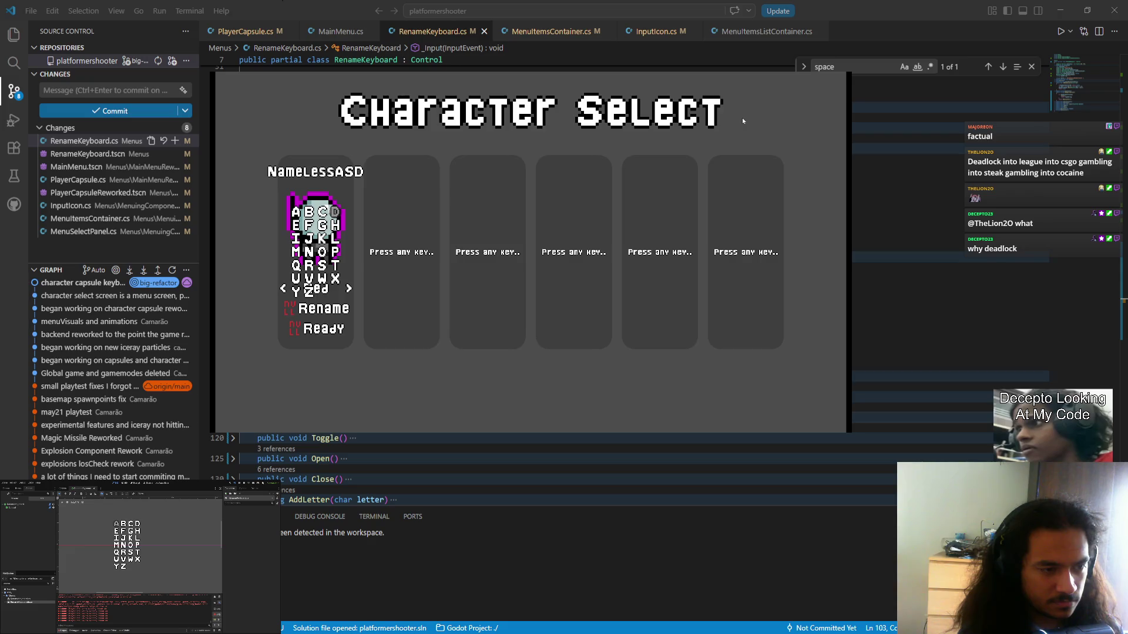
text(Z AAA)
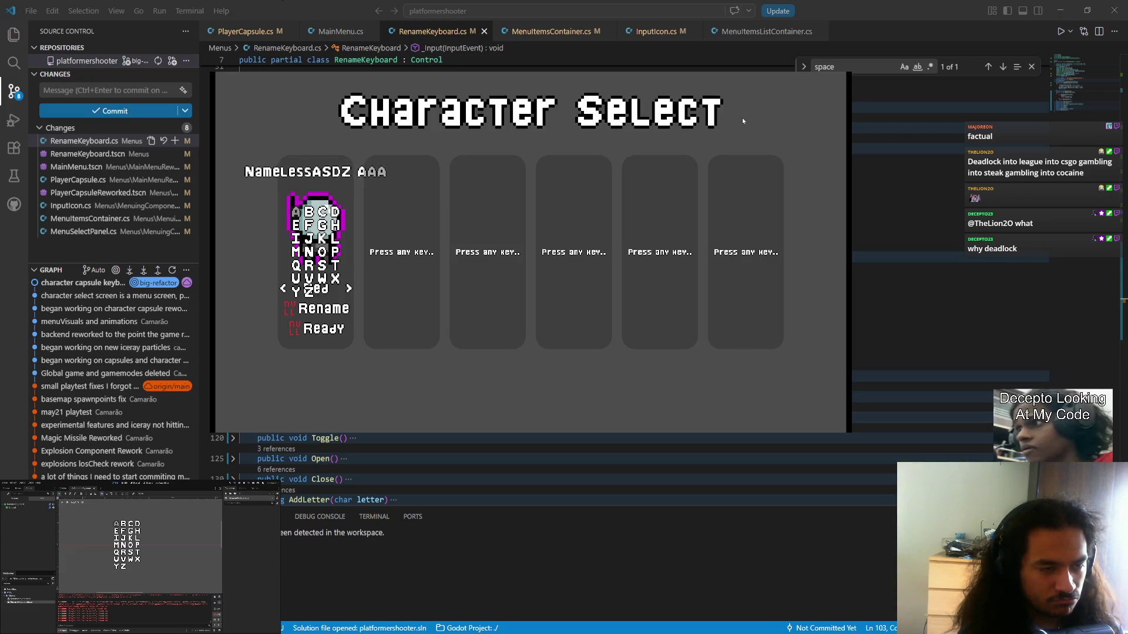
text( A A AA  AA  A A)
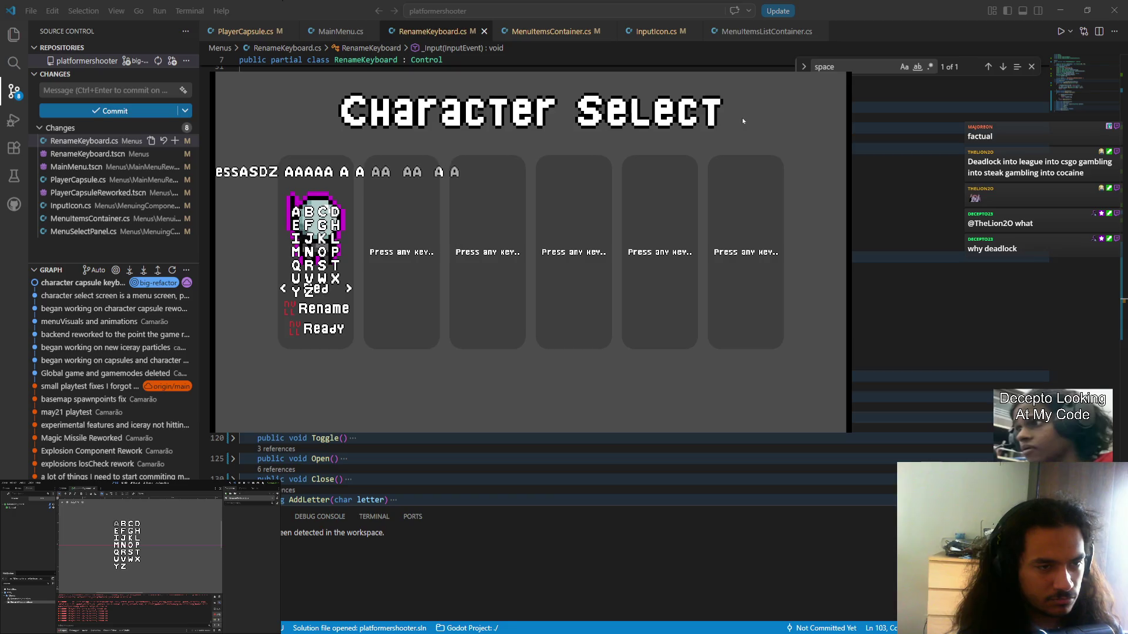
text( A A WDASDASN)
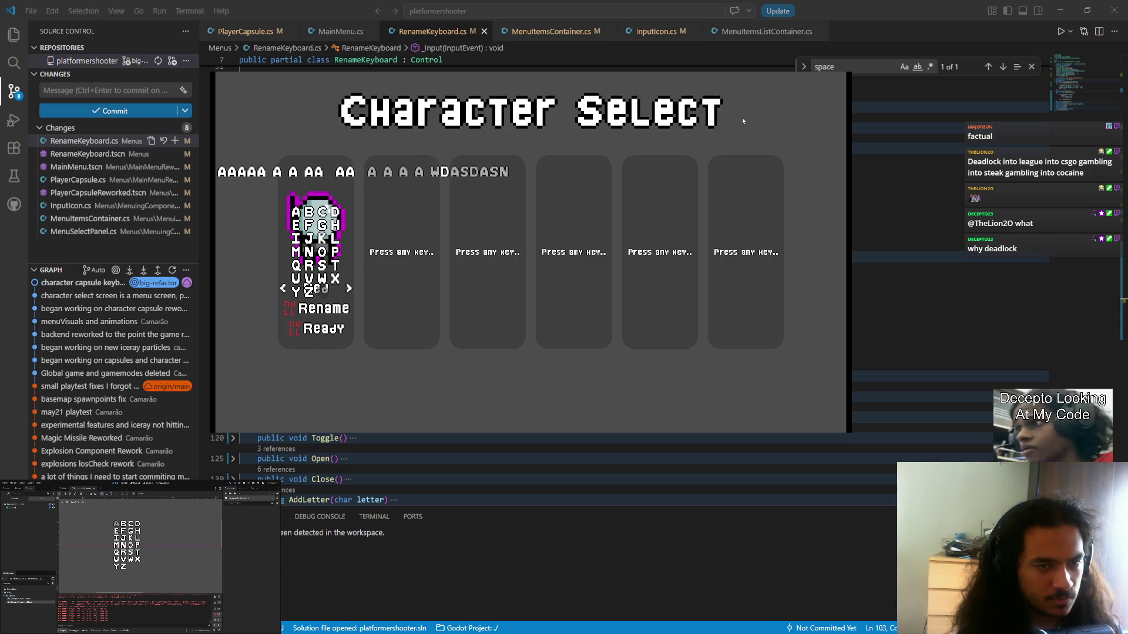
text(   SDASDKJHHFDSFKADJFAHHSDFKAJDFHHASDF)
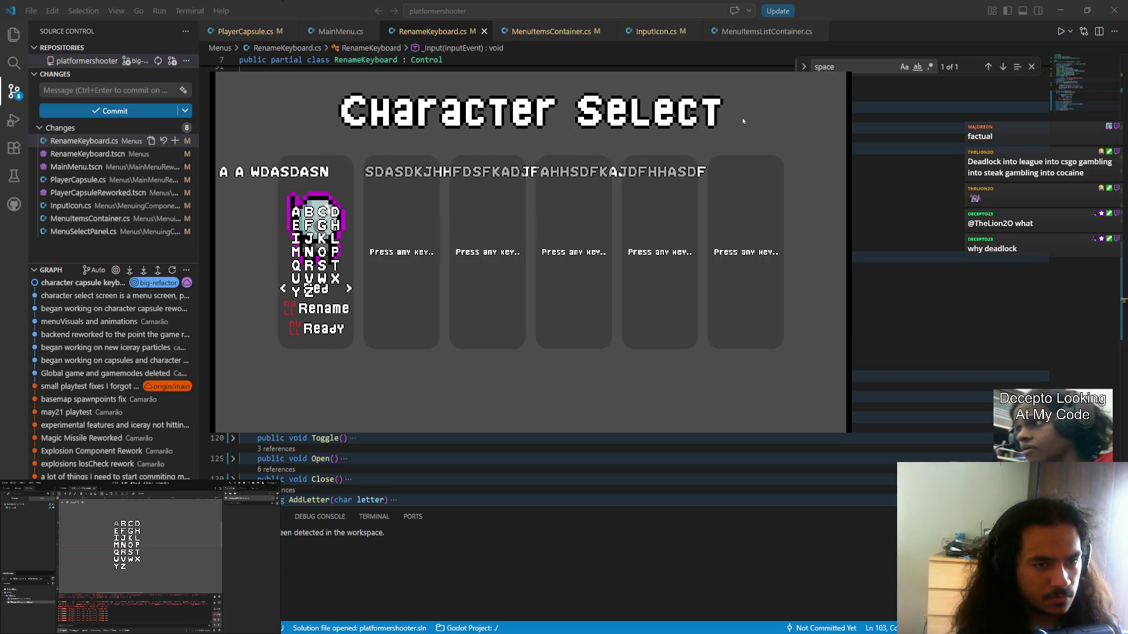
text(ALSDKFJASDHHFLASDKJFHHALSDFJAHSLDFJKAHHSDLFAKJHHFLASKJFHH)
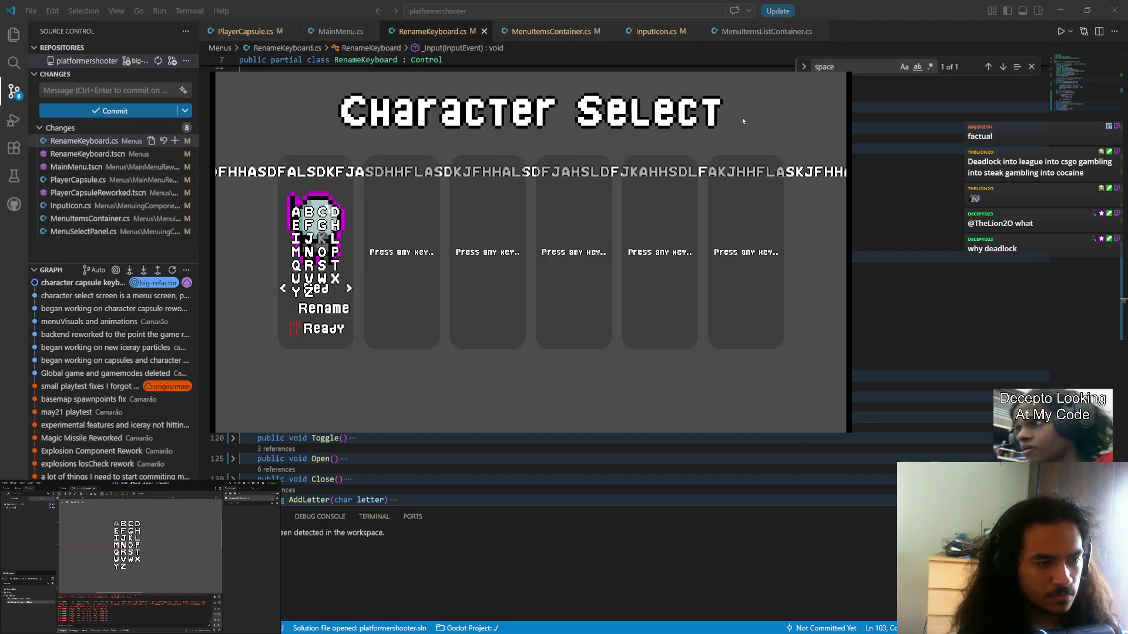
text(ALSDKJFHHALSDKJFHH)
key(alt+F4)
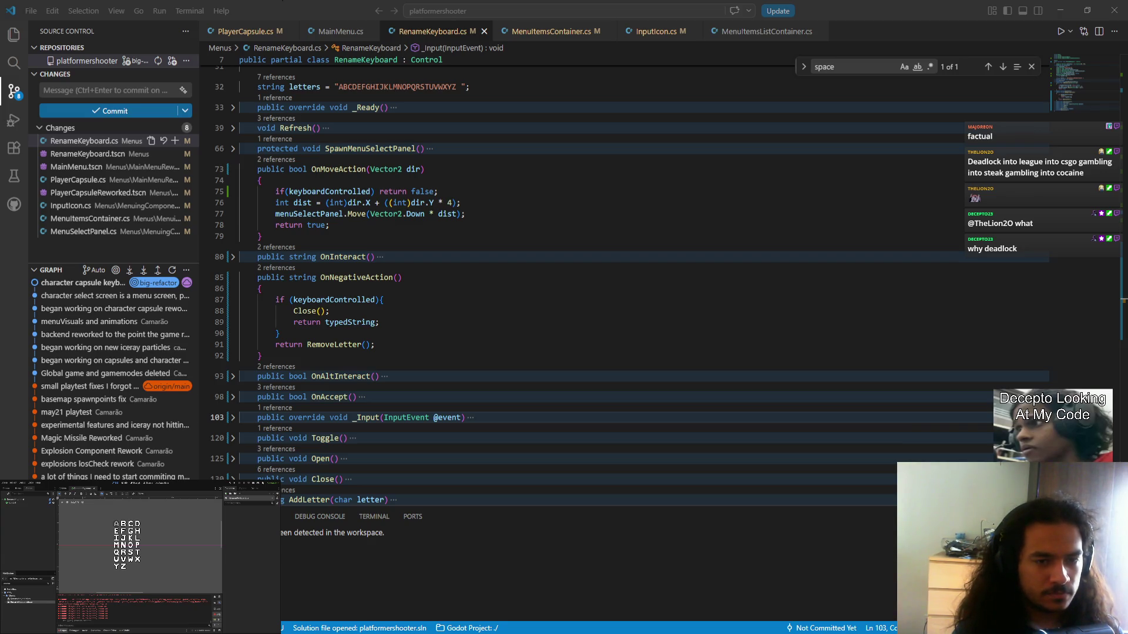
- Replace every PhysicalKeycode in _Input with Keycode, save, and rerun the game with F5
key(alt+Tab)
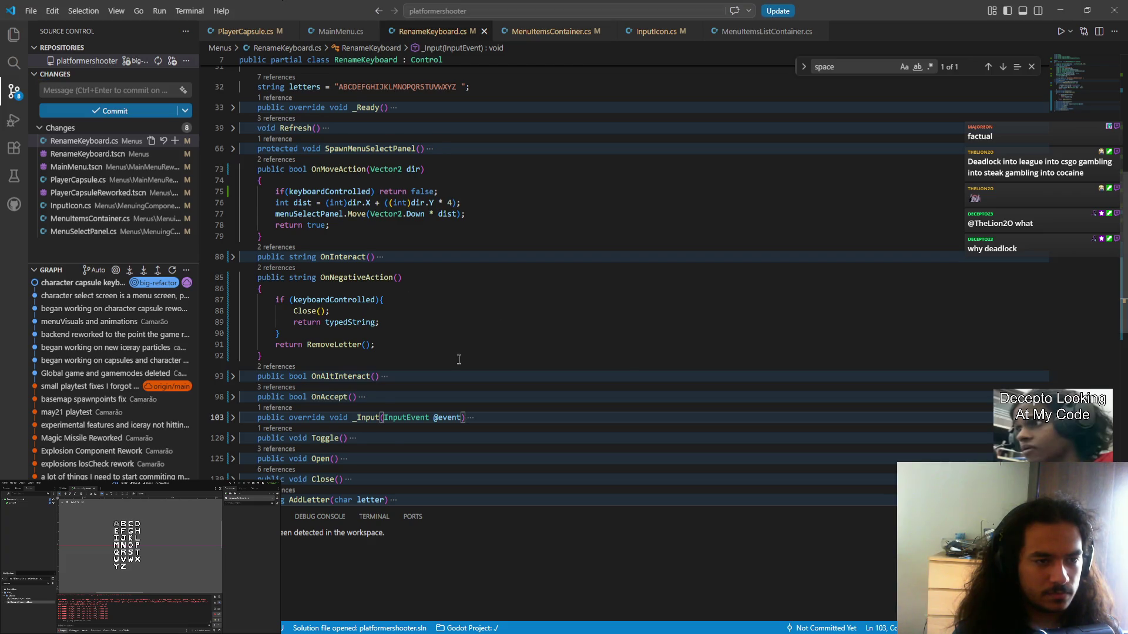
scroll(470, 329, down, 5)
scroll(352, 293, up, 4)
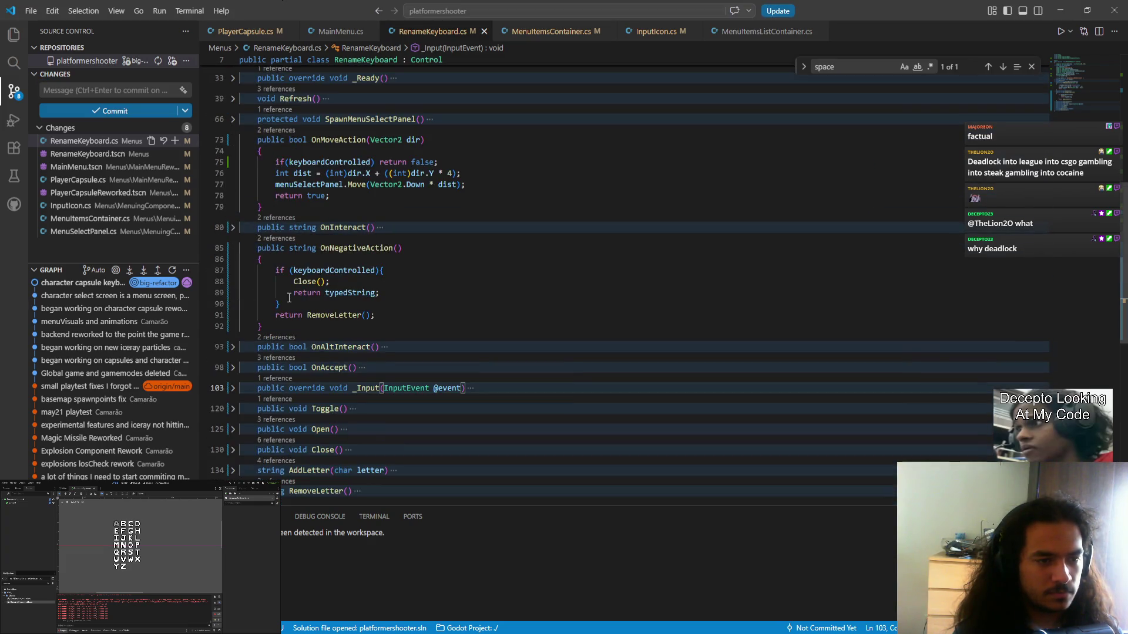
key(ctrl+z)
key(ctrl+z)
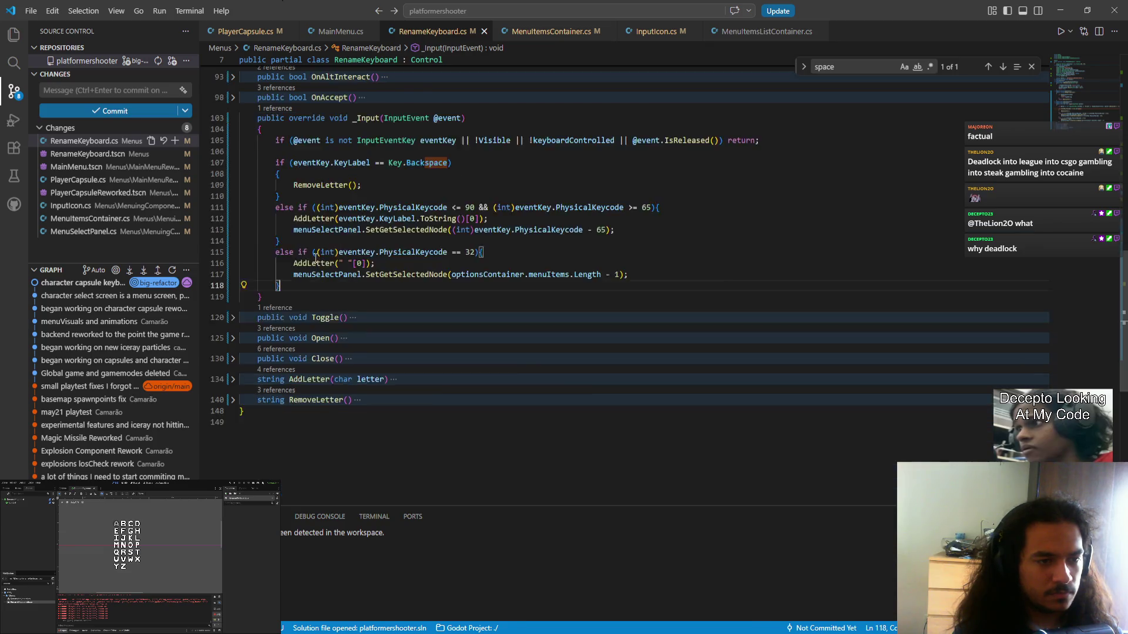
key(ctrl+y)
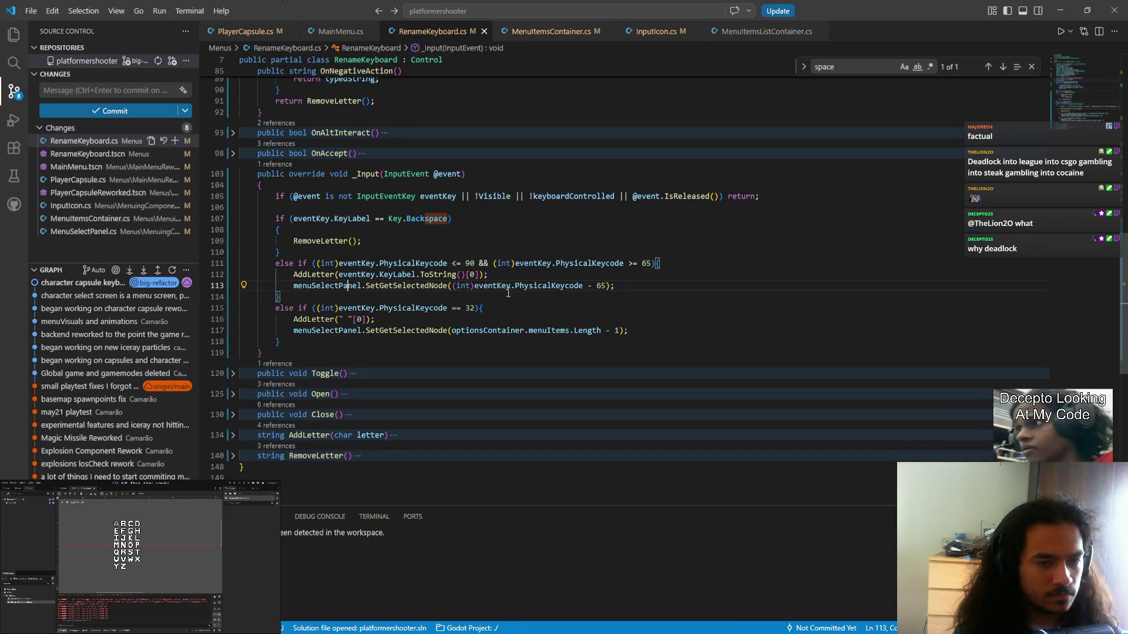
double_click(416, 263)
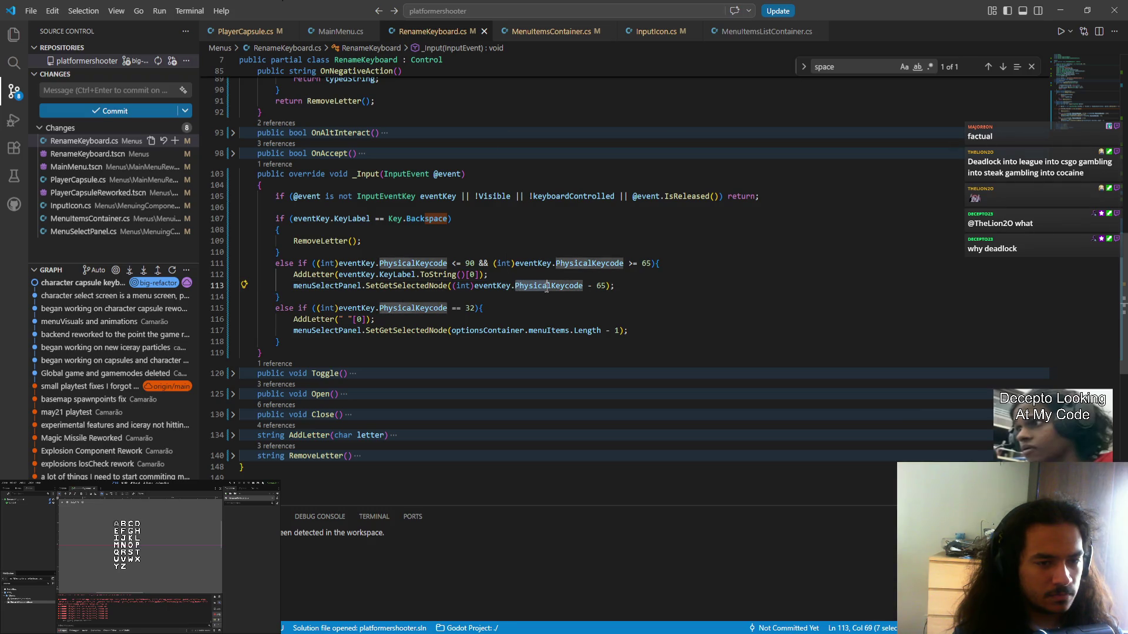
key(ctrl+d)
key(ctrl+d)
key(ctrl+d)
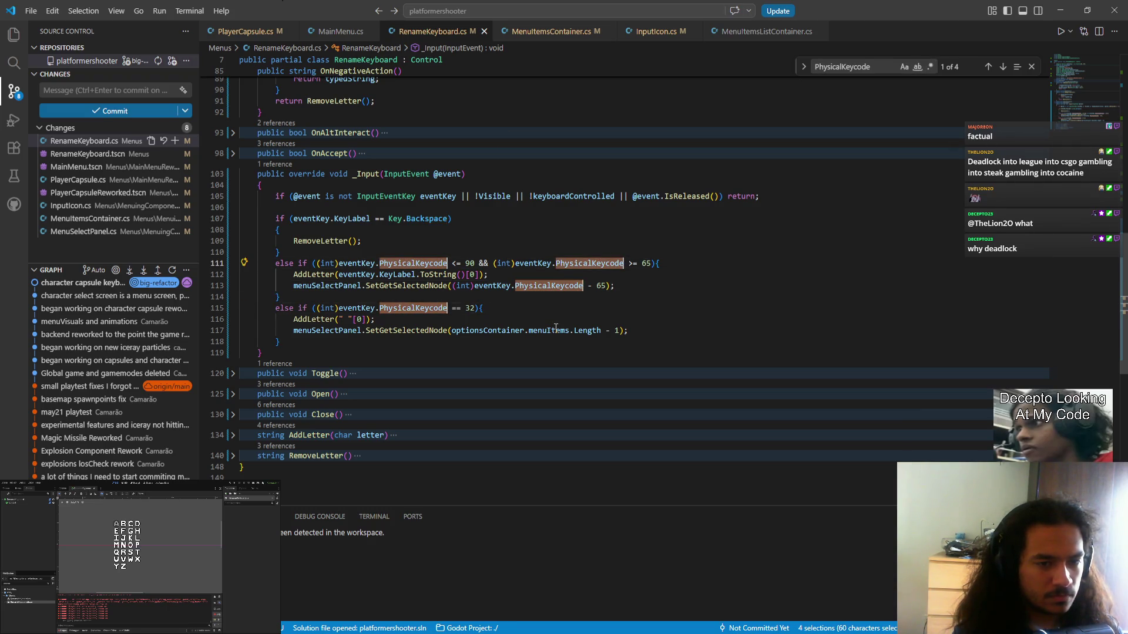
text(key)
key(Return)
key(ctrl+s)
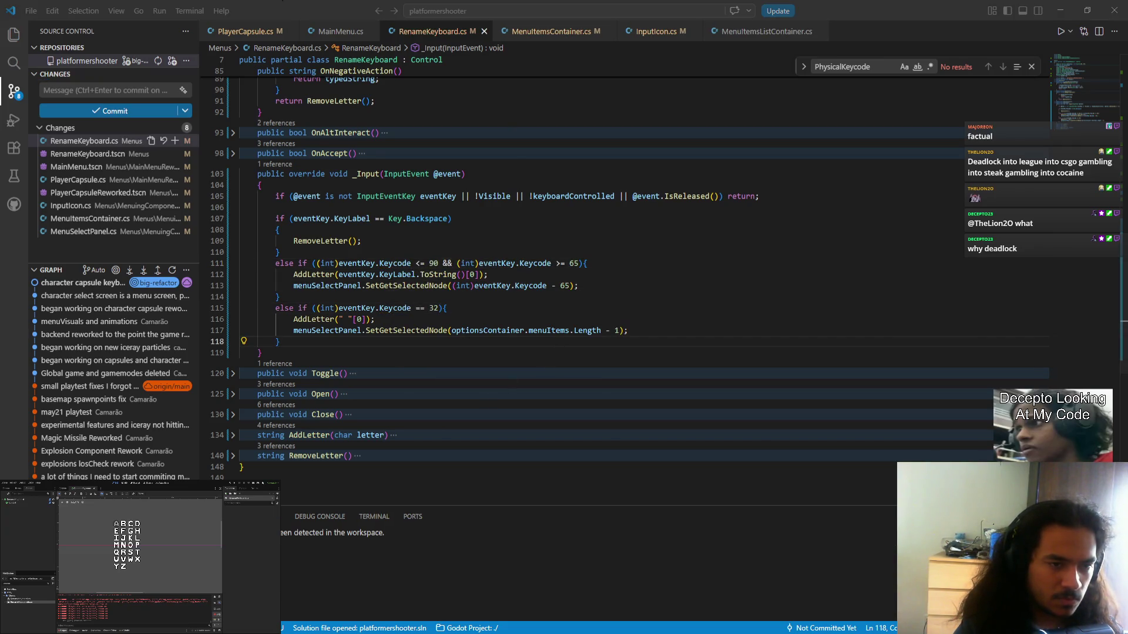
key(F5)
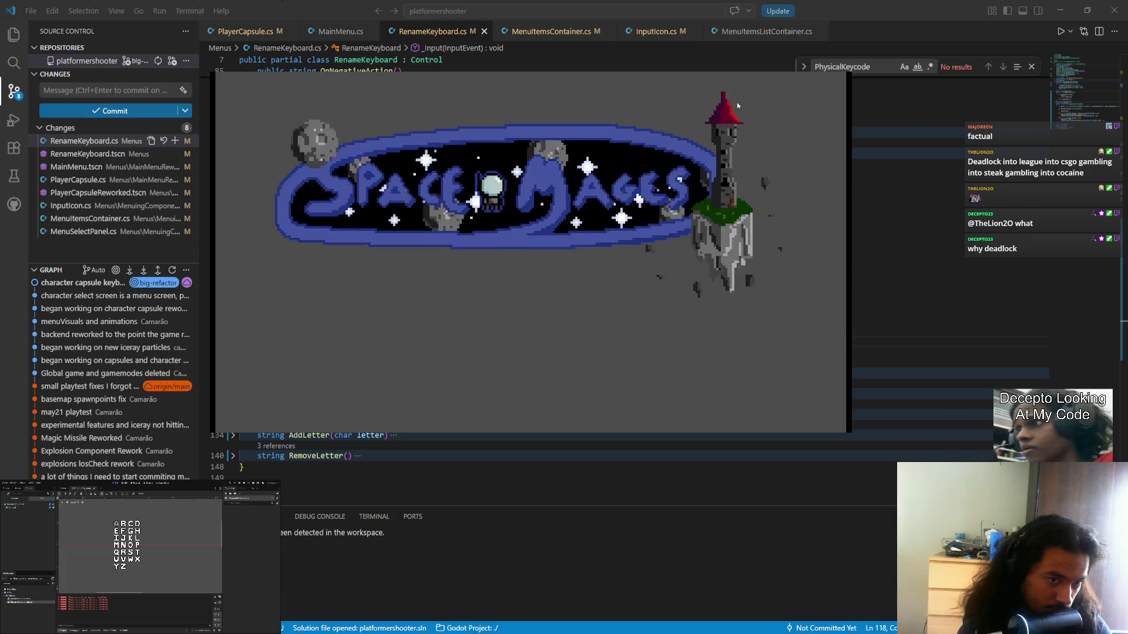
- Join, type letters into the player's name on the rename grid, backspace them away, then leave the game
key(space)
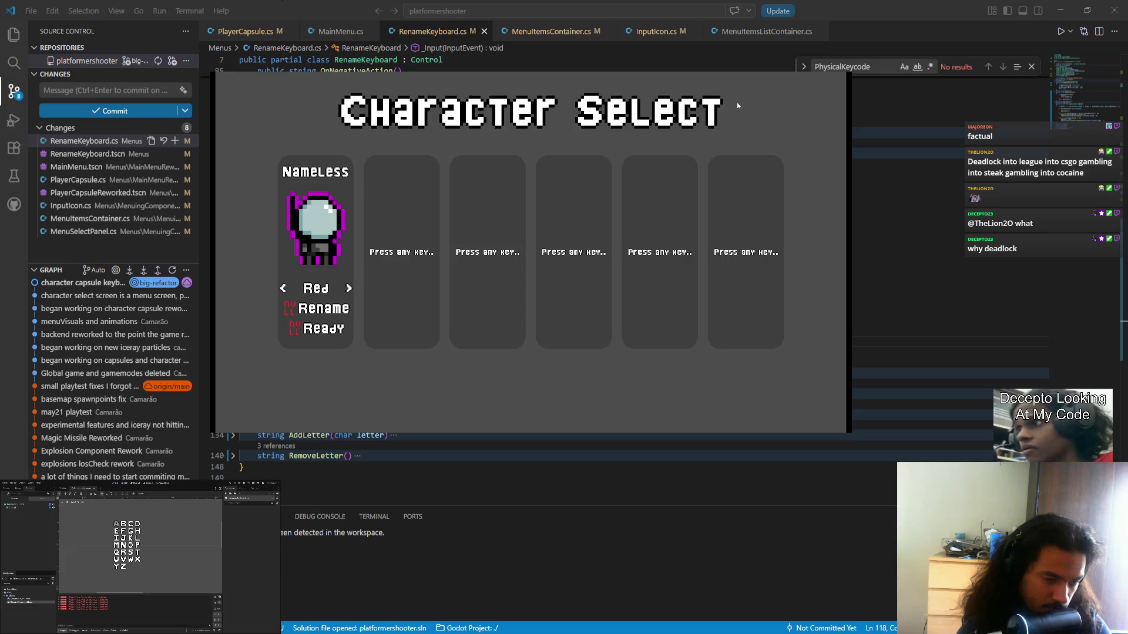
key(Return)
text(asabcdefgh)
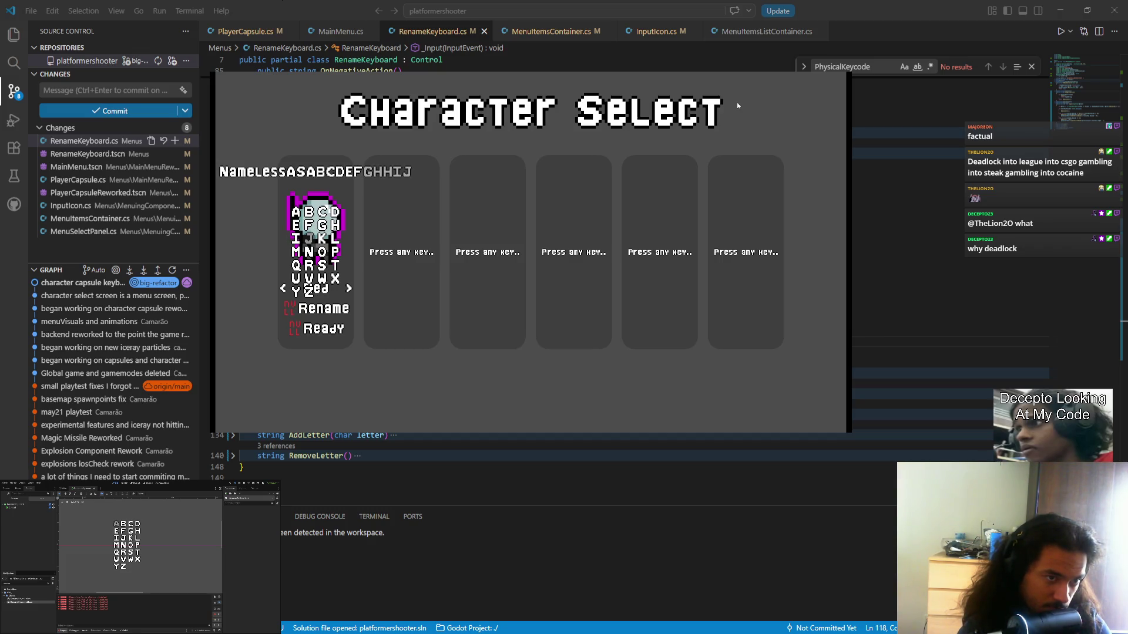
text(h)
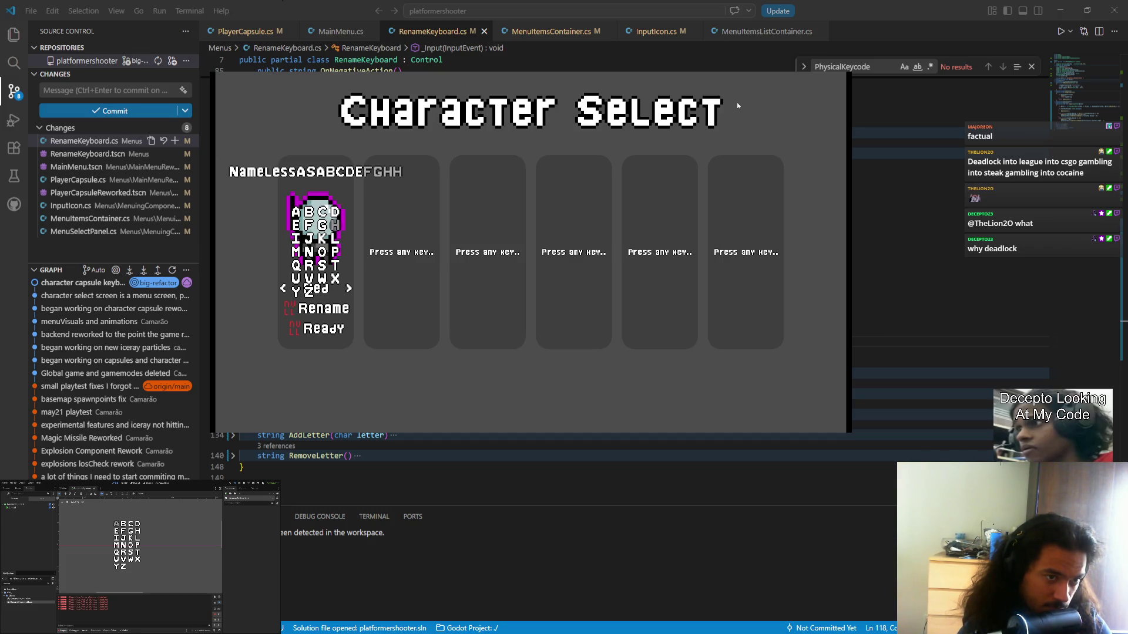
text(h)
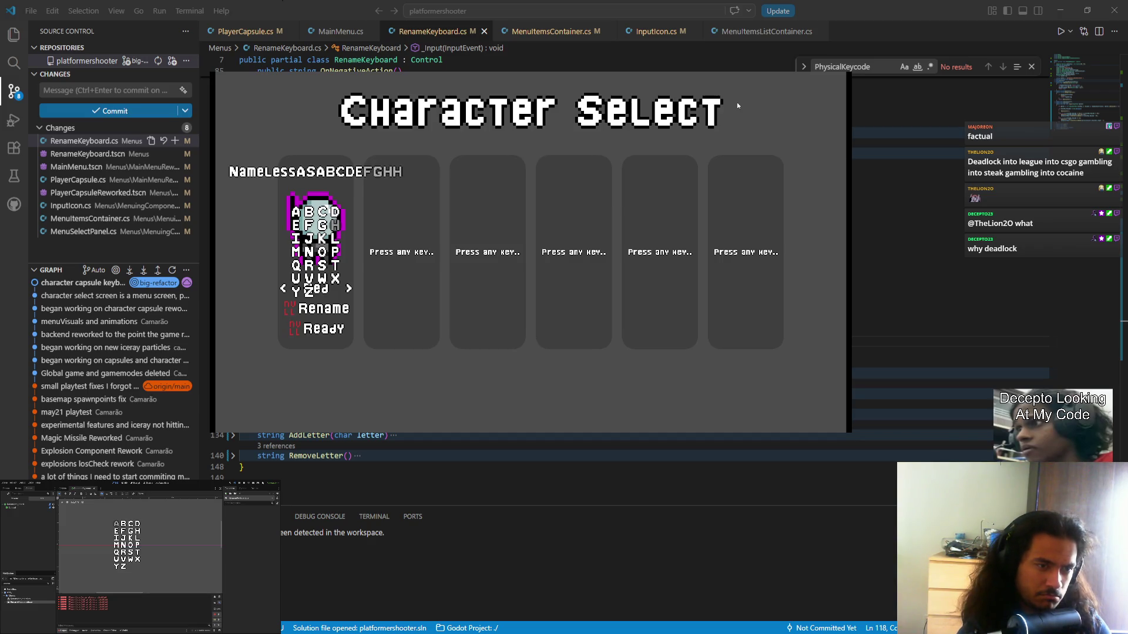
text(hhhhhhhhhh)
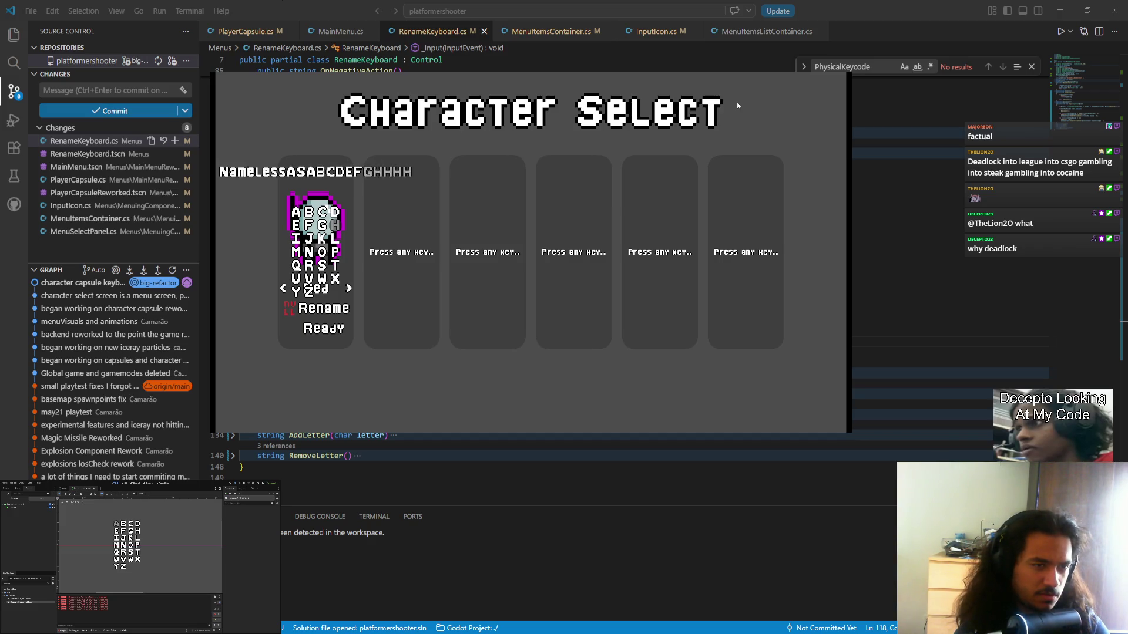
key(BackSpace)
key(BackSpace)
key(BackSpace)
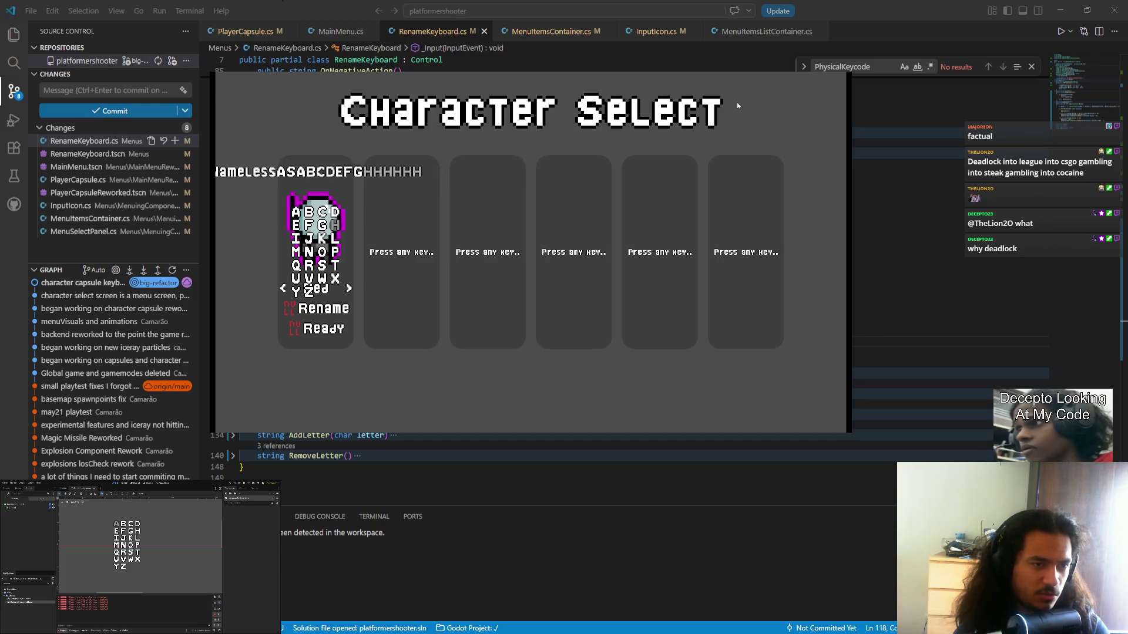
text(hj)
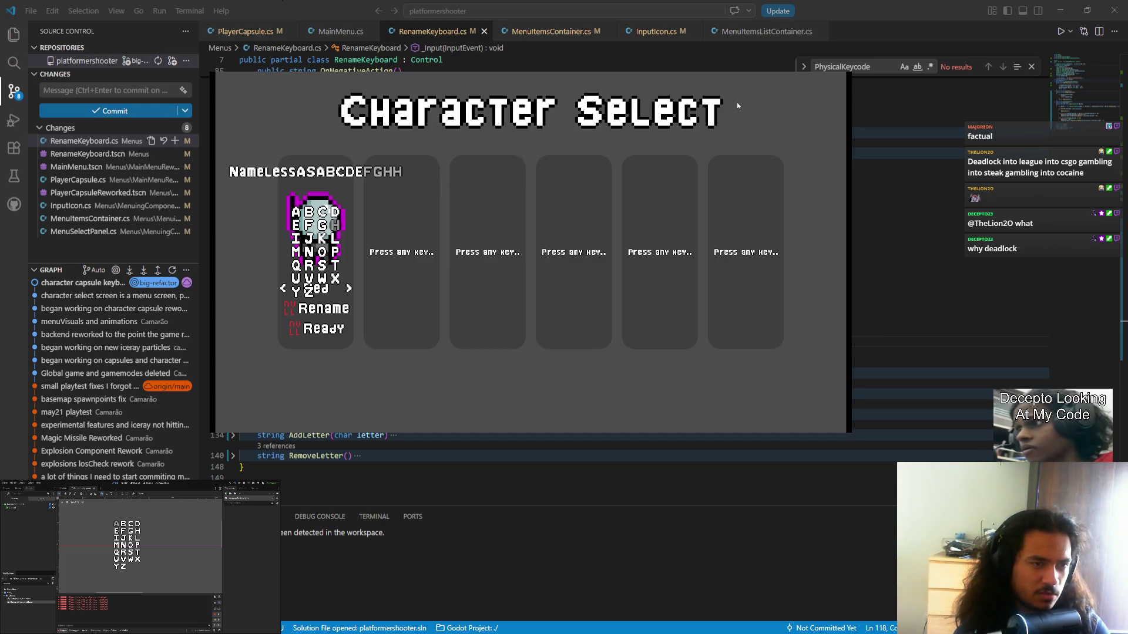
text(jjhh)
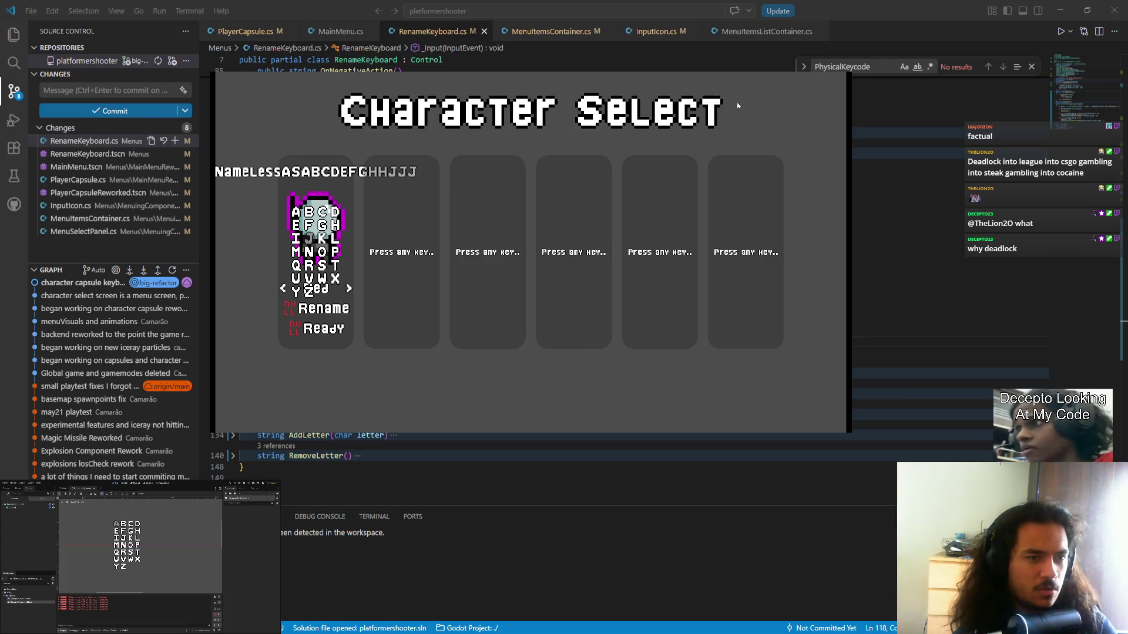
text(hhhhhhhhhhh)
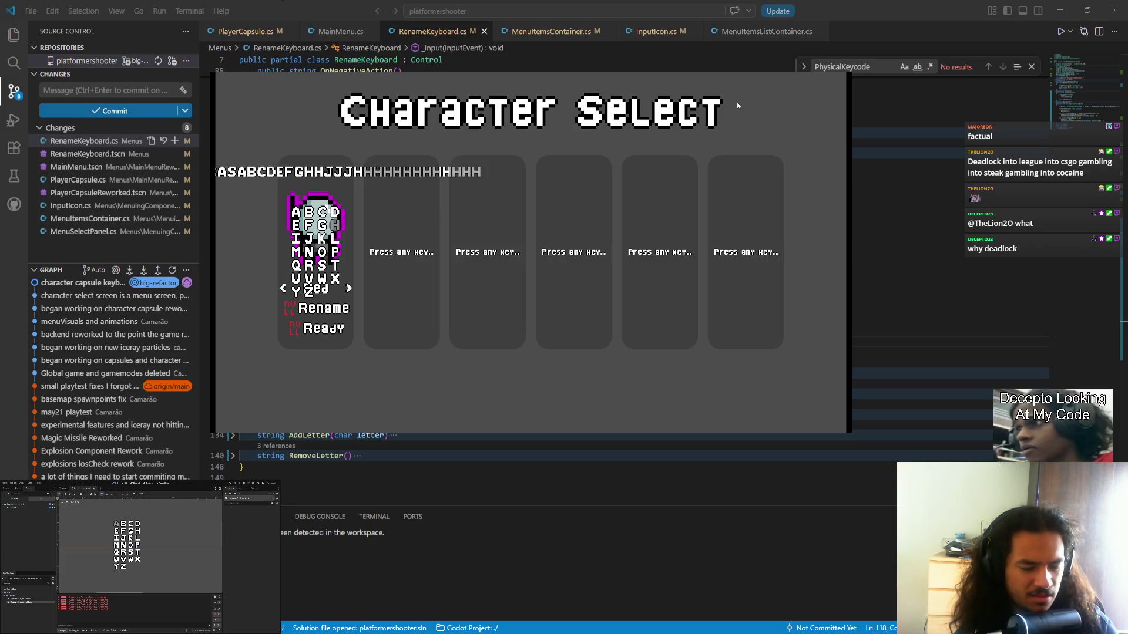
key(BackSpace)
key(BackSpace)
key(BackSpace)
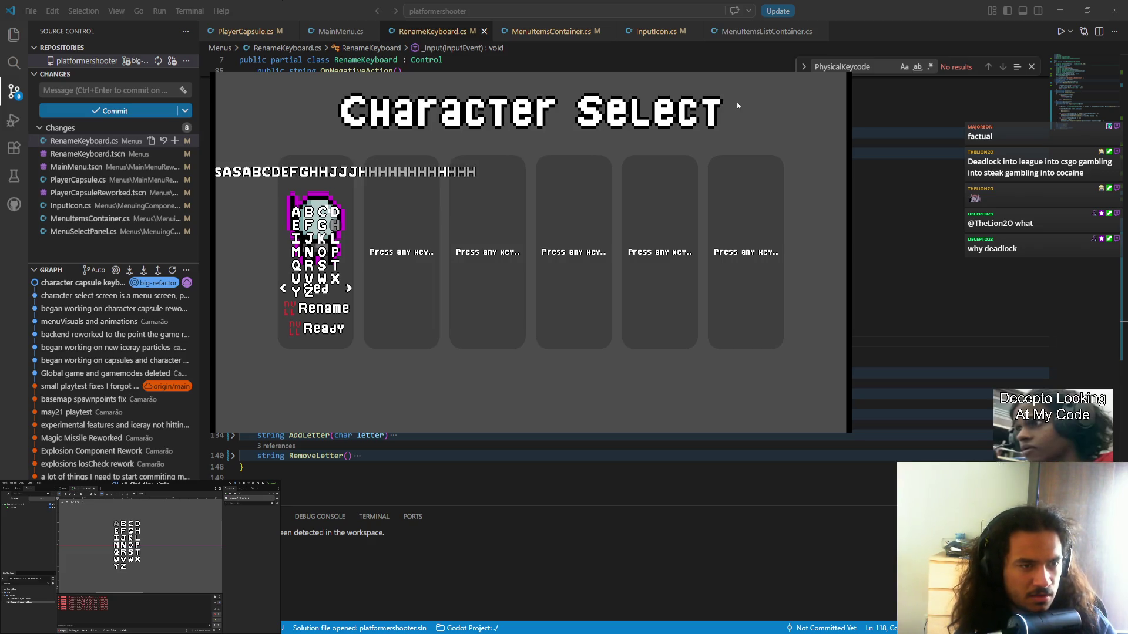
key(alt+Tab)
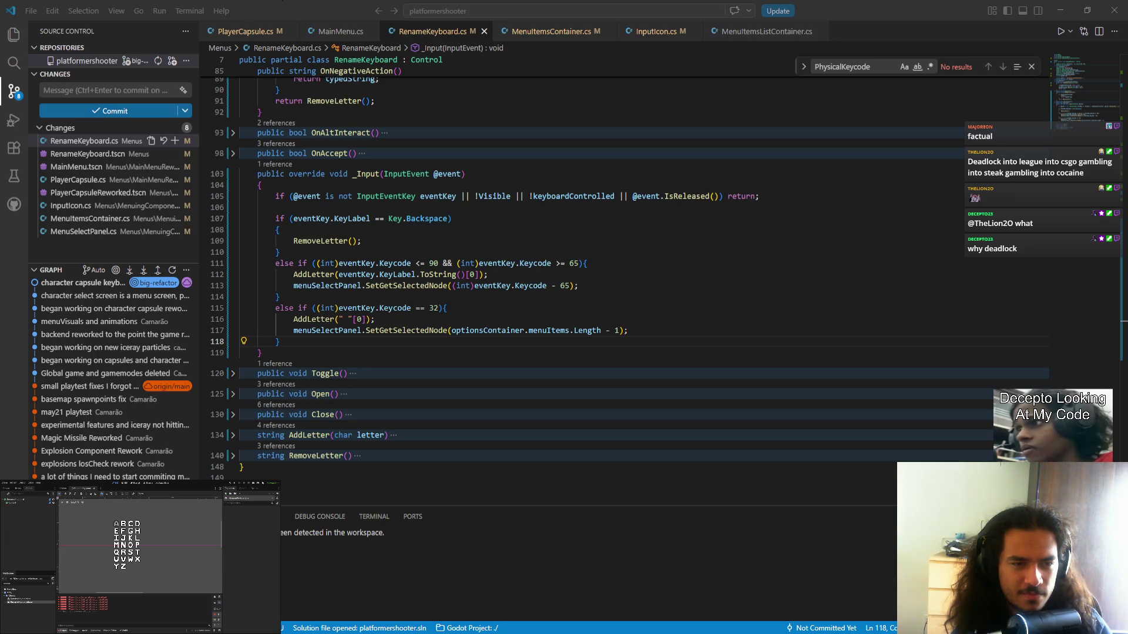
key(alt+Tab)
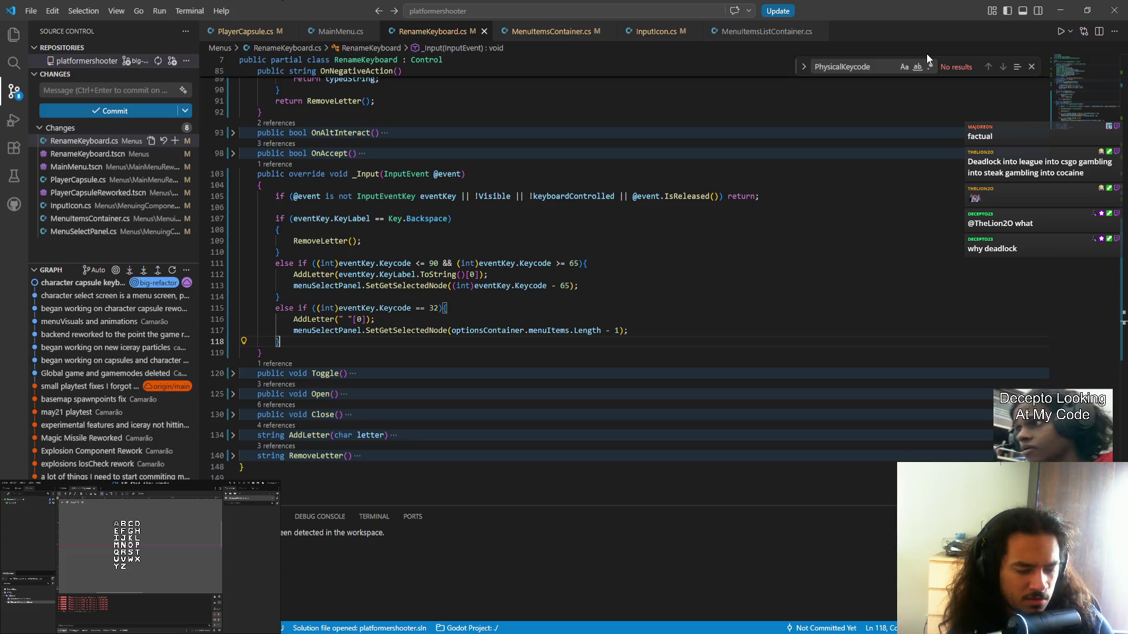
text(re)
key(BackSpace)
key(BackSpace)
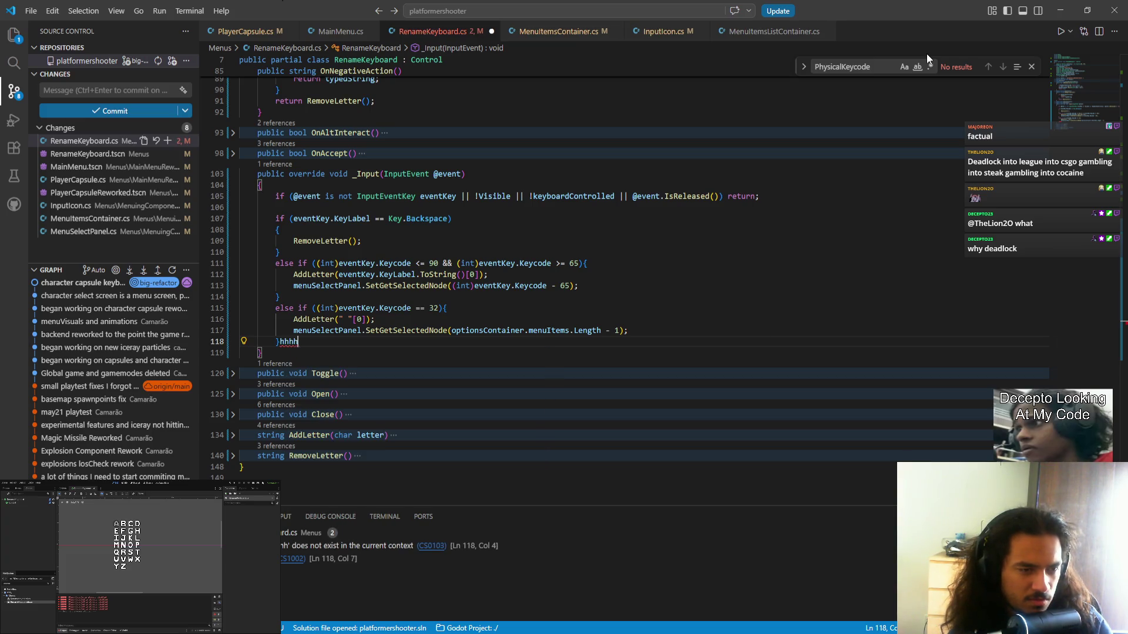
key(ctrl+s)
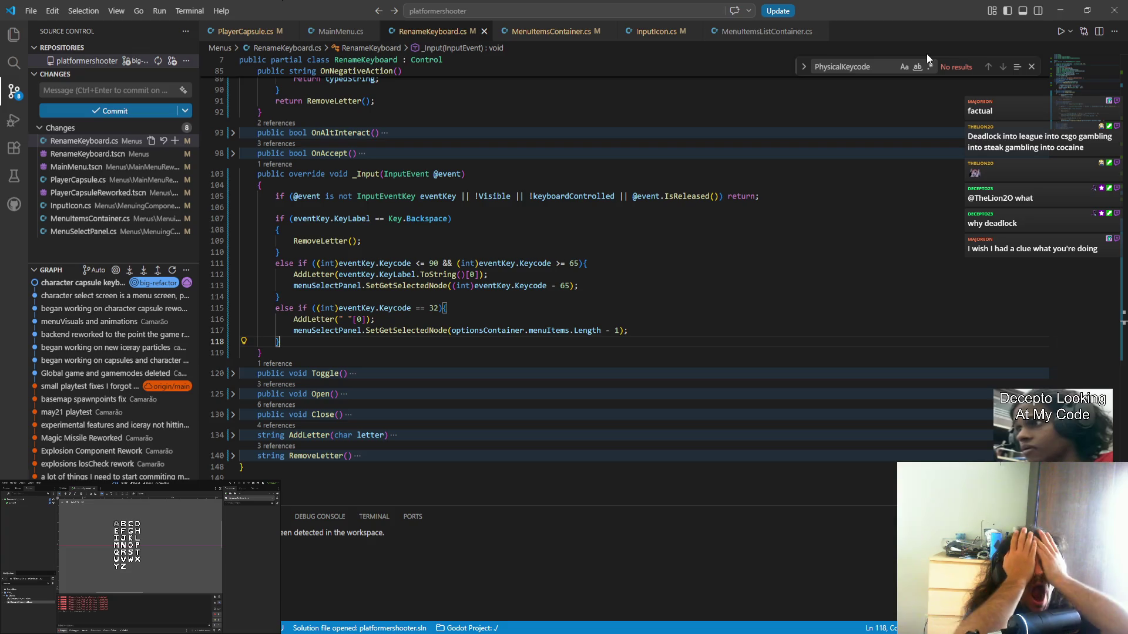
scroll(355, 403, up, 6)
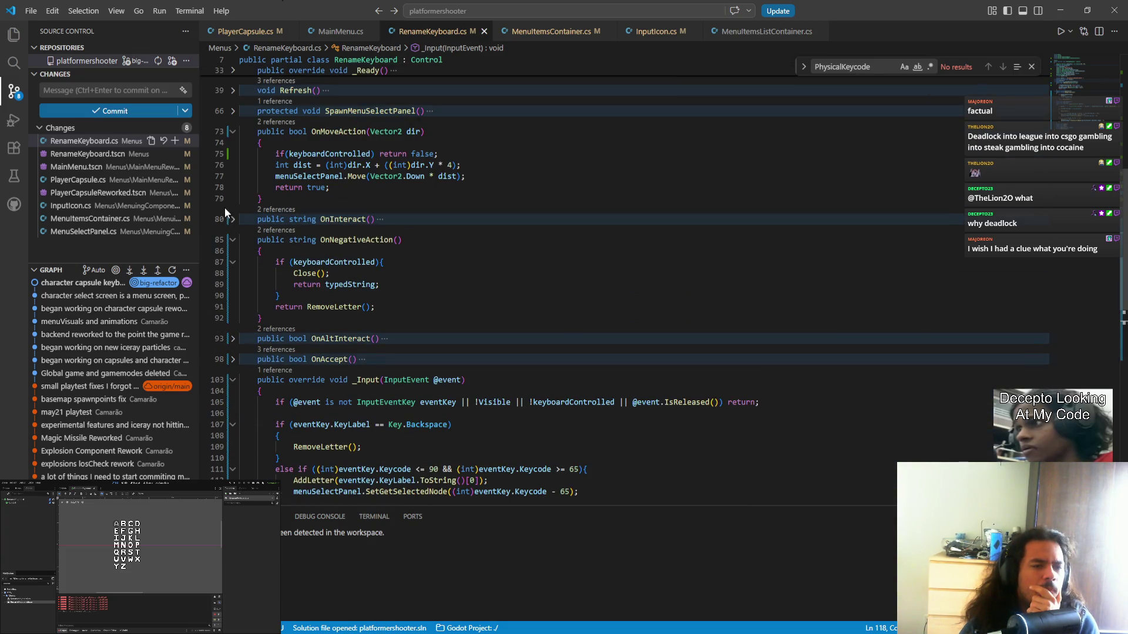
- Copy the 'if(keyboardControlled) return false;' line into a new first line of OnInteract
click(233, 219)
click(334, 229)
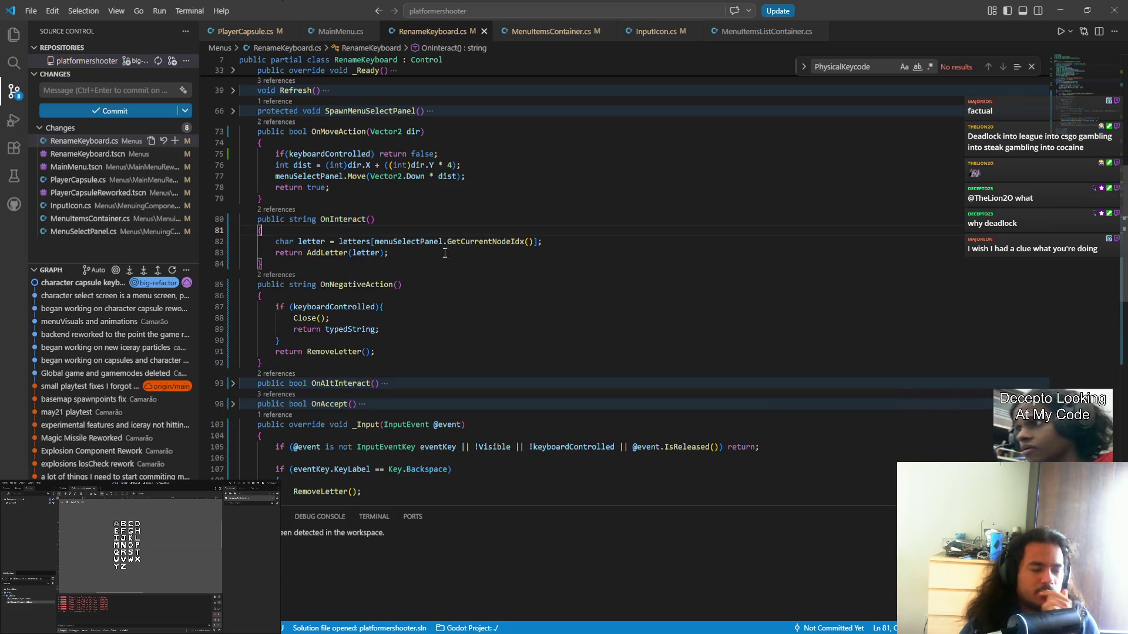
key(Return)
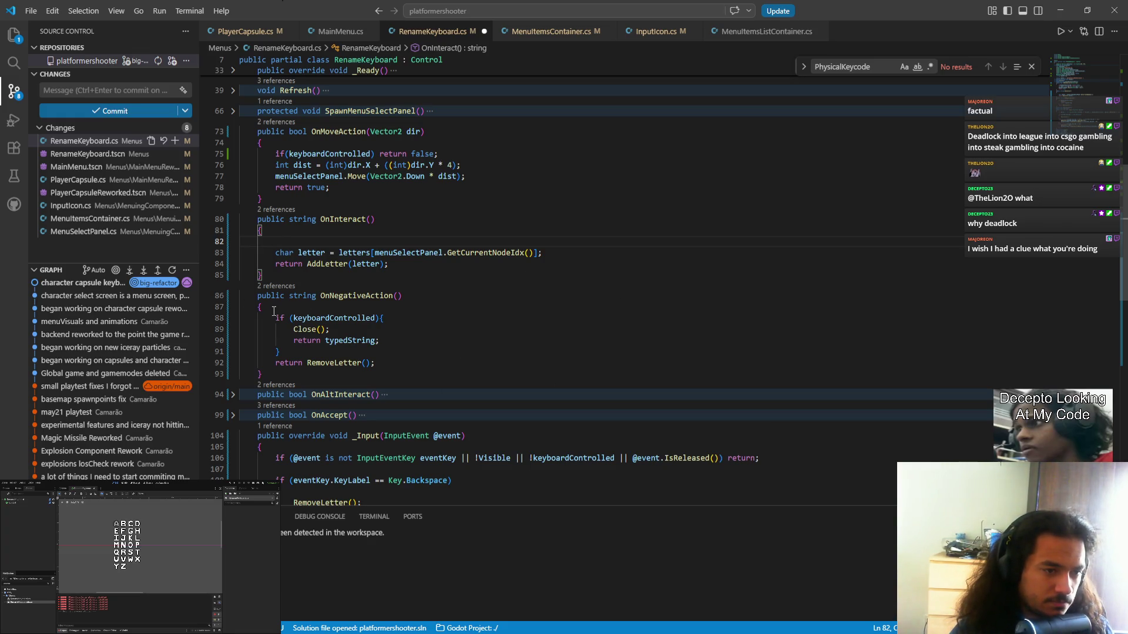
mouse_move(275, 318)
mouse_down()
mouse_move(329, 330)
mouse_move(345, 352)
mouse_up()
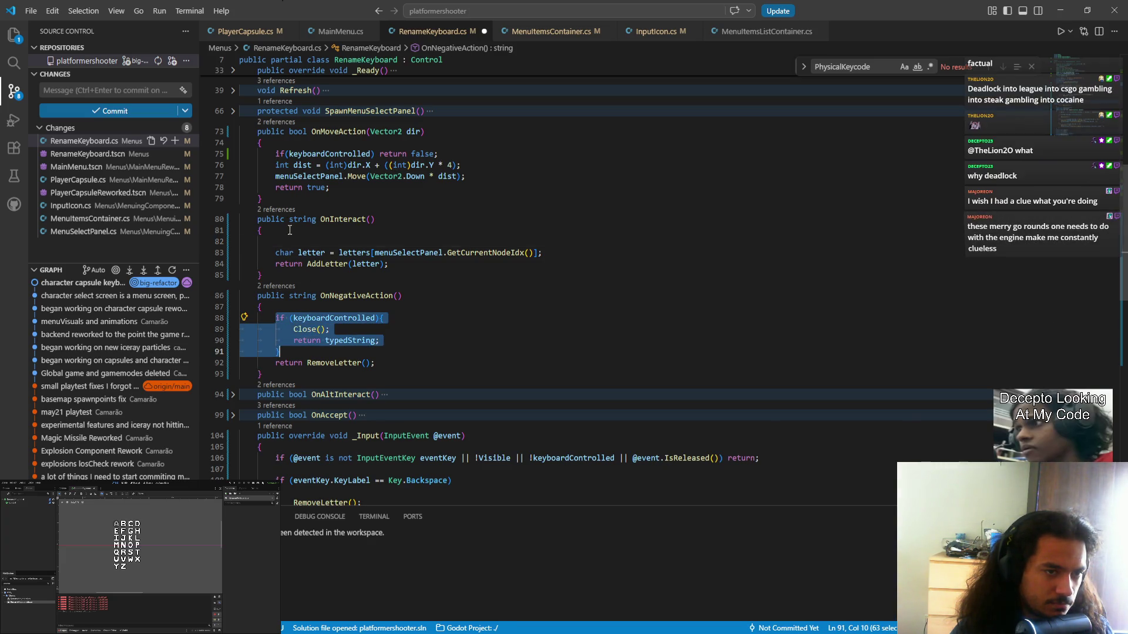
drag(276, 153, 438, 154)
key(ctrl+c)
click(422, 241)
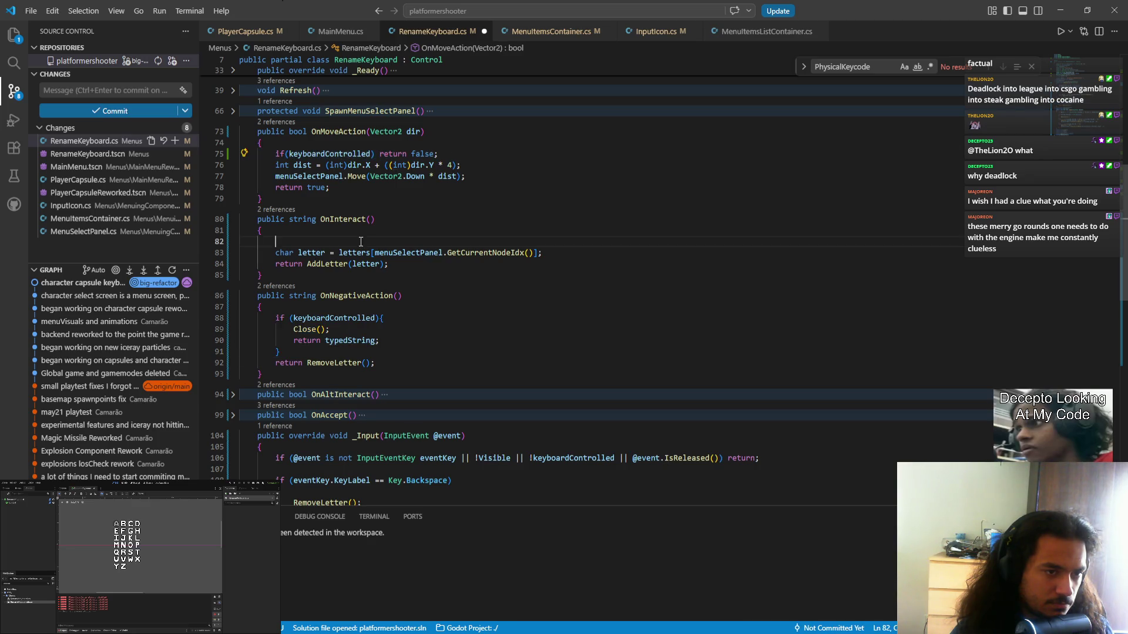
key(ctrl+v)
- Make the pasted line return typedString instead of false, and save RenameKeyboard.cs
double_click(422, 241)
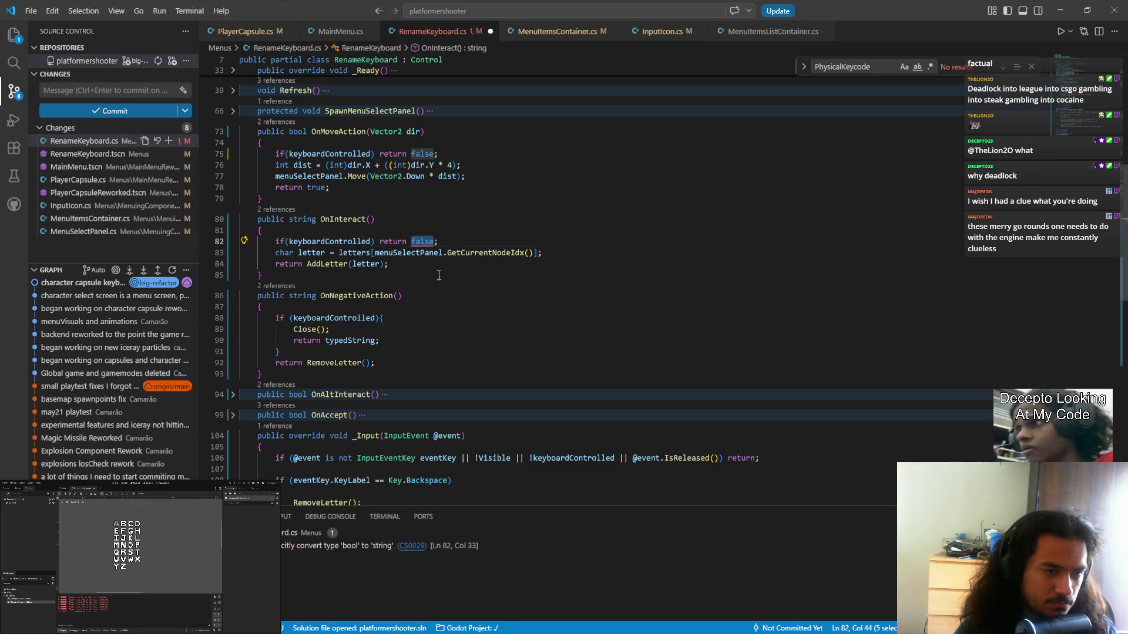
text(")
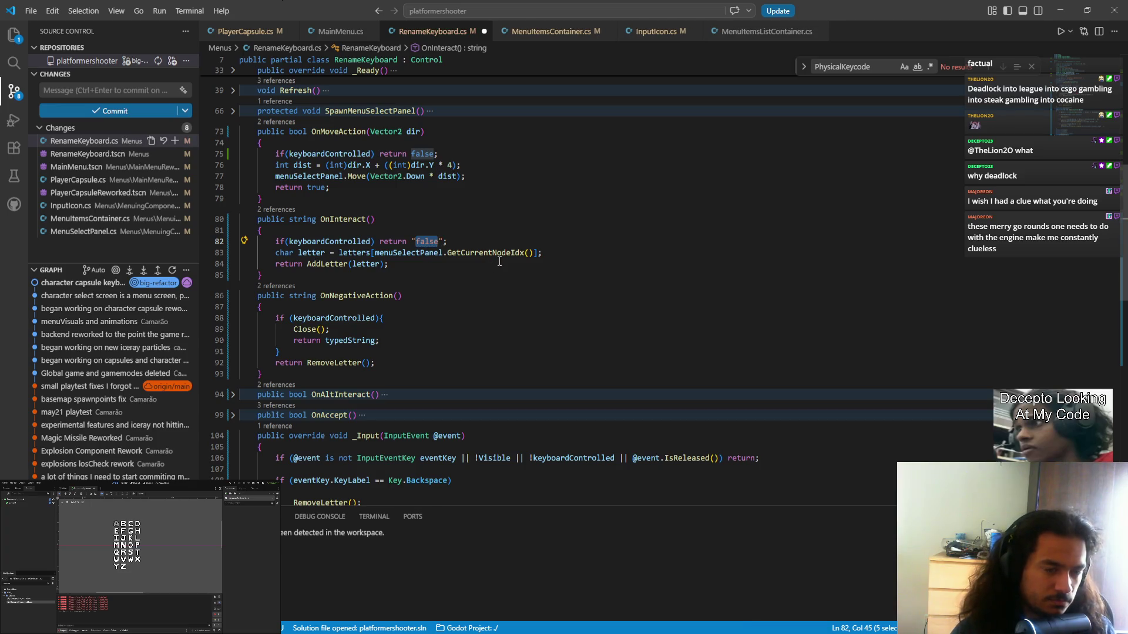
key(BackSpace)
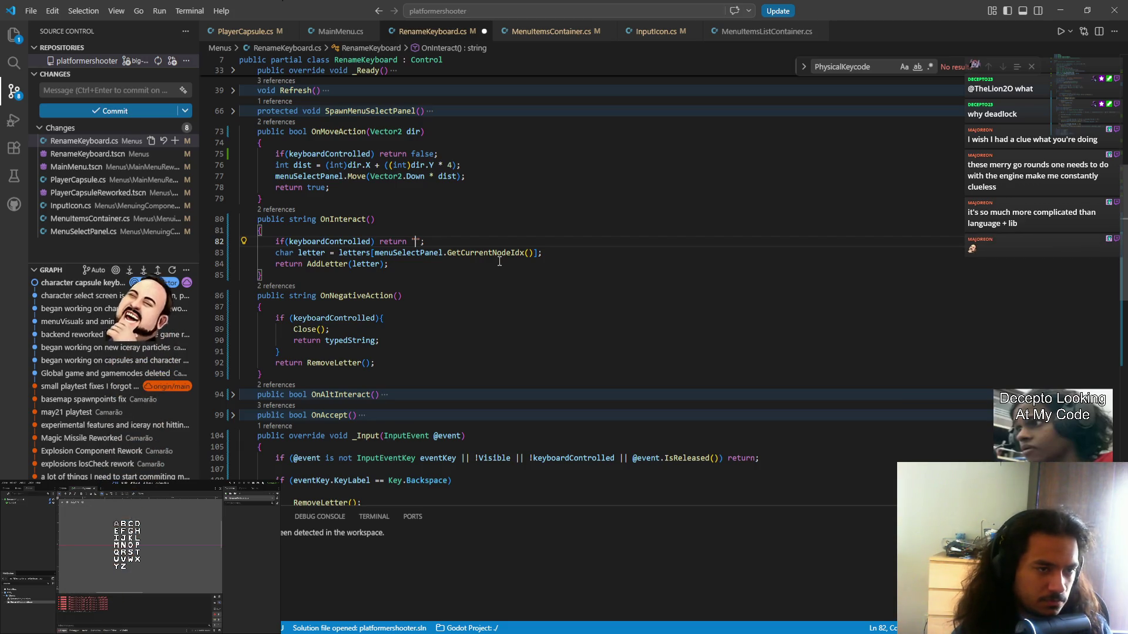
scroll(499, 261, up, 5)
scroll(352, 329, down, 5)
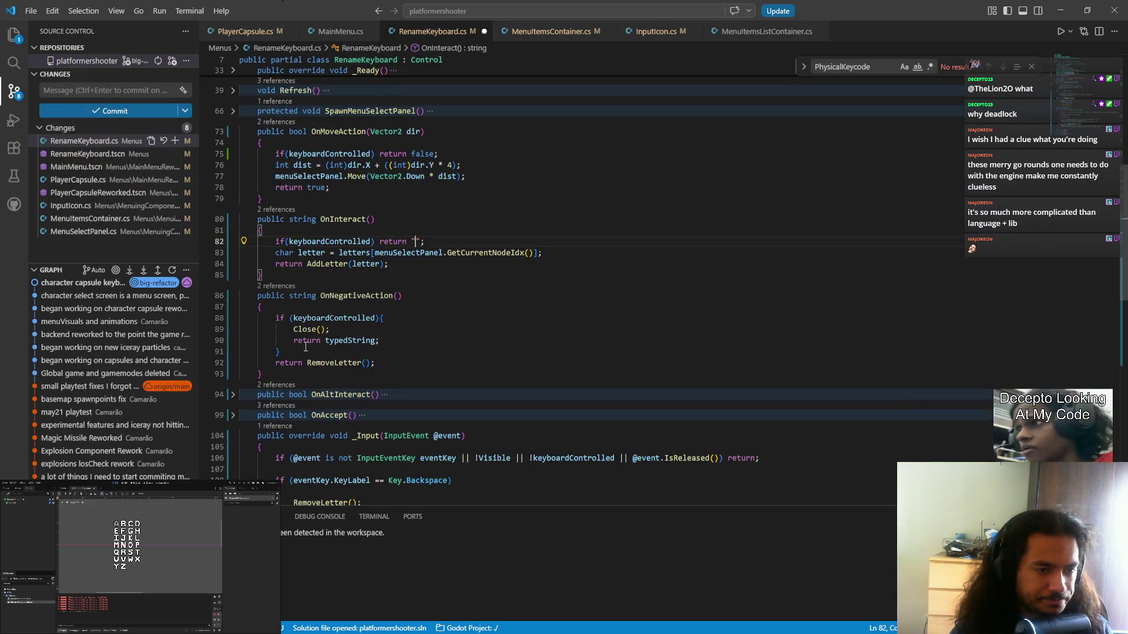
click(233, 395)
scroll(233, 394, down, 1)
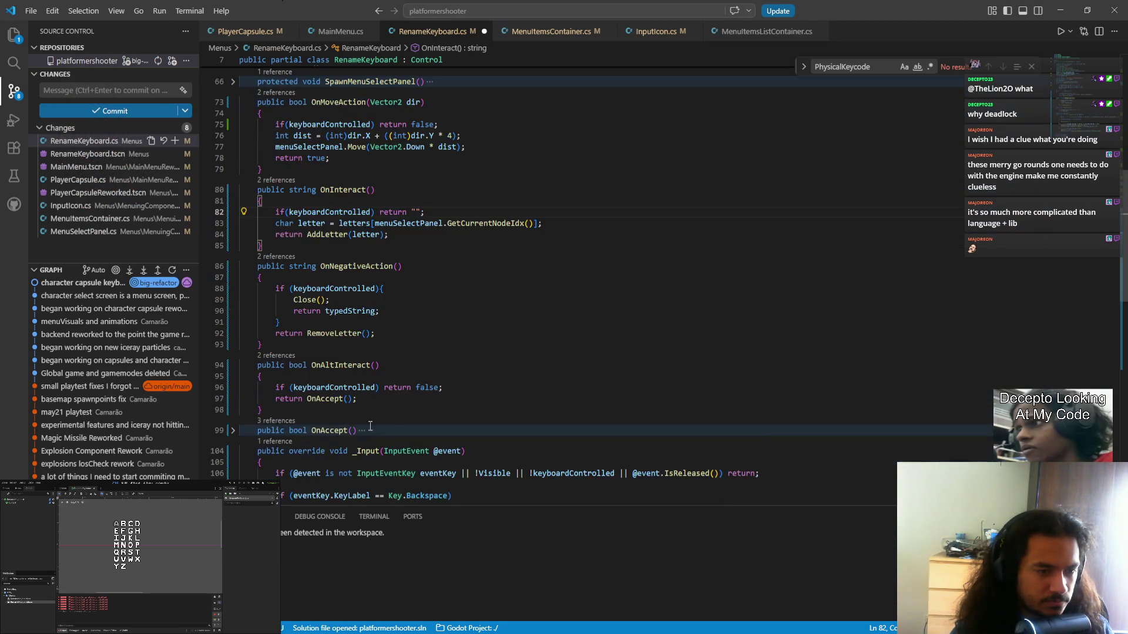
click(234, 368)
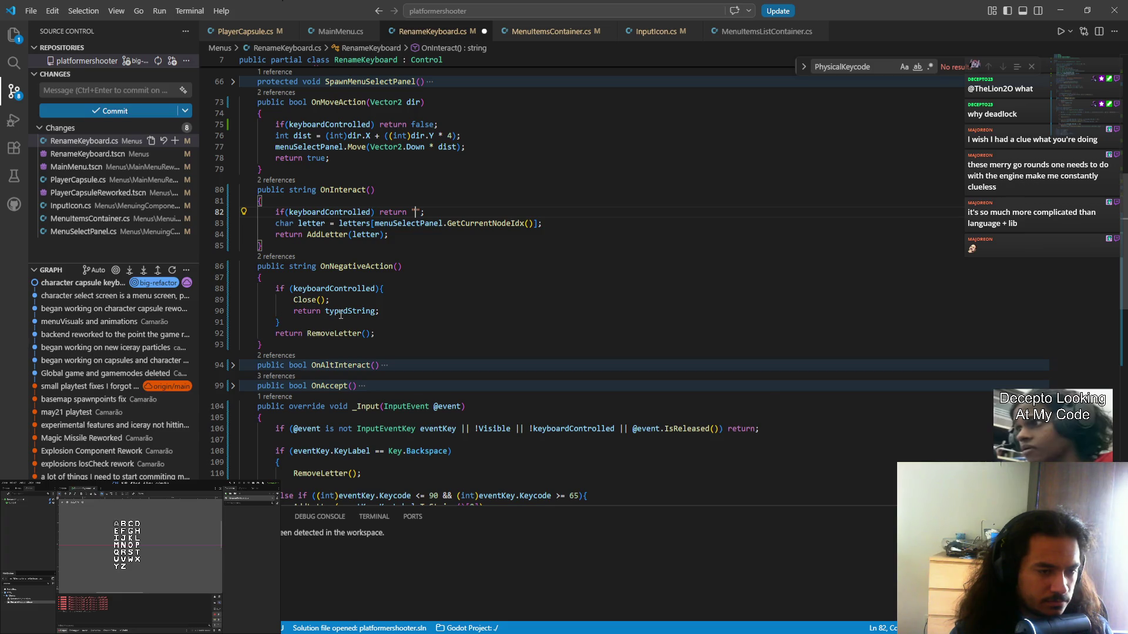
click(421, 212)
key(BackSpace)
key(BackSpace)
text(typedString)
key(ctrl+s)
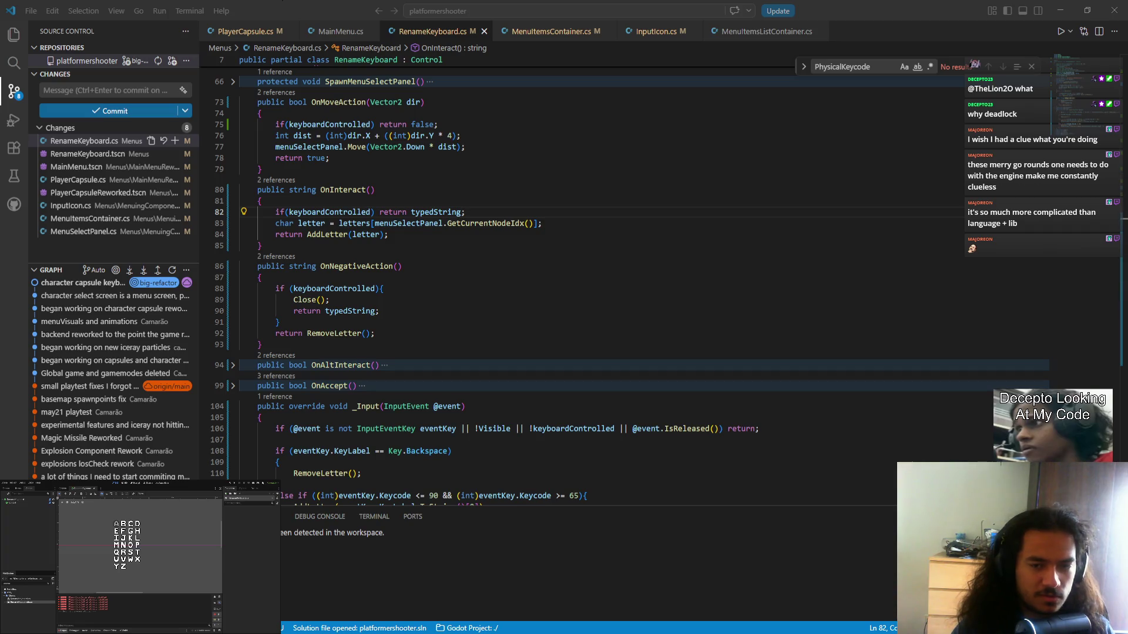
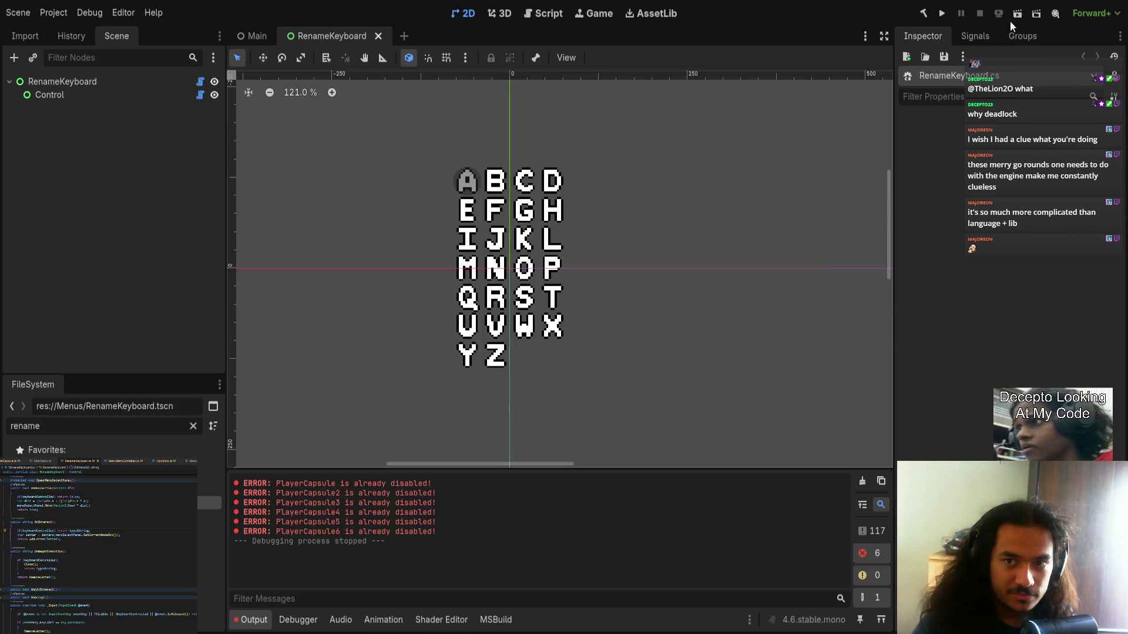
- Run the project, reach Character Select, and open player 1's rename letter grid
click(943, 13)
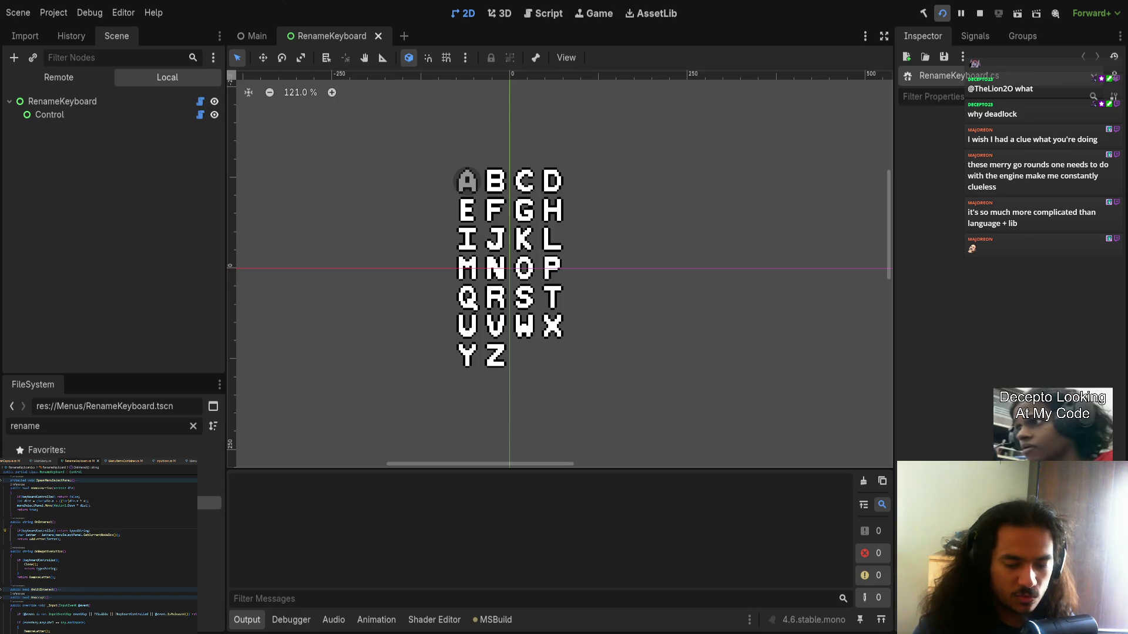
key(Return)
key(Return)
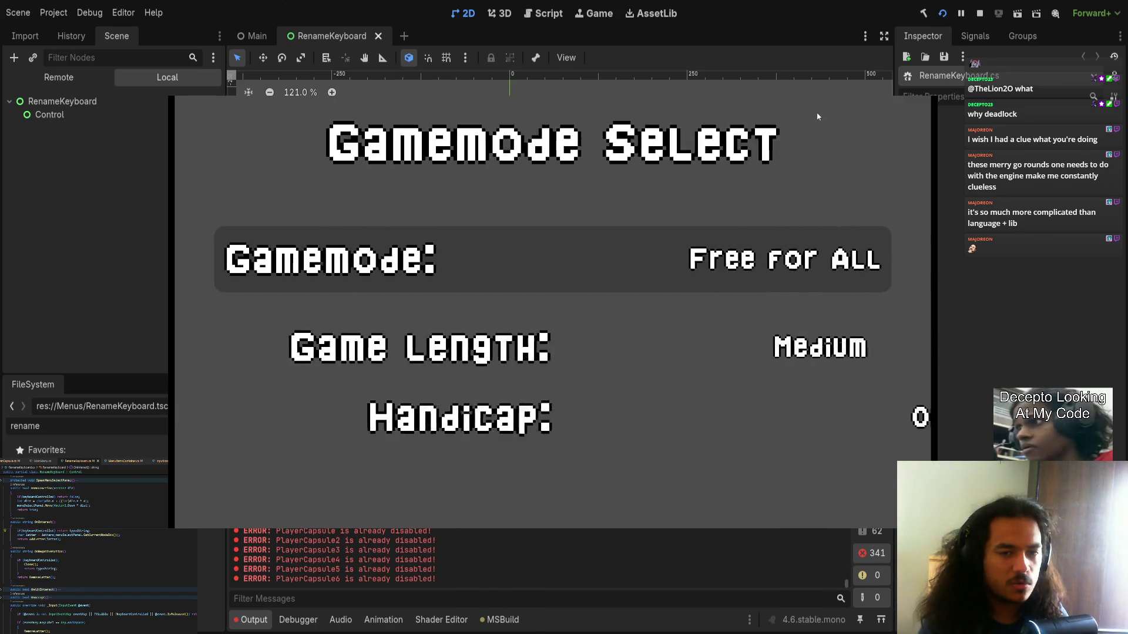
key(Return)
key(Return)
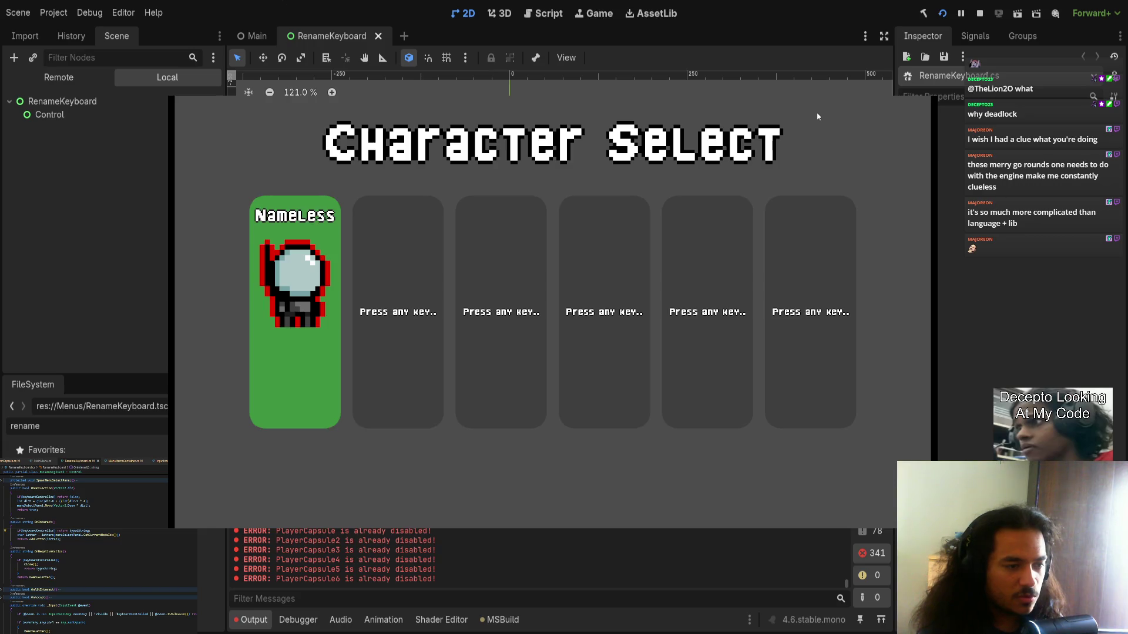
key(Escape)
key(Down)
key(Return)
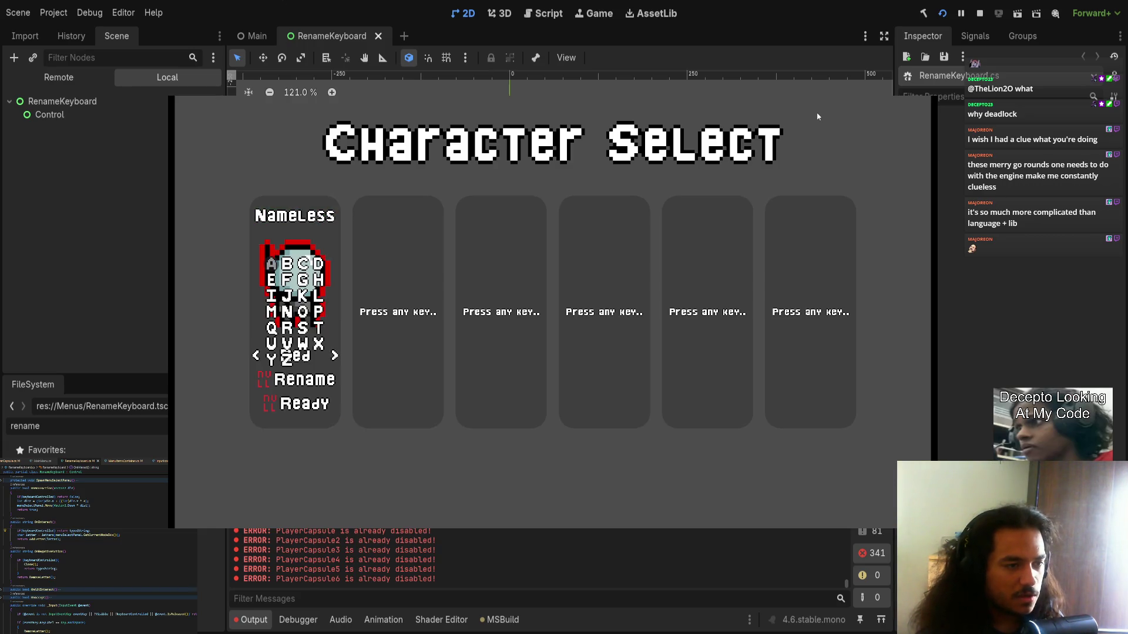
- Type test letters into player 1's name, erase them with Backspace, then stop the game
text(ASDSADA)
text(SDASDASDASDASDASD)
text(ASDASDASDASDASD)
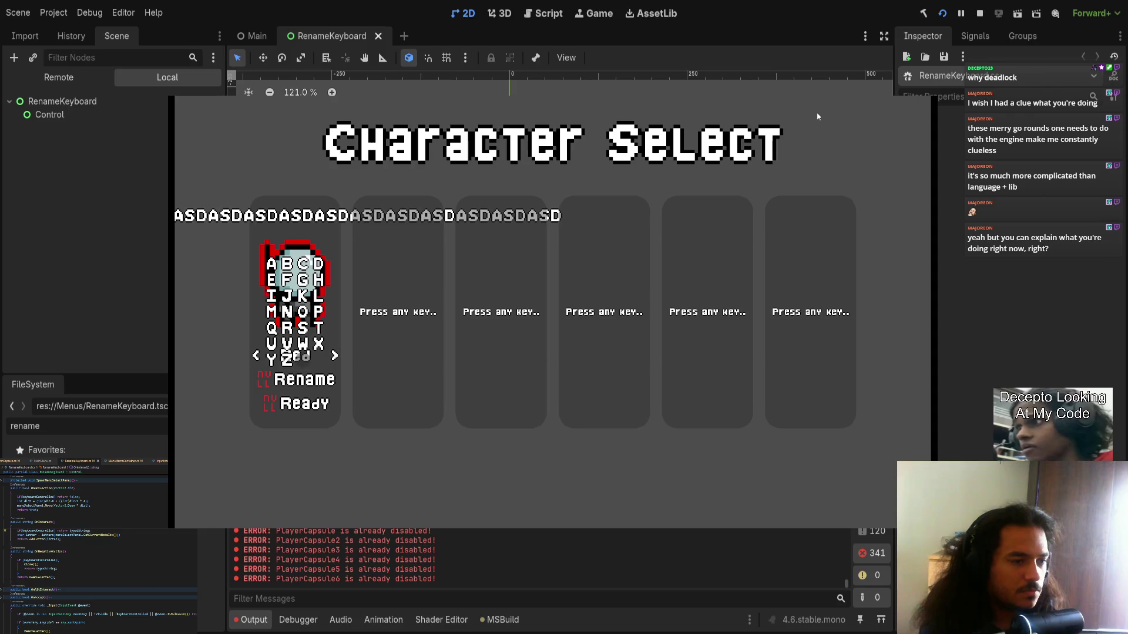
text(  Z Z Z Z Z)
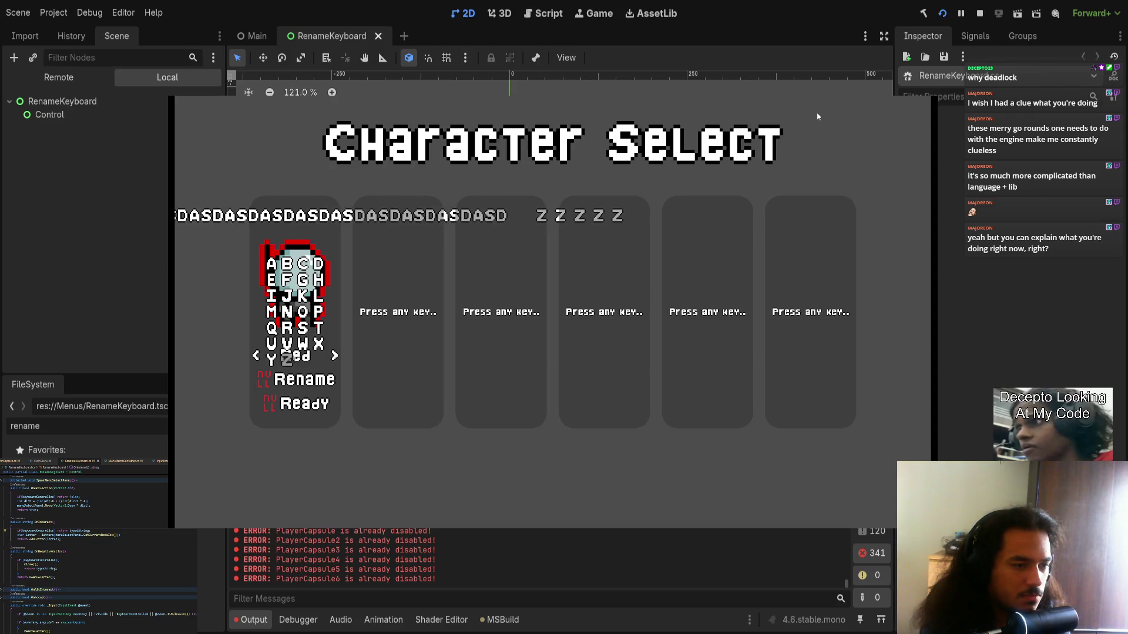
key(BackSpace)
key(BackSpace)
key(BackSpace)
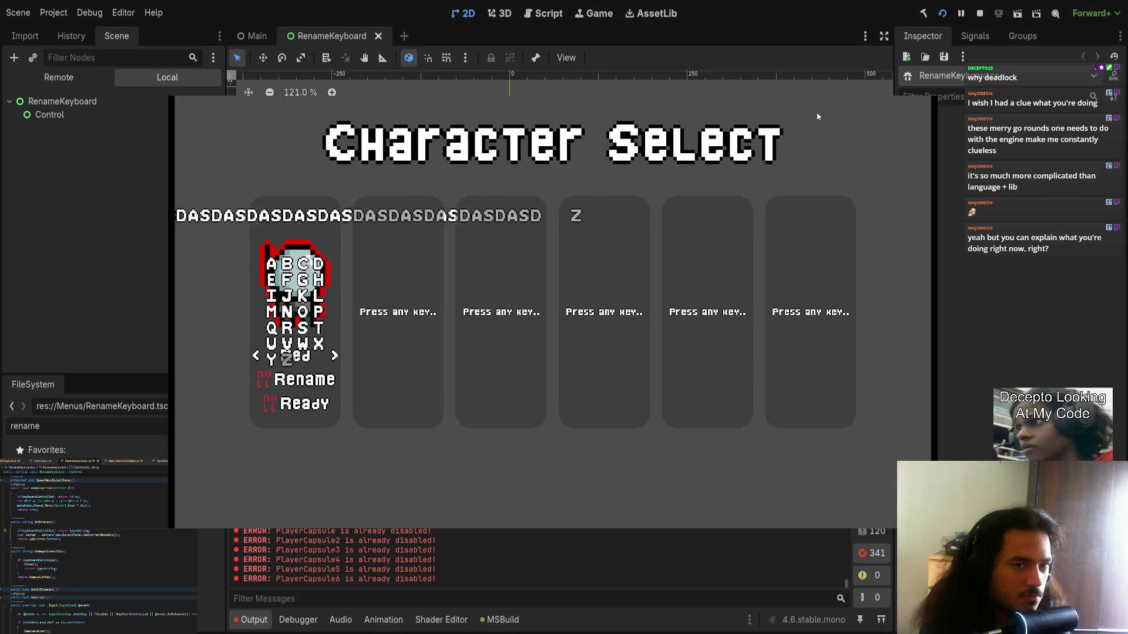
key(BackSpace)
key(BackSpace)
key(BackSpace)
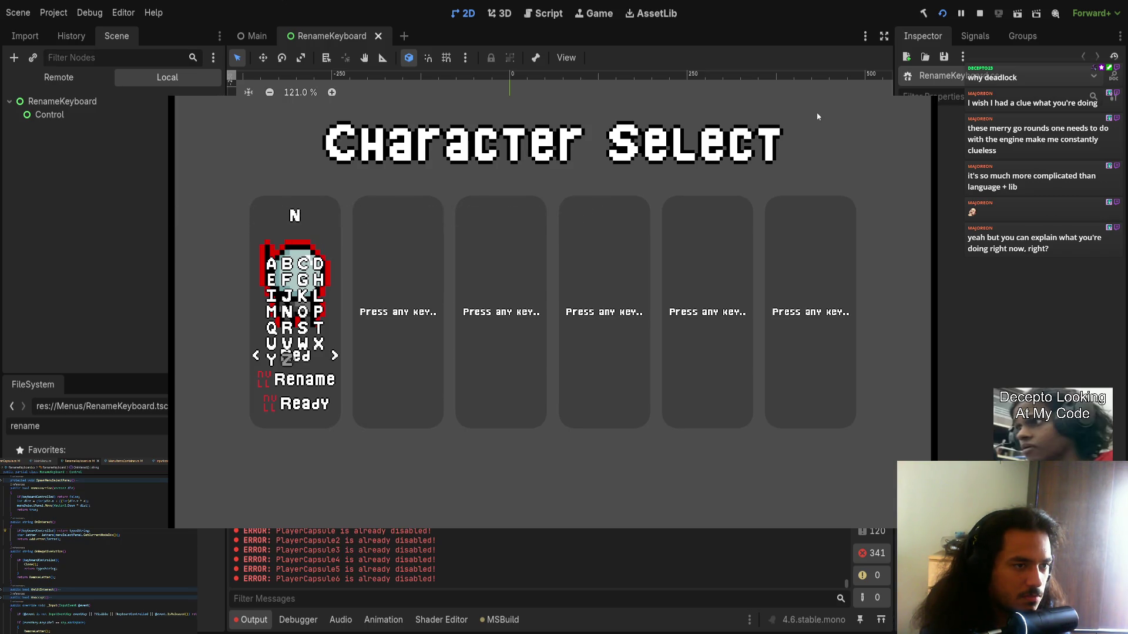
text(wx)
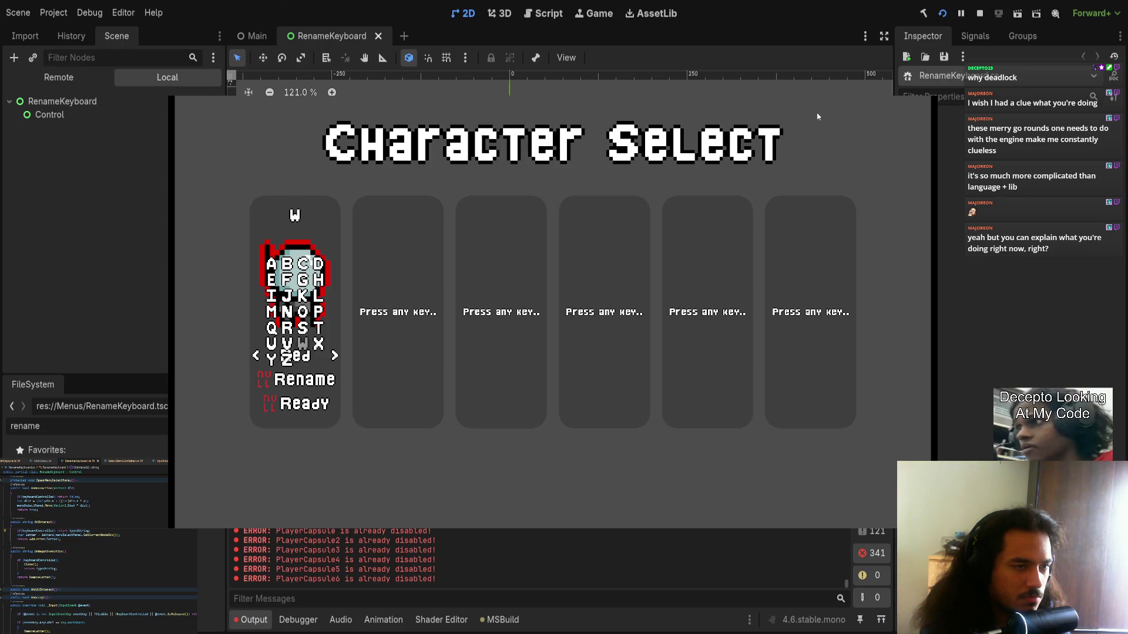
text(st)
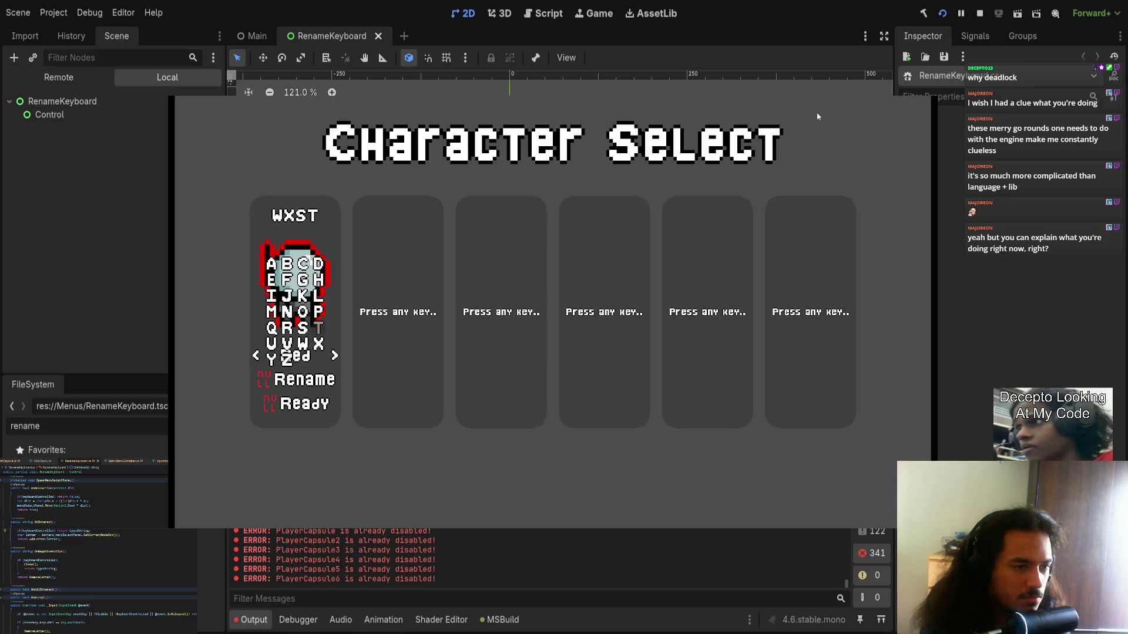
text(iopkla)
key(BackSpace)
key(BackSpace)
key(BackSpace)
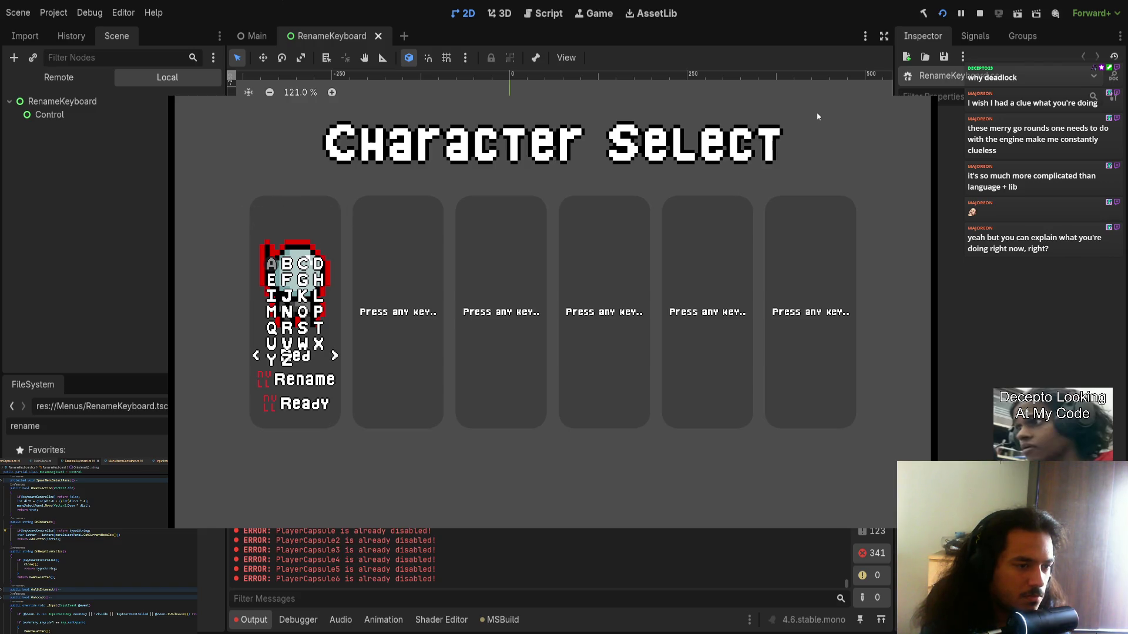
click(979, 13)
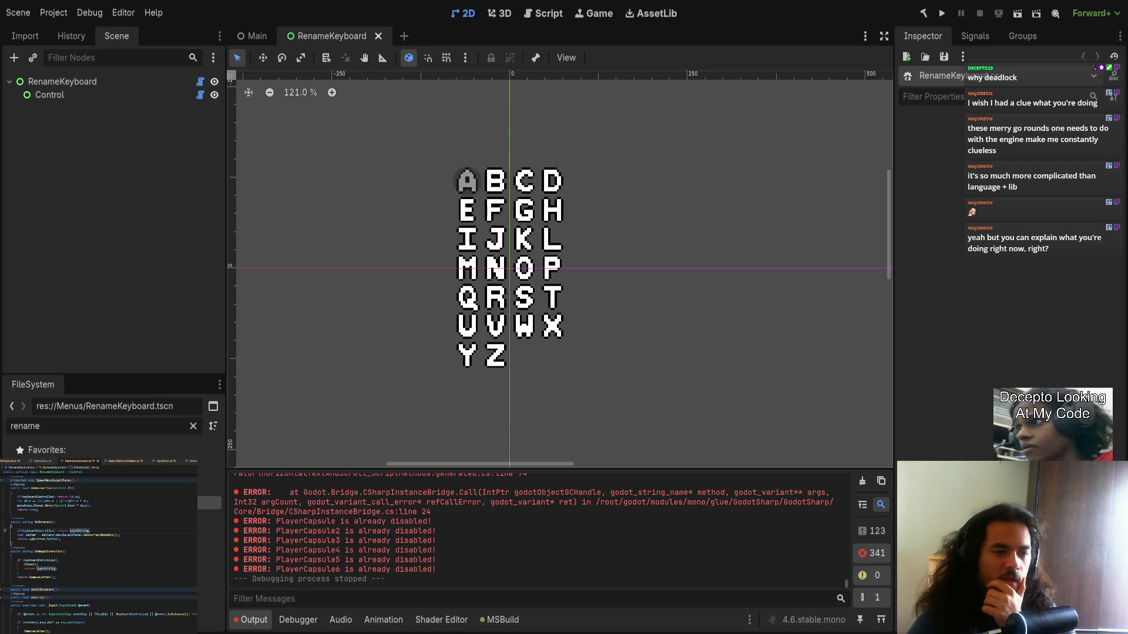
click(2, 605)
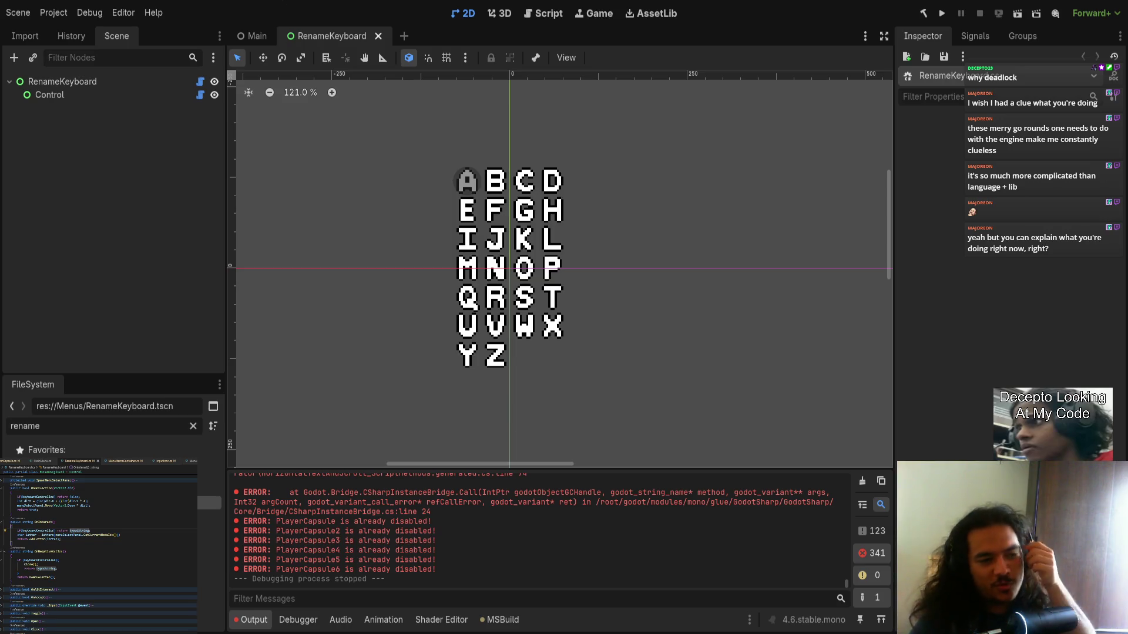
click(4, 552)
click(5, 521)
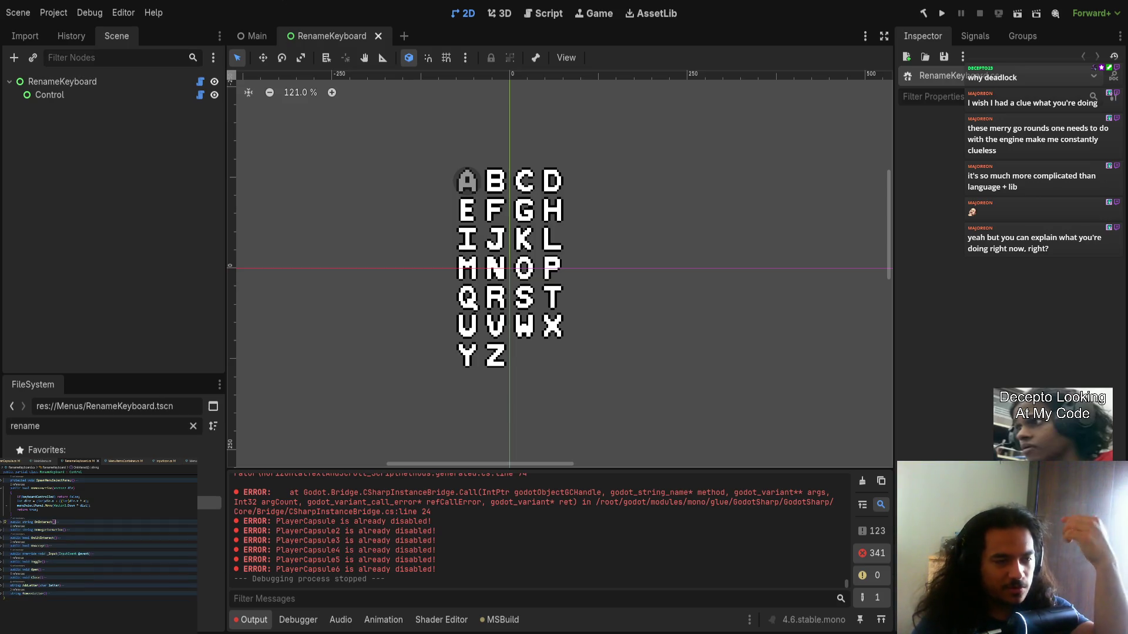
scroll(99, 535, up, 5)
scroll(42, 608, up, 3)
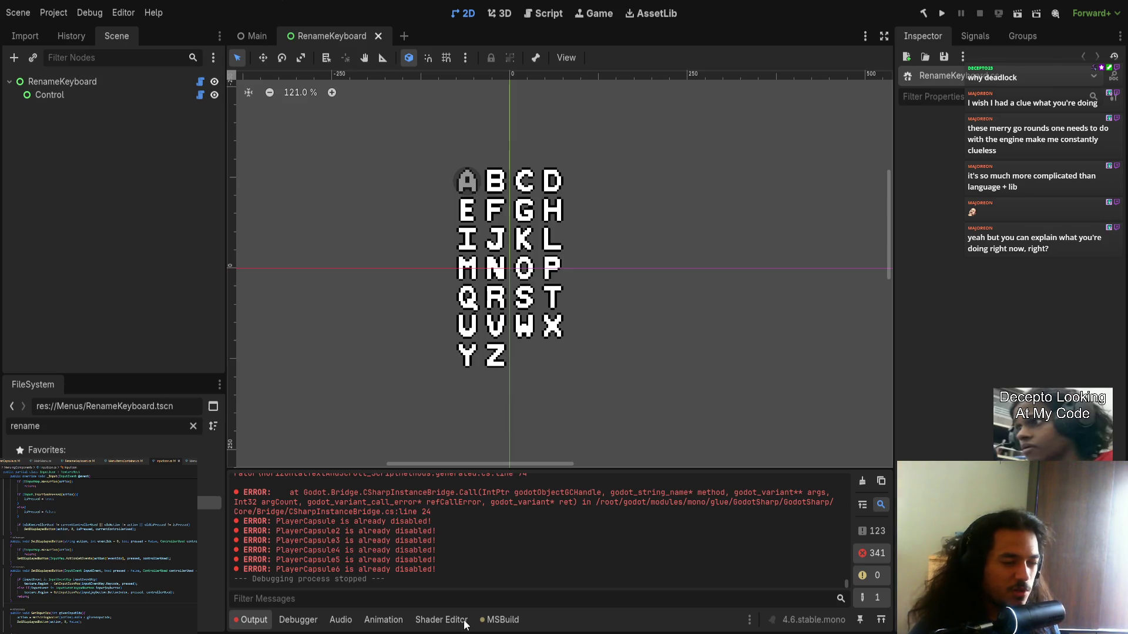
click(247, 36)
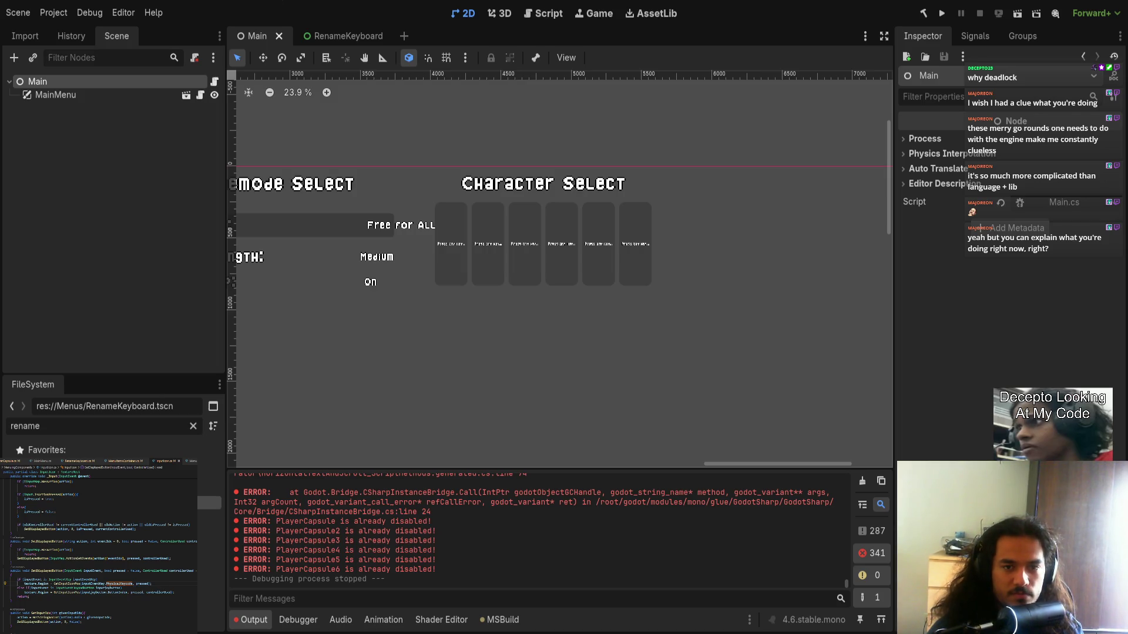
- Run the game with F5, join player 1, open the rename grid with J, then stop with F8
key(F5)
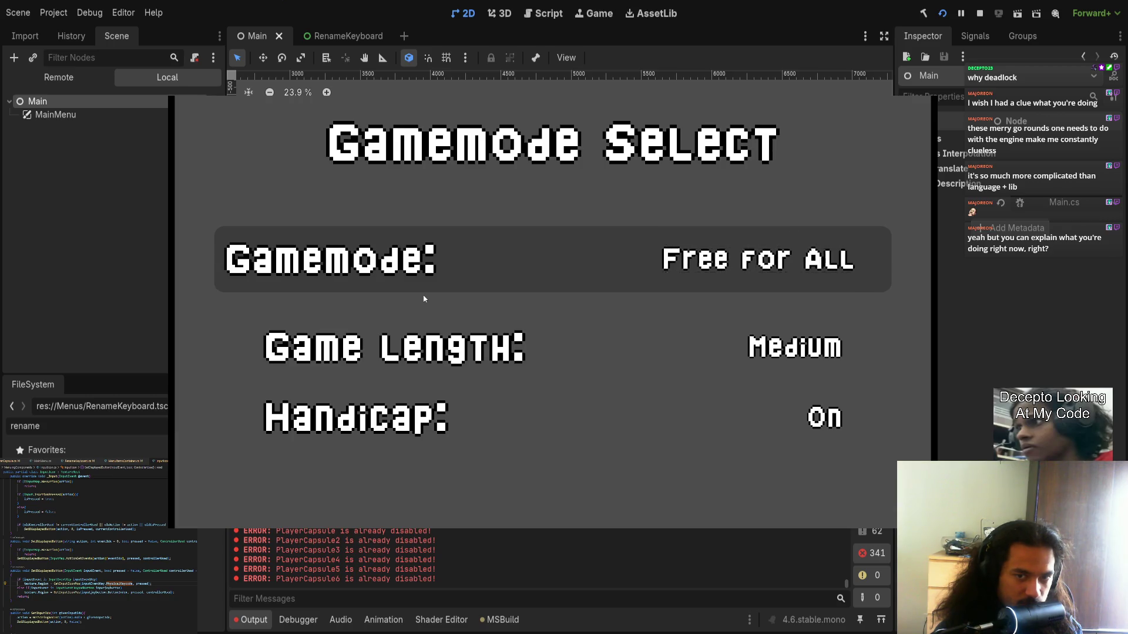
key(Return)
key(space)
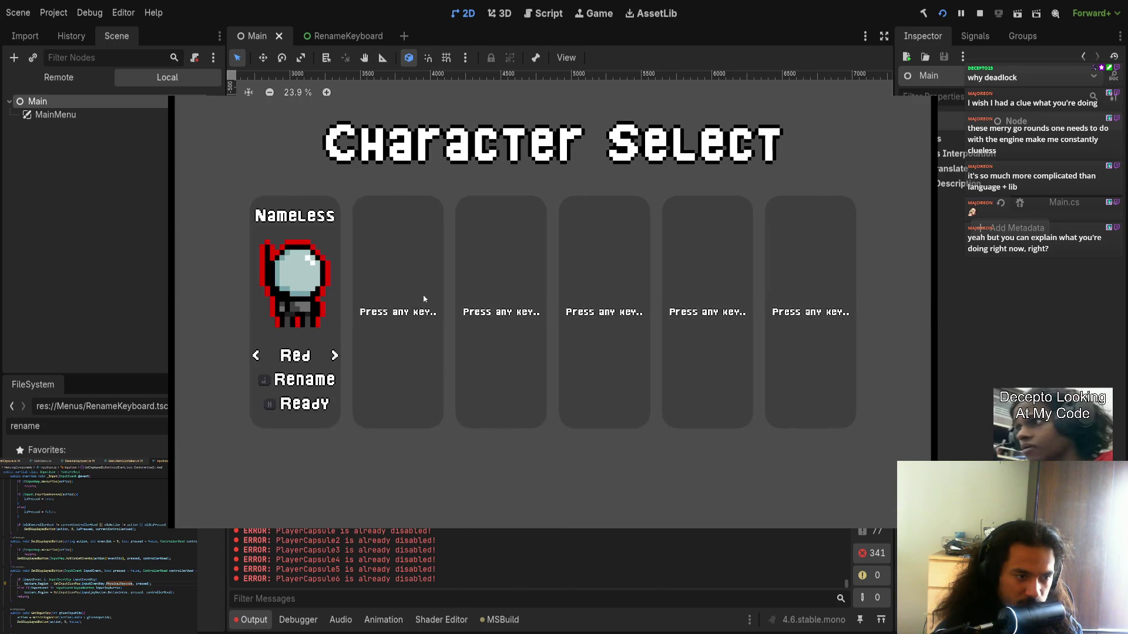
key(j)
key(j)
key(j)
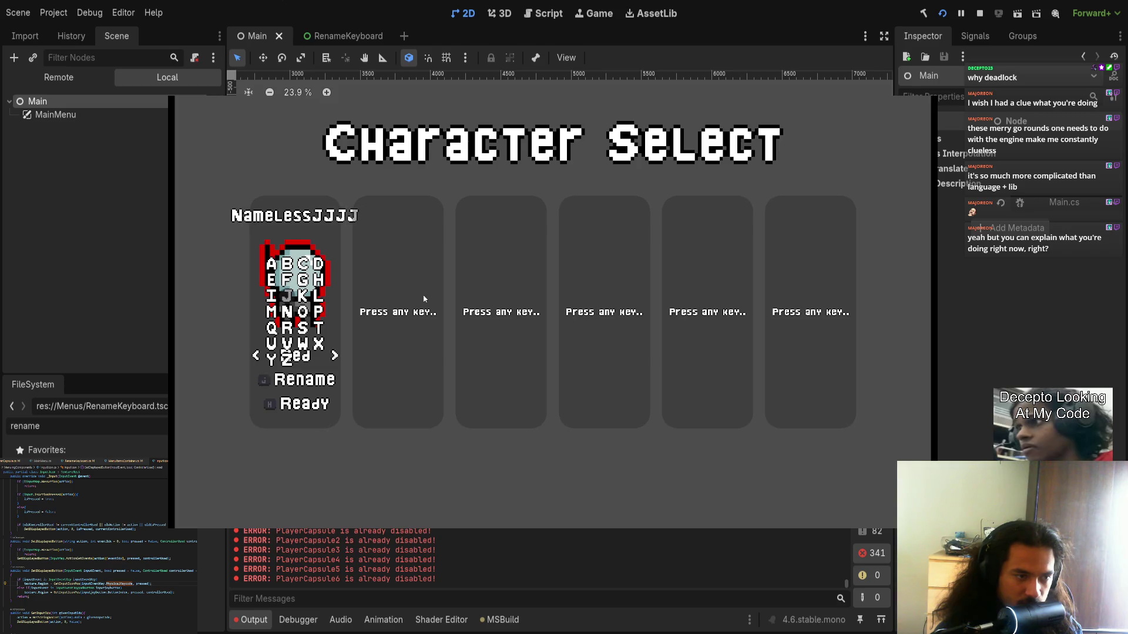
key(F8)
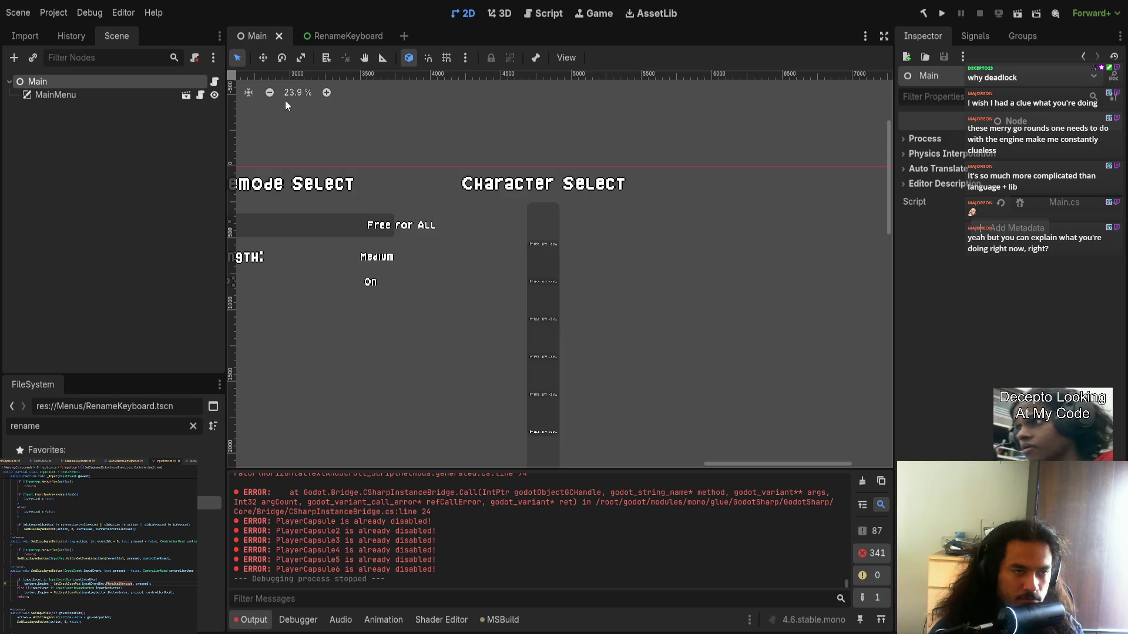
- In the RenameKeyboard scene, select the Control node, then the root to view its line length of 4
click(333, 34)
click(119, 95)
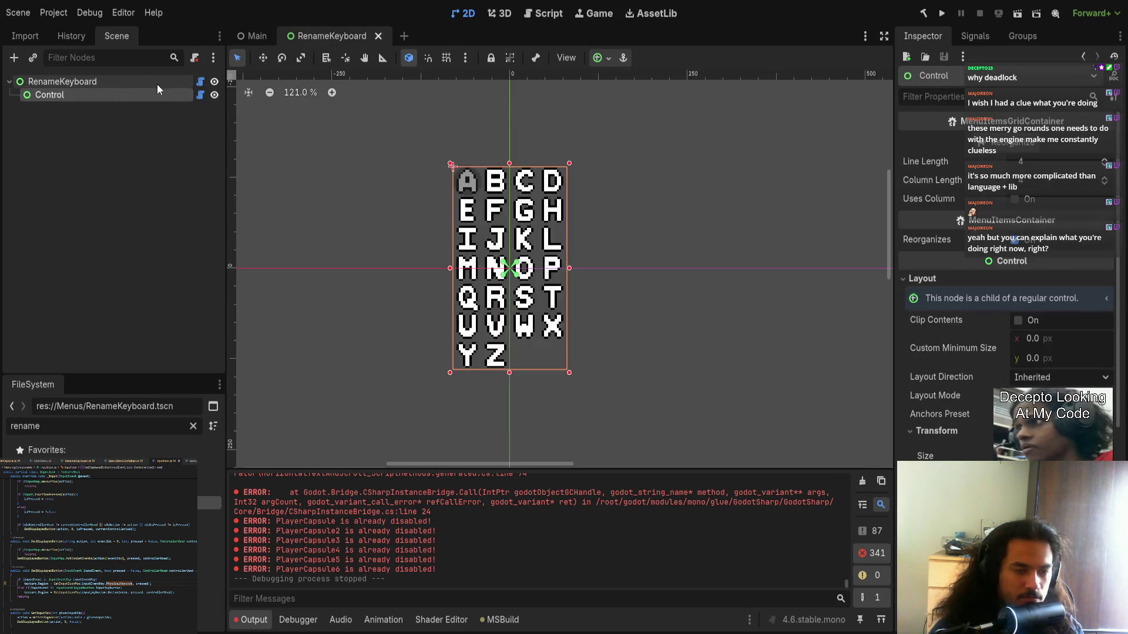
click(200, 81)
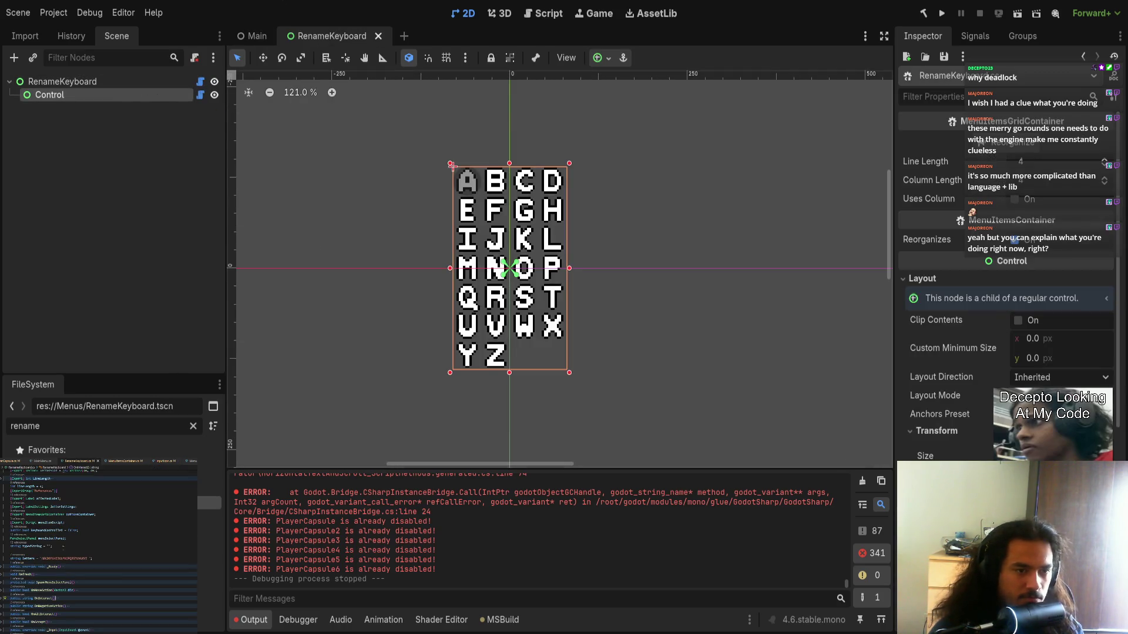
scroll(112, 585, down, 5)
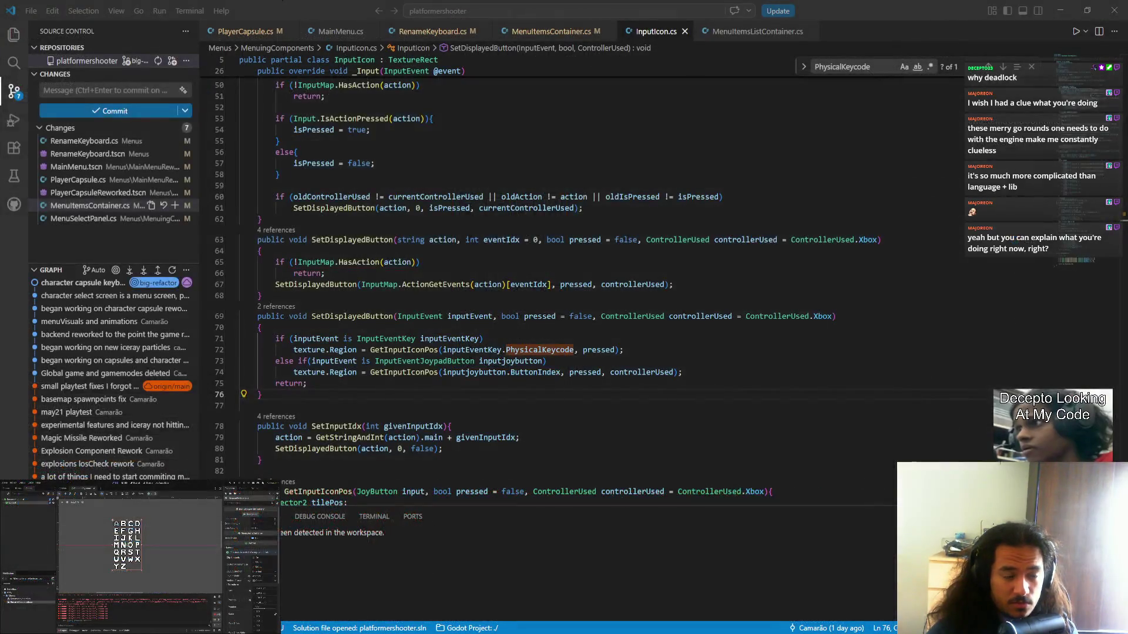
- Remove the stray characters and add the //QBCDEFGHIJKL?NOPARSTUVZXYW comment on its own line
key(alt+Tab)
text(77)
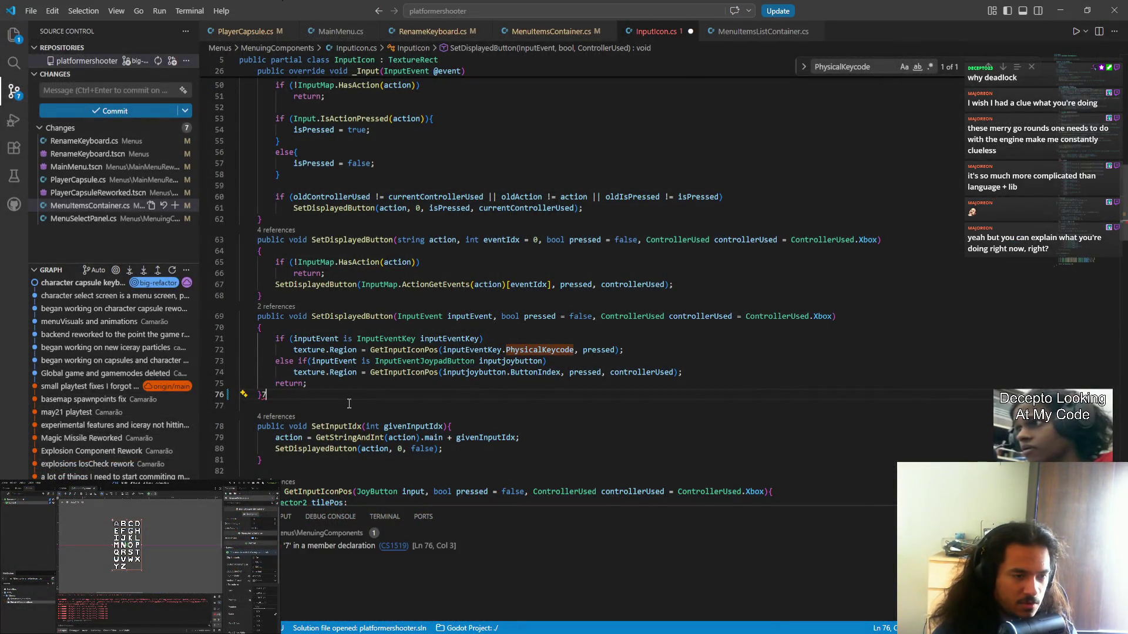
key(BackSpace)
key(BackSpace)
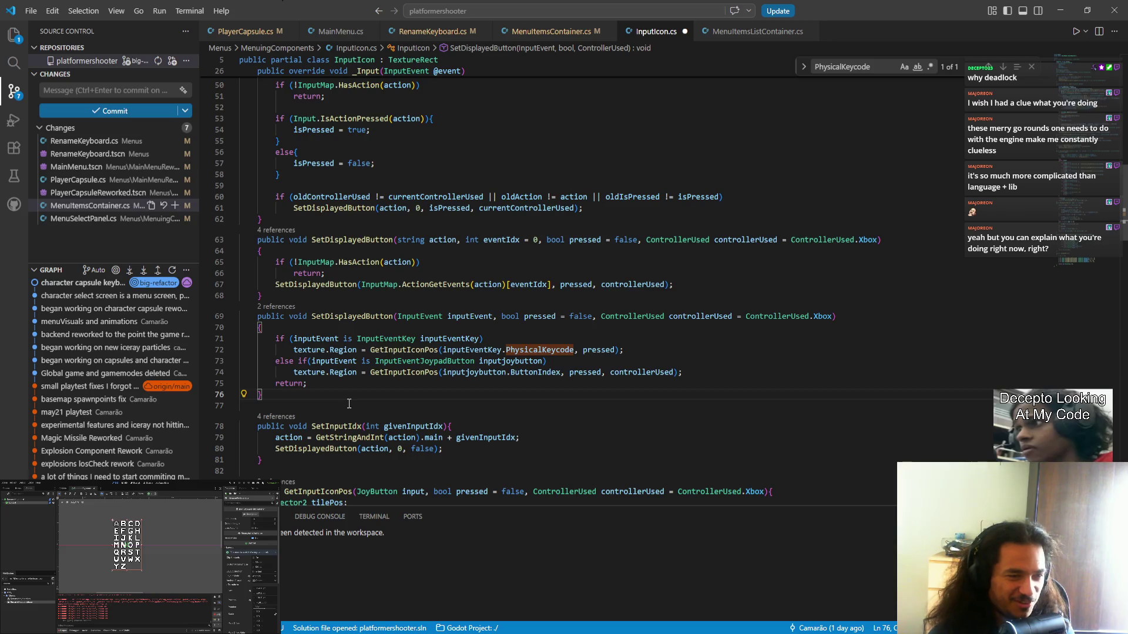
text(7)
key(BackSpace)
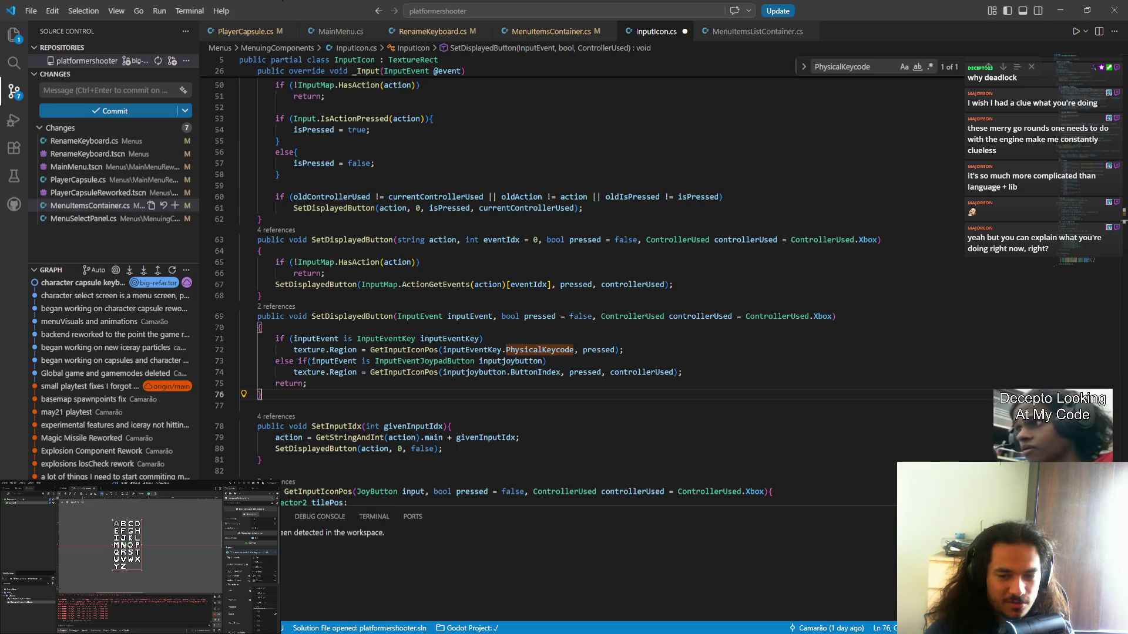
text(/)
key(BackSpace)
key(Return)
text(//)
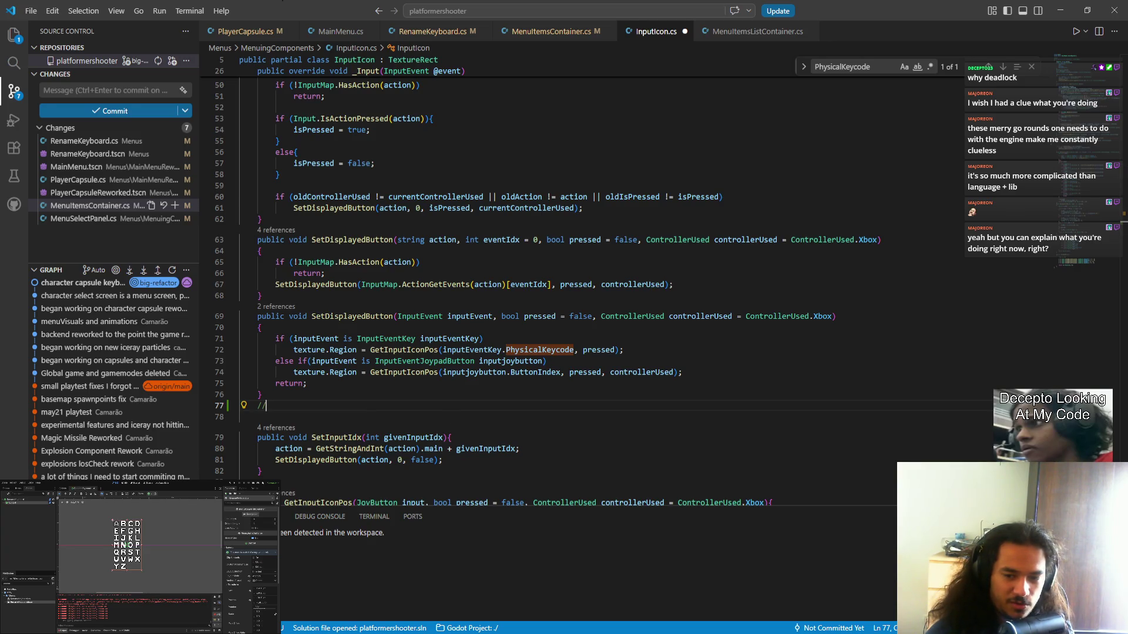
text(QBCD)
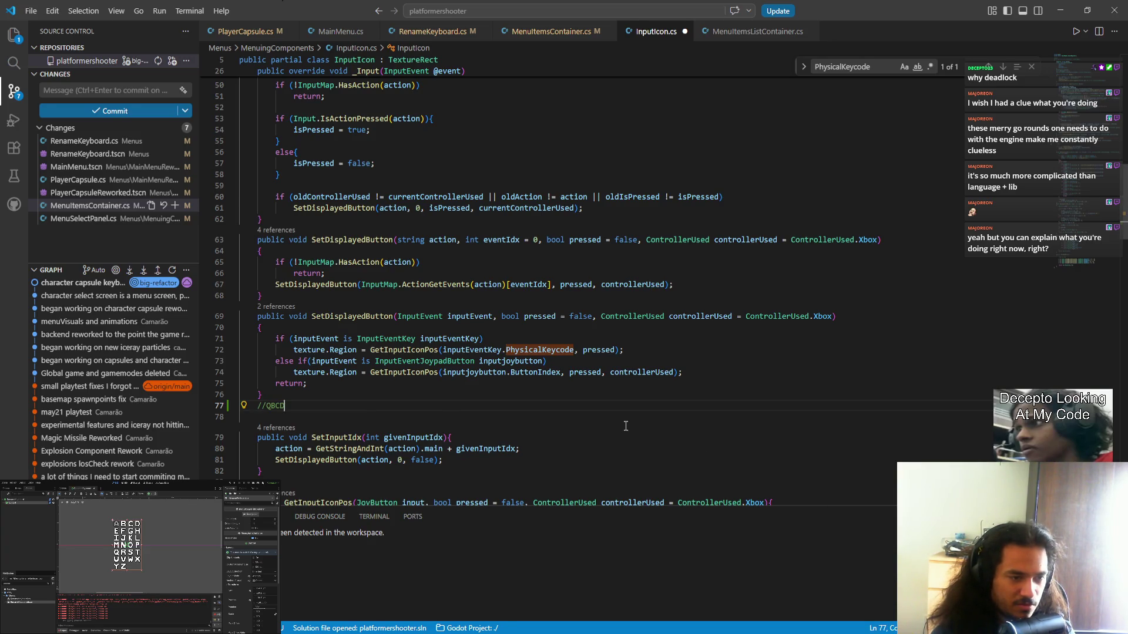
text(EFGHIJK)
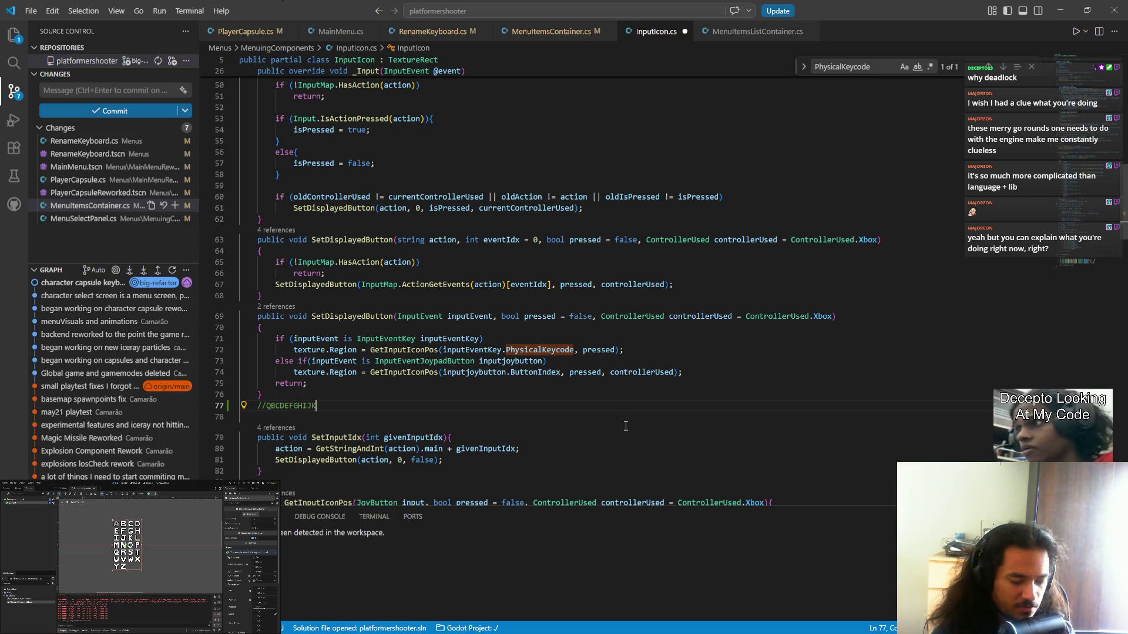
text(L?NOPARS)
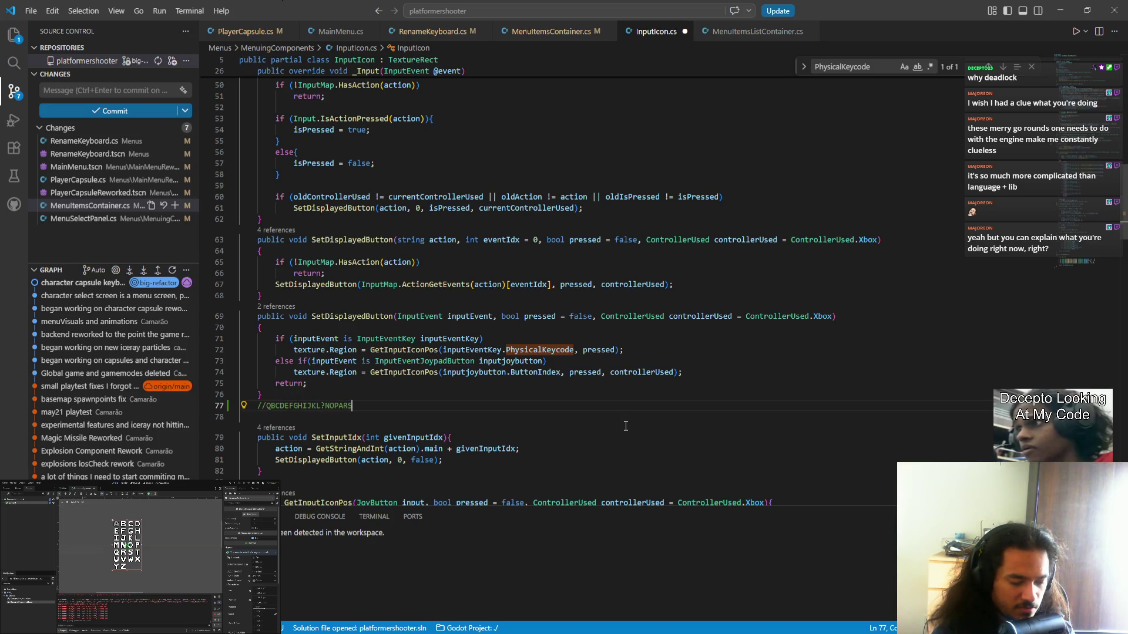
text(TUVZXYW)
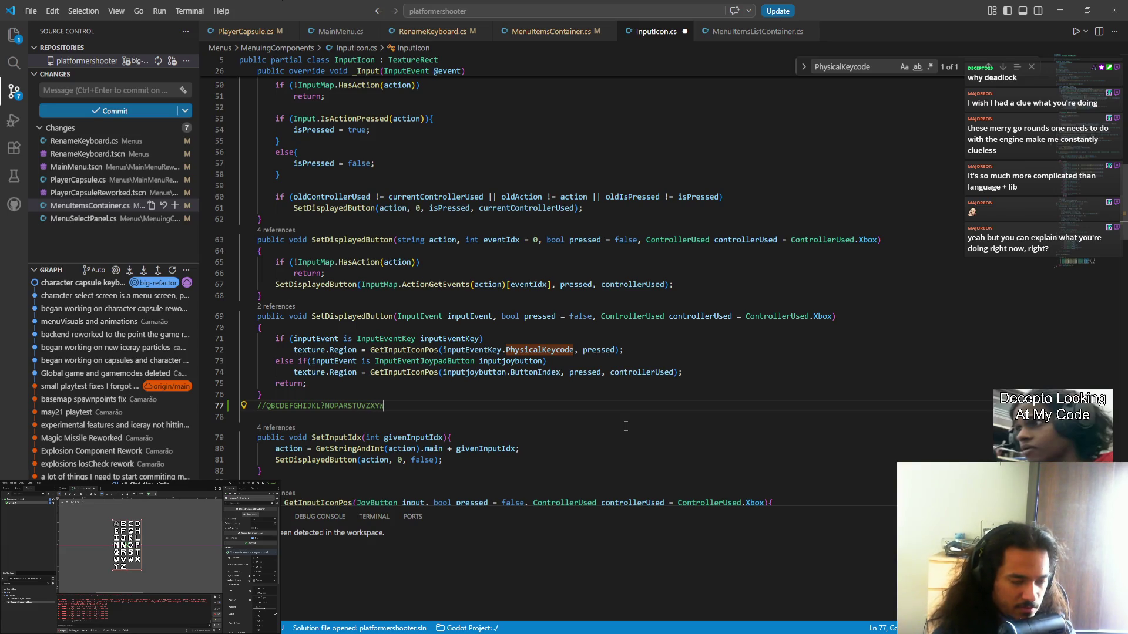
- Insert a //ABCDEFGHIJKLMNOPQRSTUVWXYZ comment on a new line above the scrambled-letter comment
key(Left)
key(Left)
key(Left)
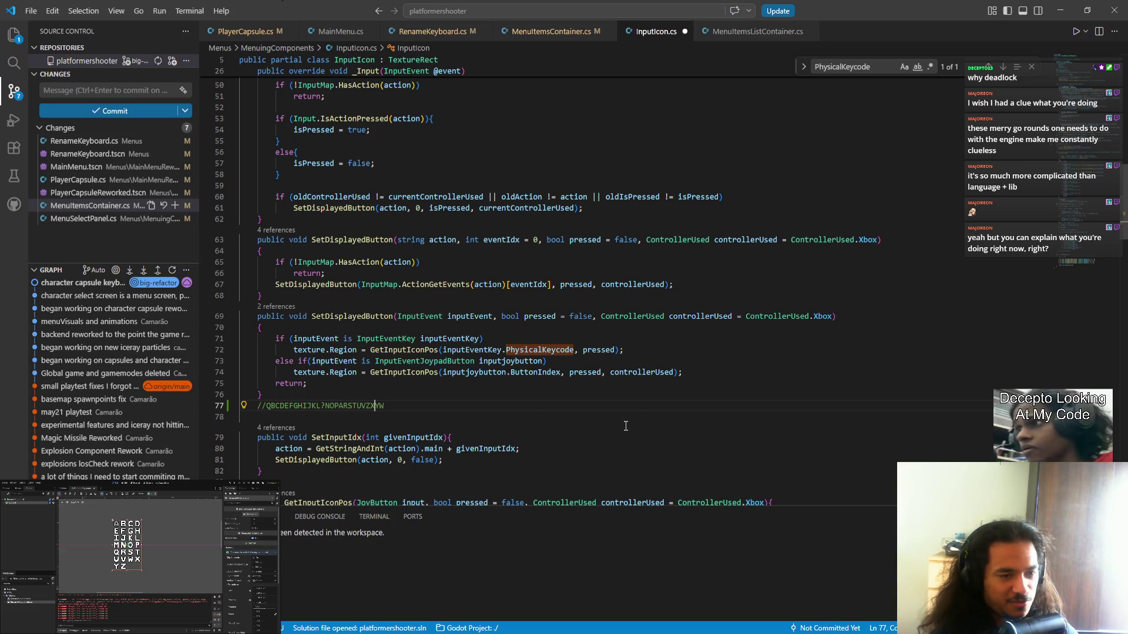
key(Right)
key(Right)
key(shift+Right)
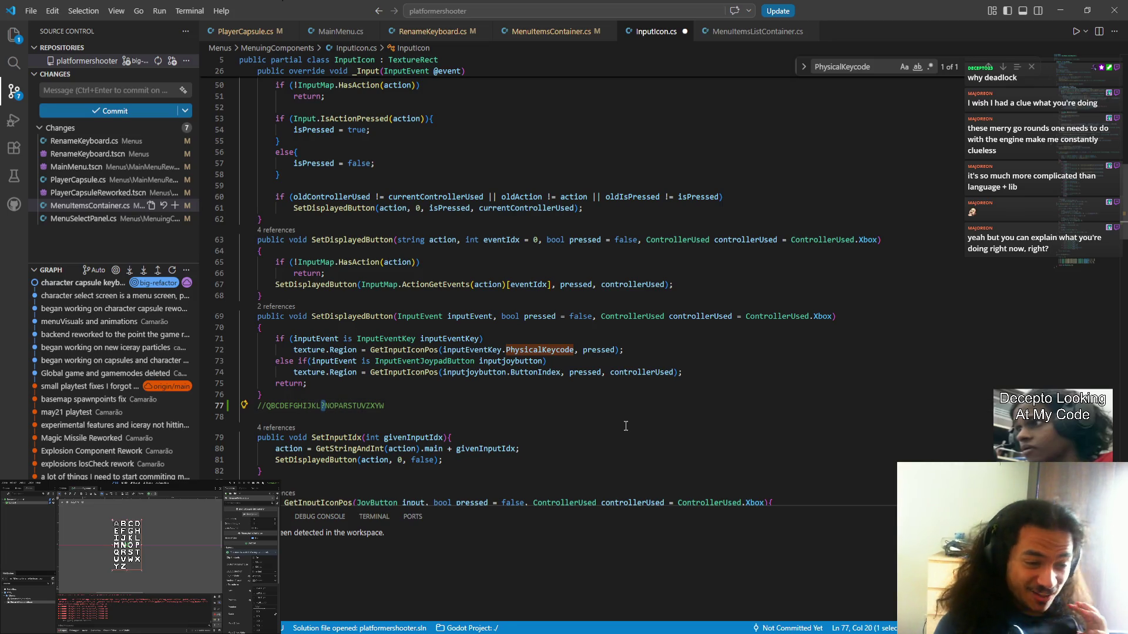
key(Right)
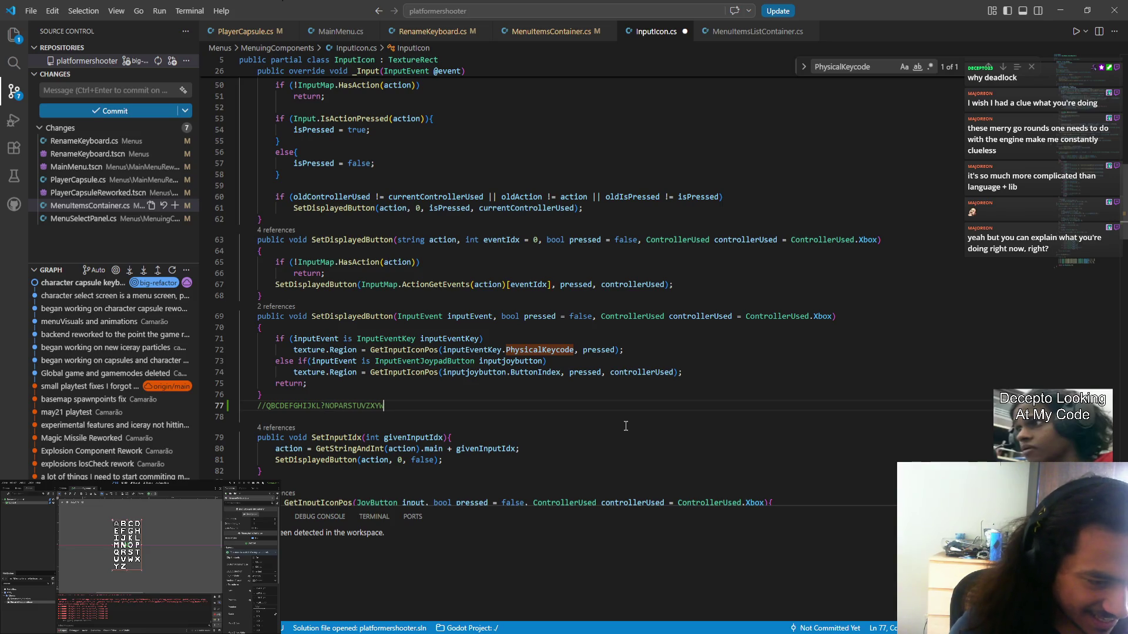
key(ctrl+shift+Return)
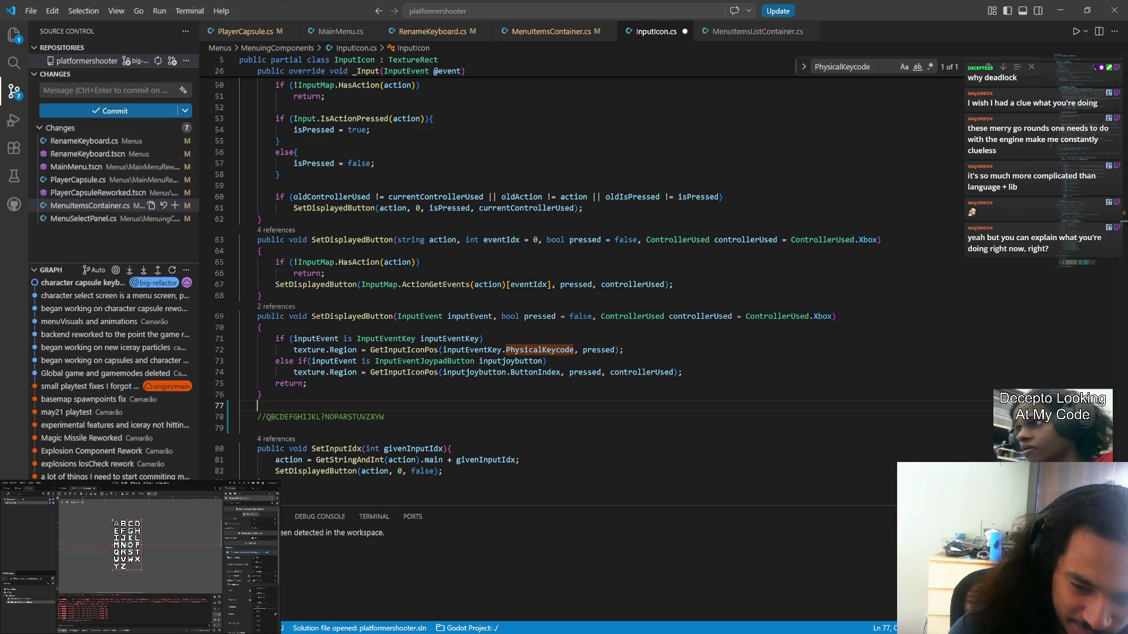
text(//abc)
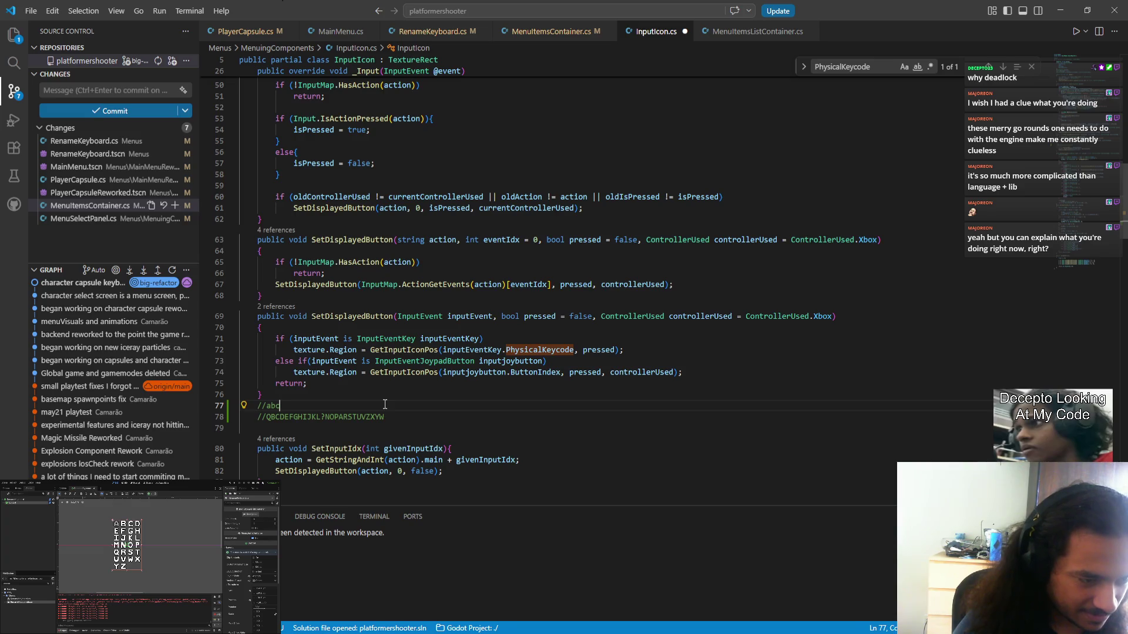
key(BackSpace)
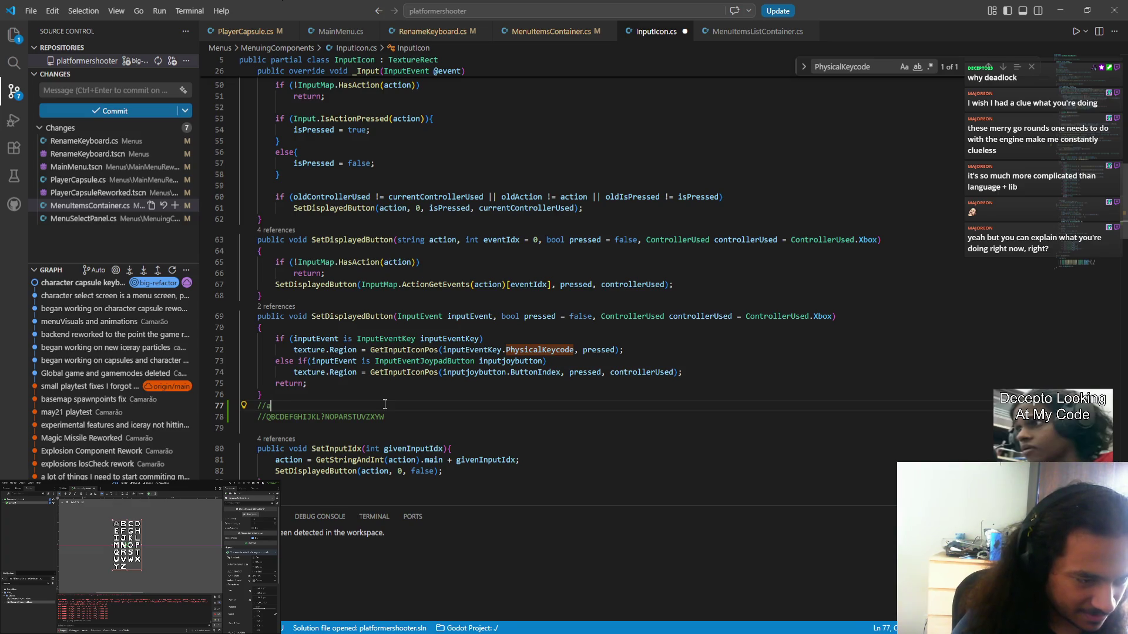
text(/B)
key(BackSpace)
text(ABCDEFGHIJKLMNOPQRSTUVWXYZ)
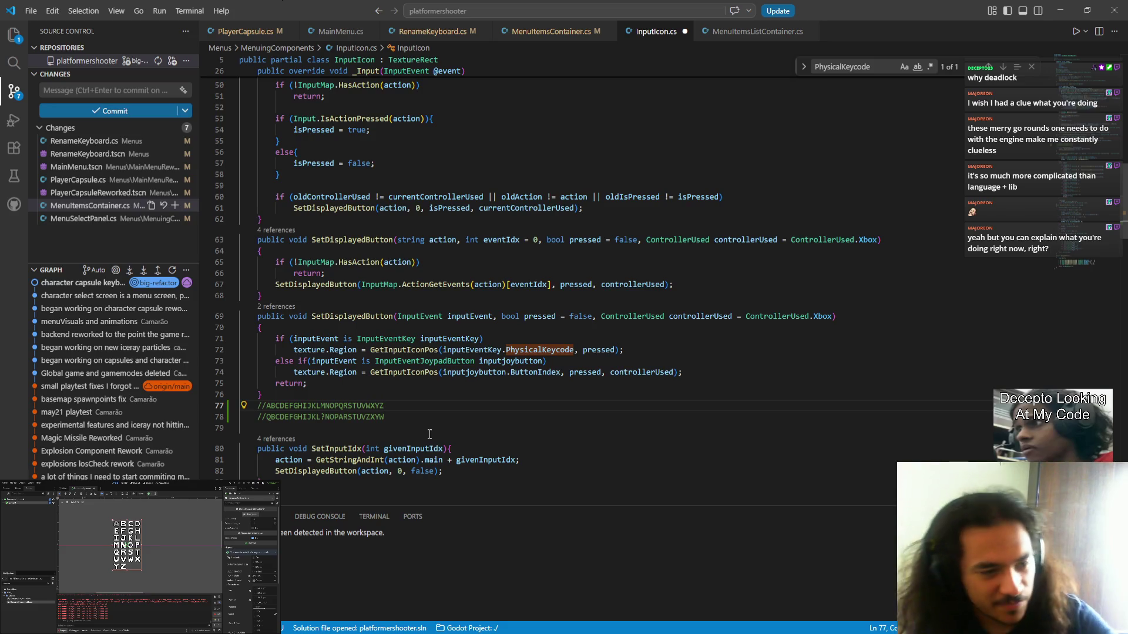
drag(321, 407, 327, 406)
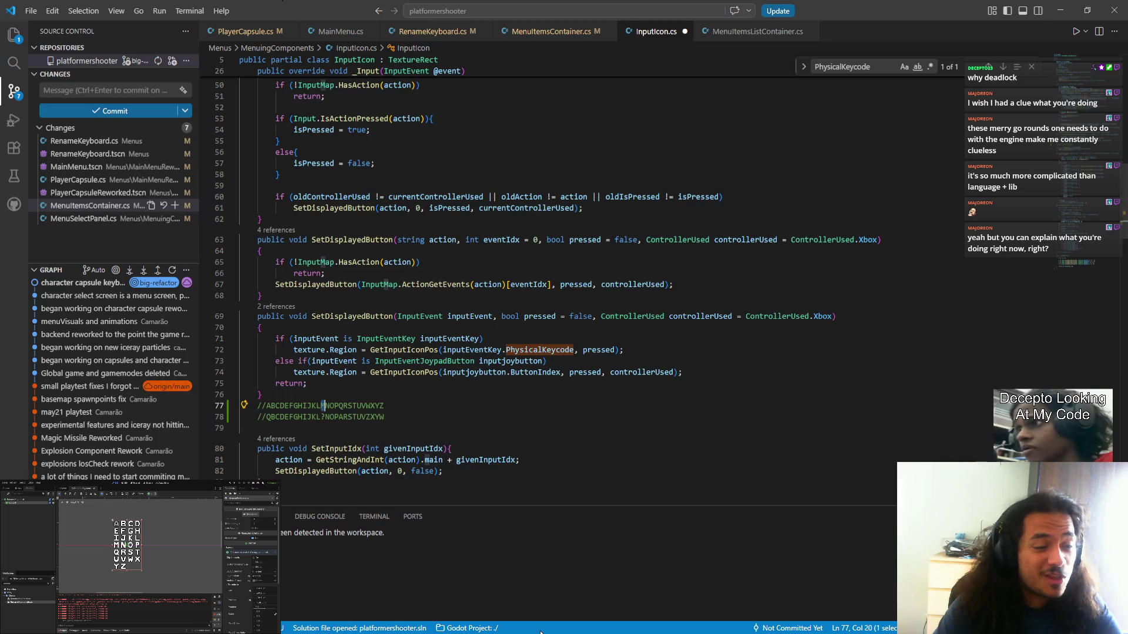
click(397, 406)
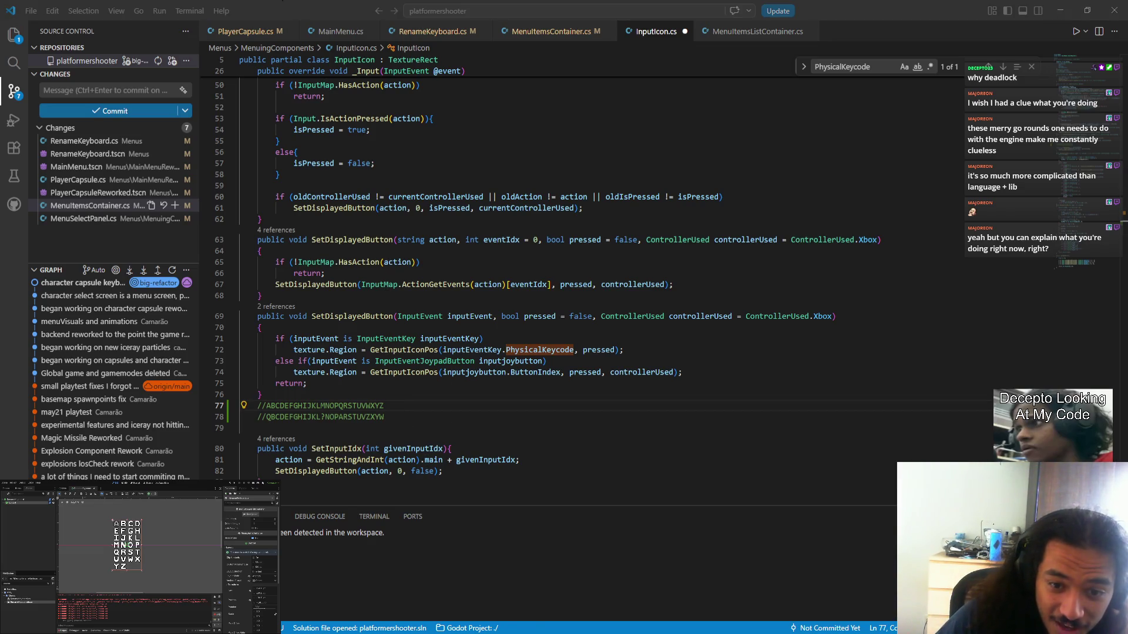
- Delete the junk line of typed characters and save InputIcon.cs
key(alt+Tab)
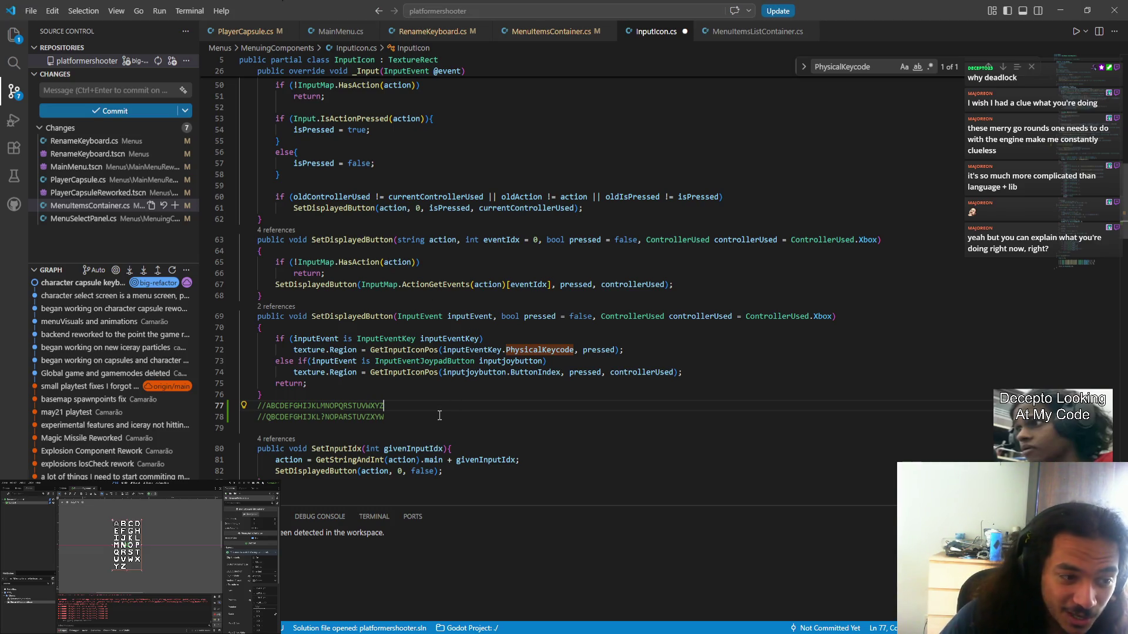
key(Return)
key(alt+Tab)
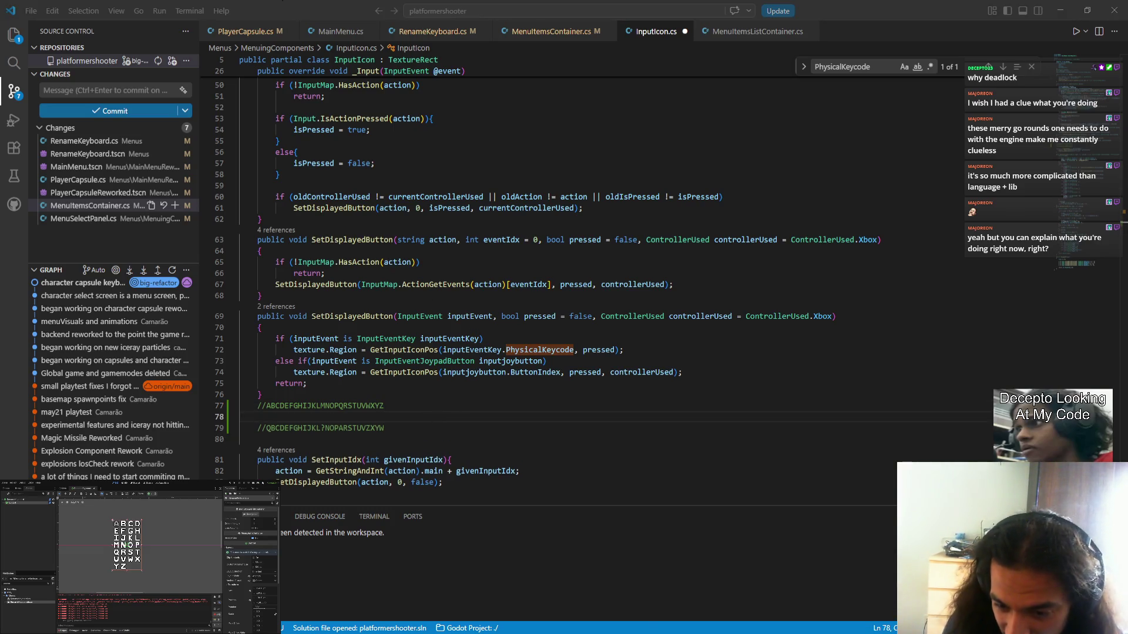
key(alt+Tab)
text(ee)
key(BackSpace)
key(BackSpace)
text(????)
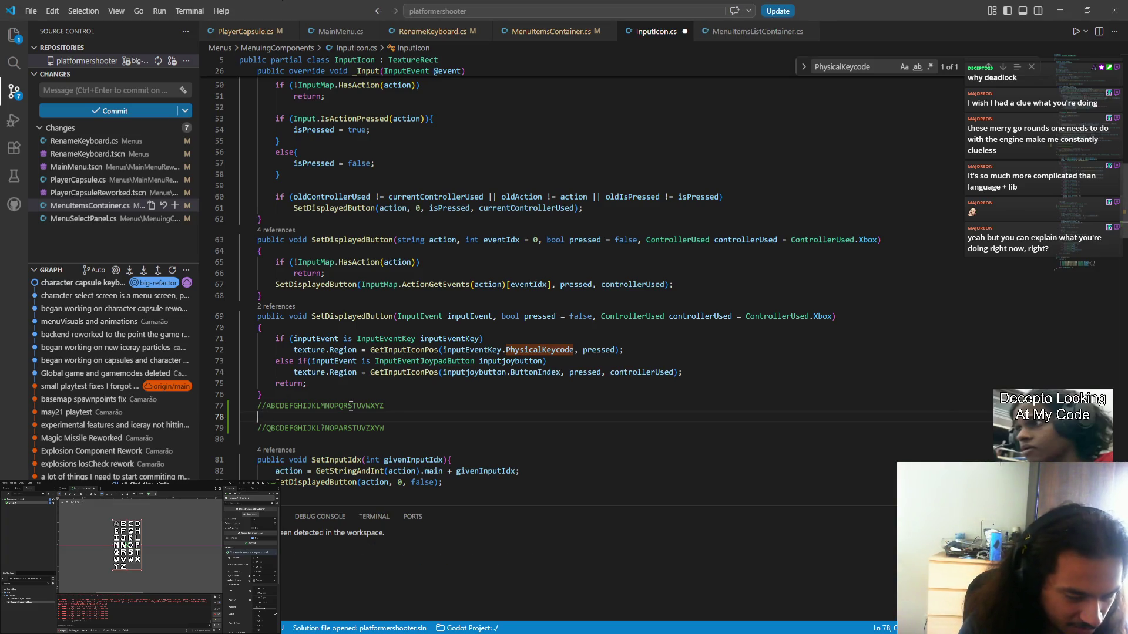
text(?????????)
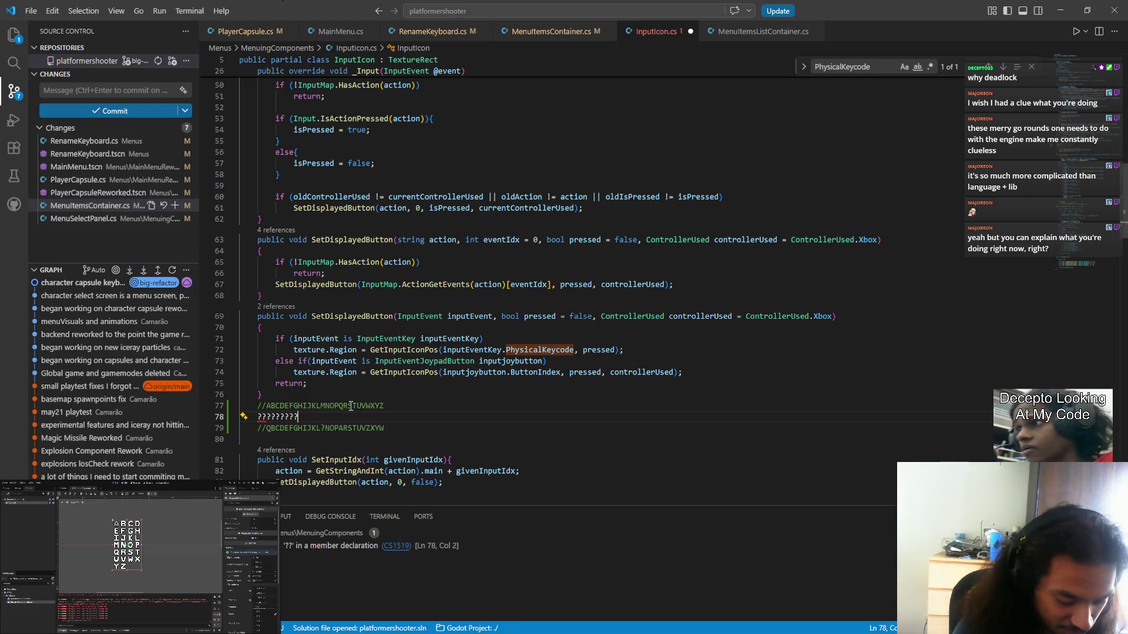
text(????NNN??)
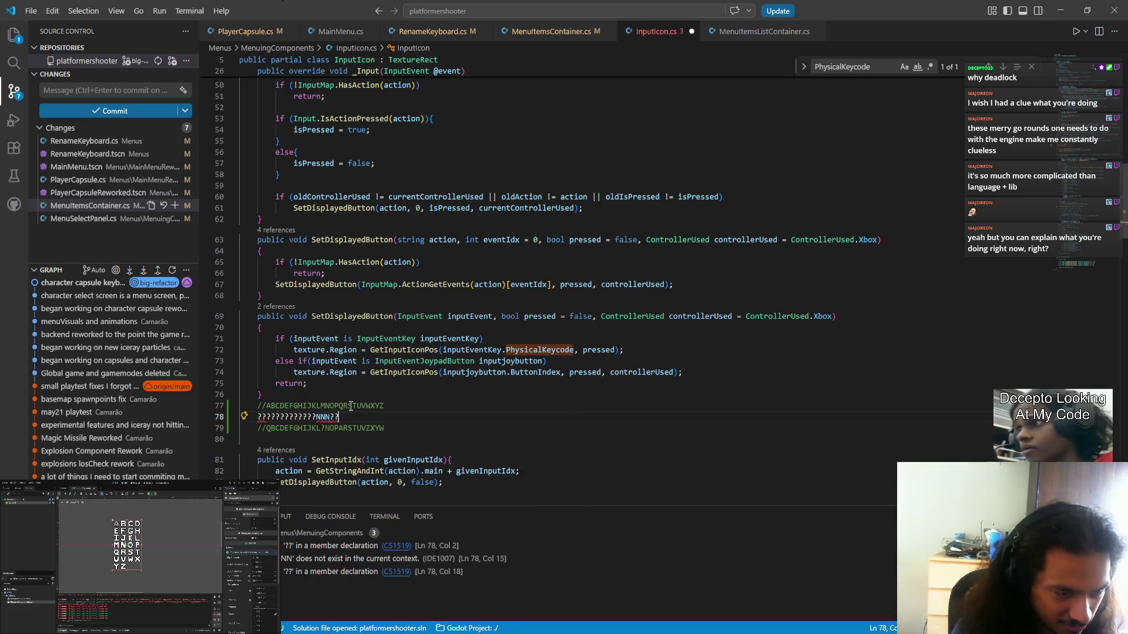
text(./¨%MMMMMMM)
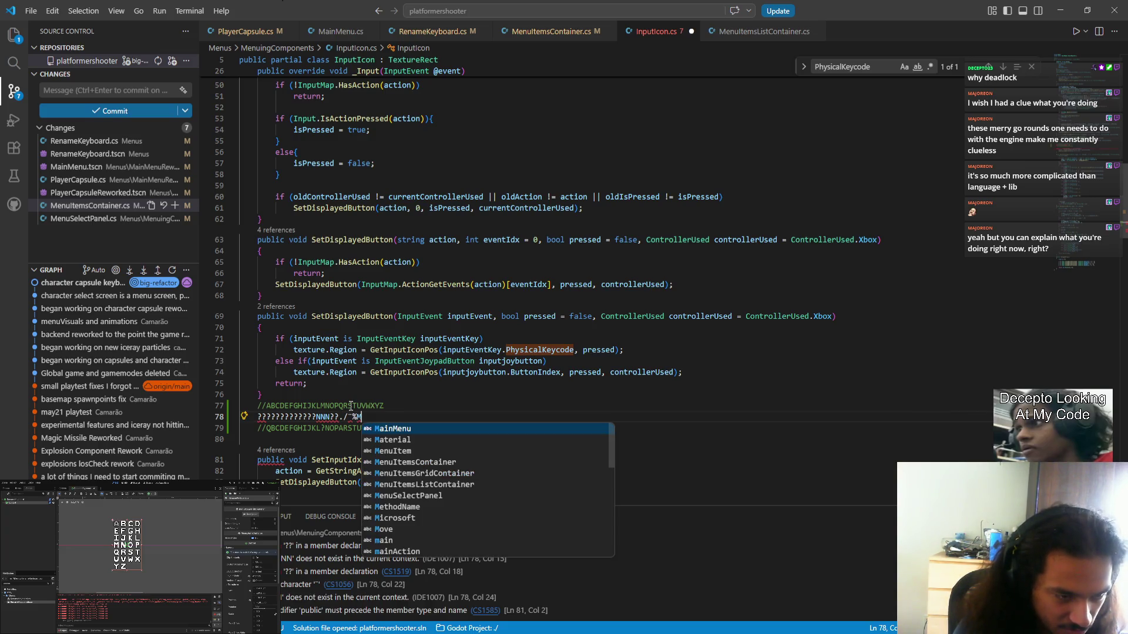
key(ctrl+shift+k)
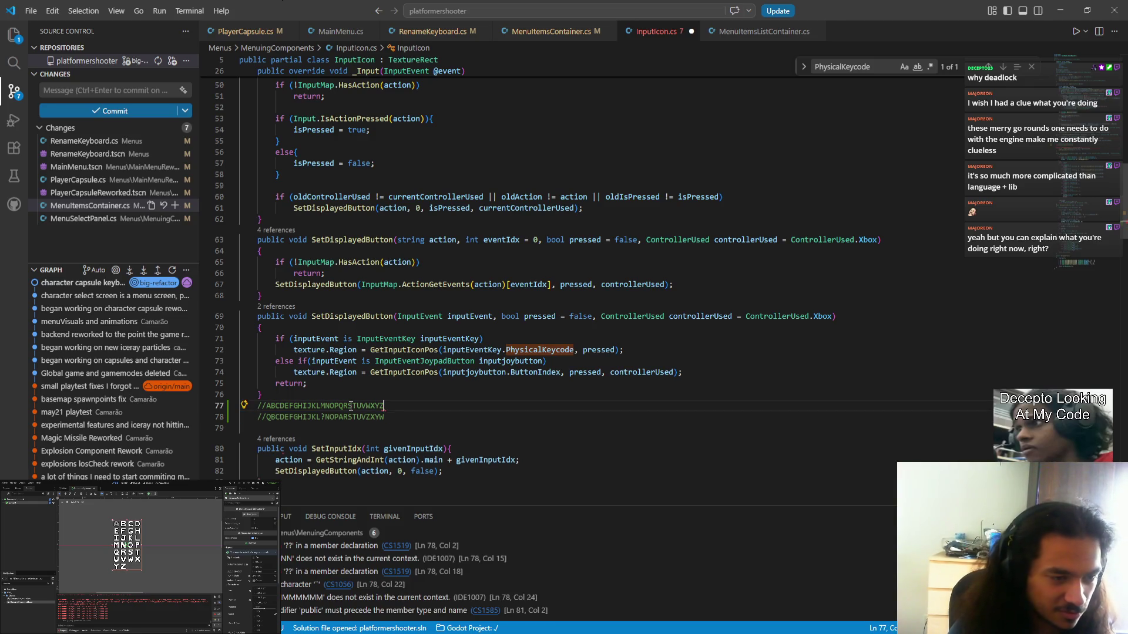
key(ctrl+s)
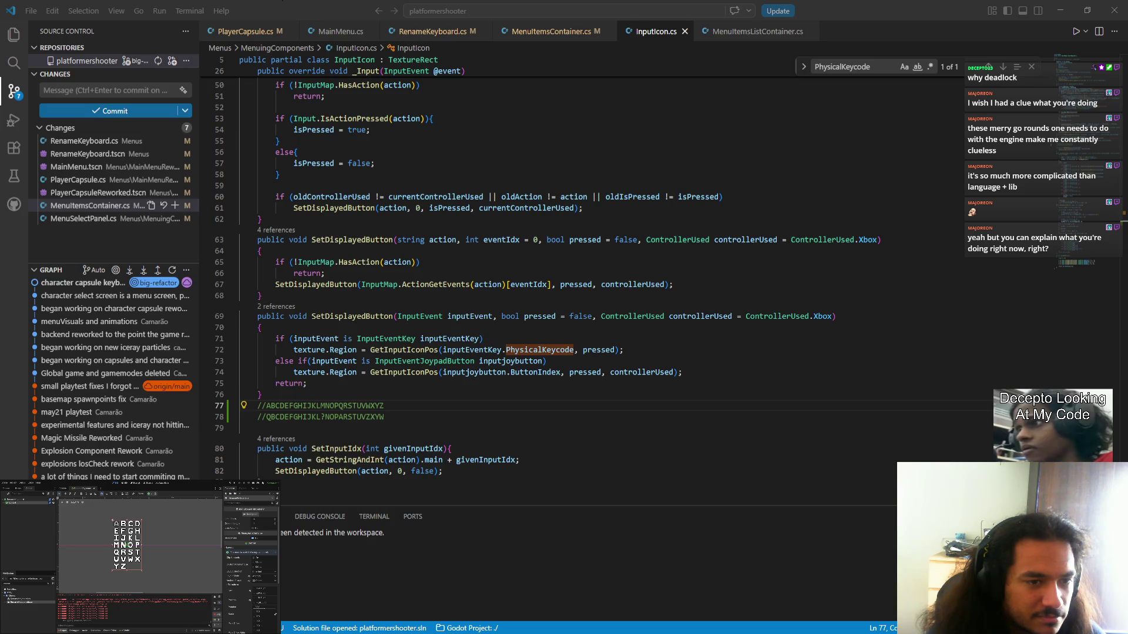
key(alt+Tab)
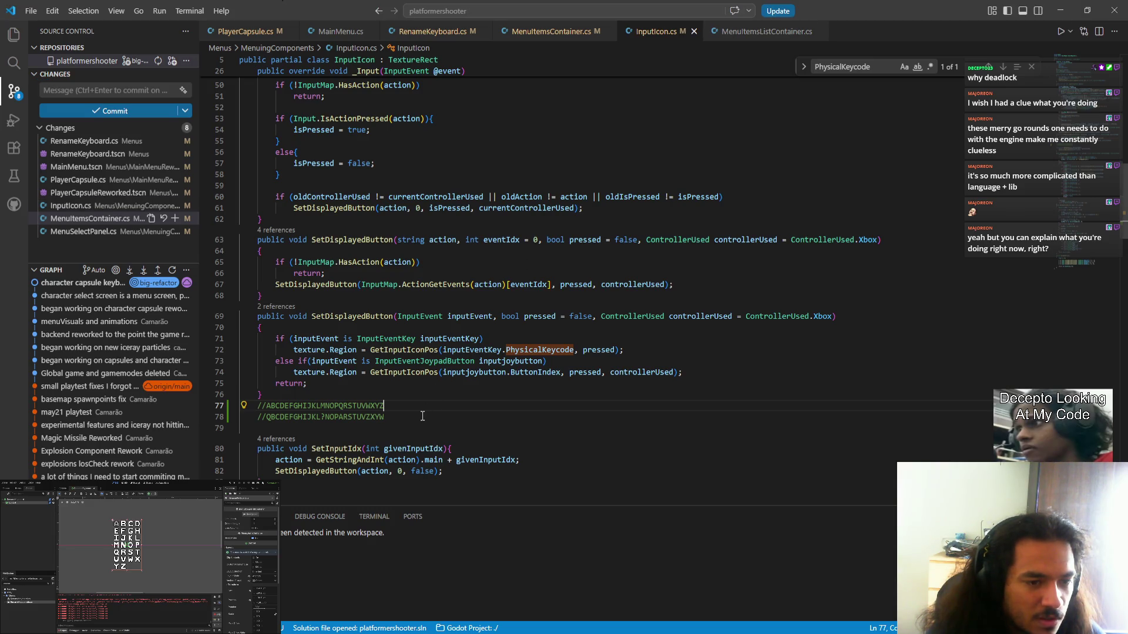
click(417, 415)
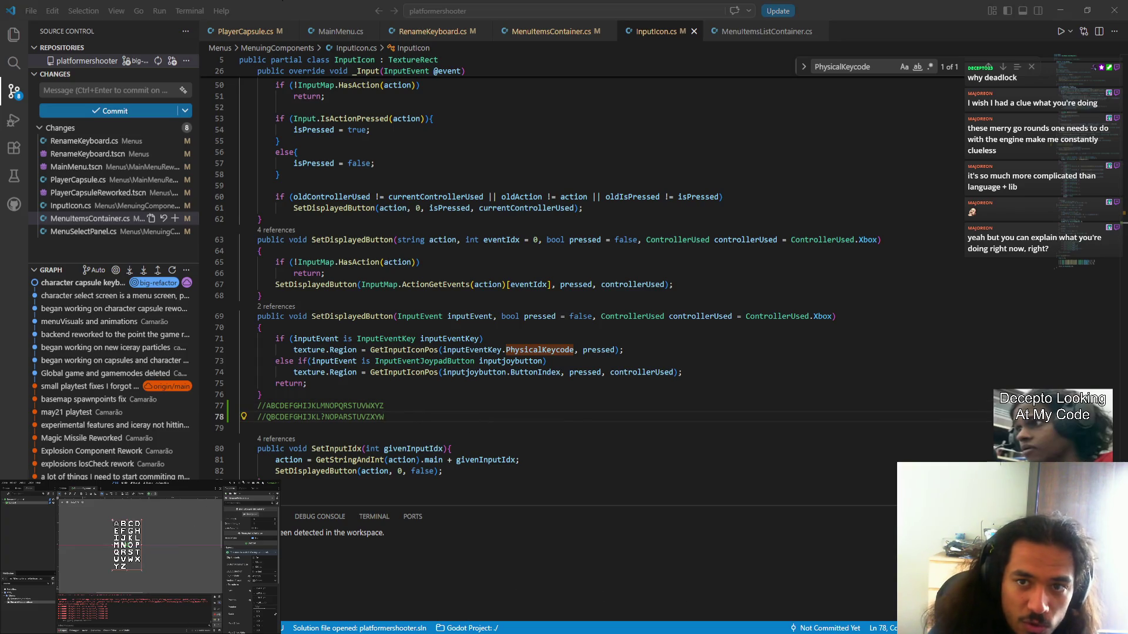
- Run the game and join the first player slot on Character Select
key(F5)
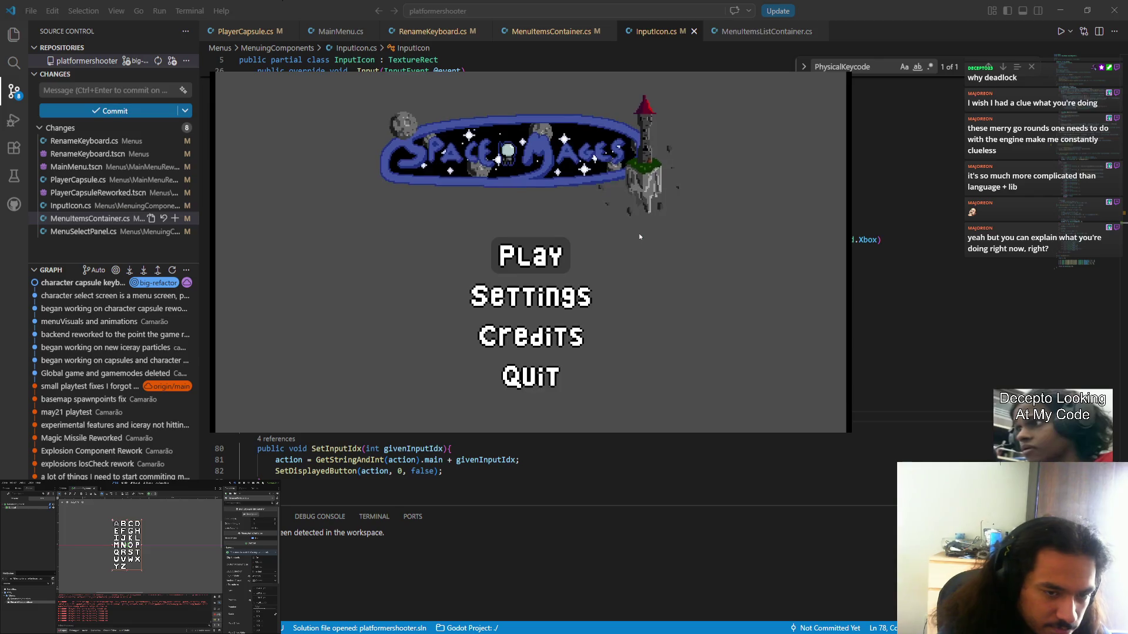
key(Return)
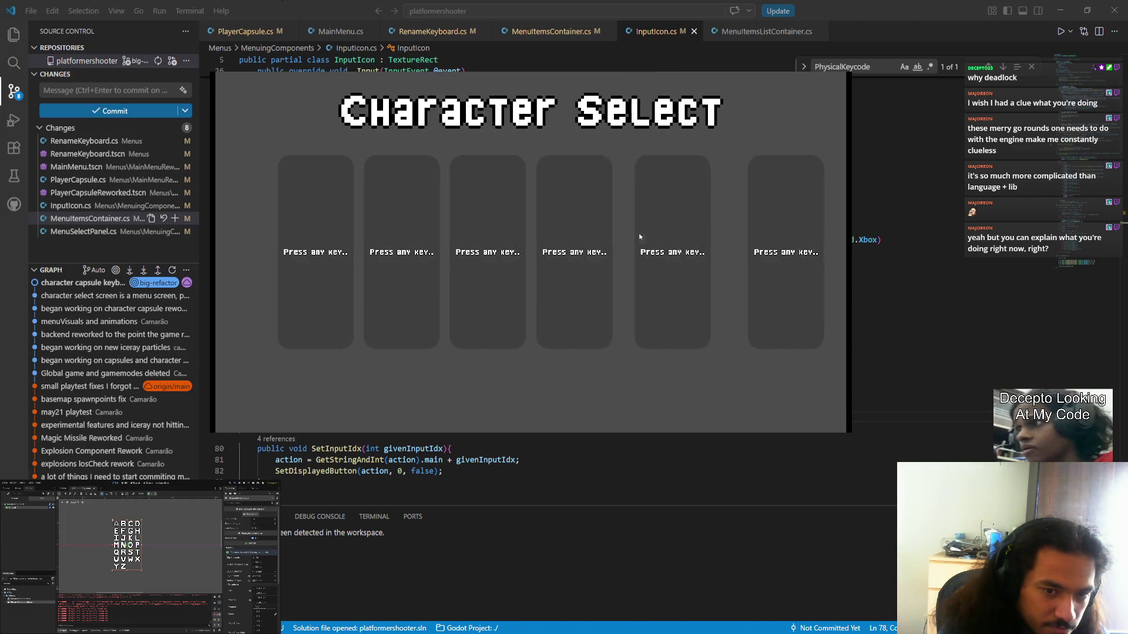
key(Return)
key(Return)
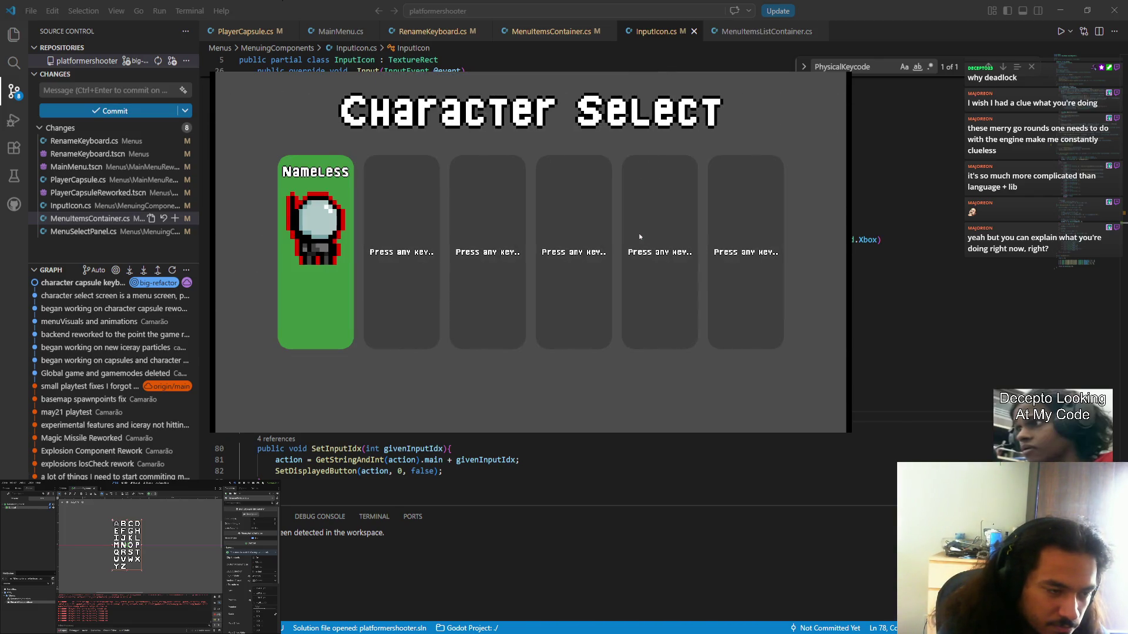
key(Escape)
- Type and erase test names, spell QBCDEFGHIJKLMNOPARSTUVZXYW on the rename grid, then close the game
text(jjjjjsq)
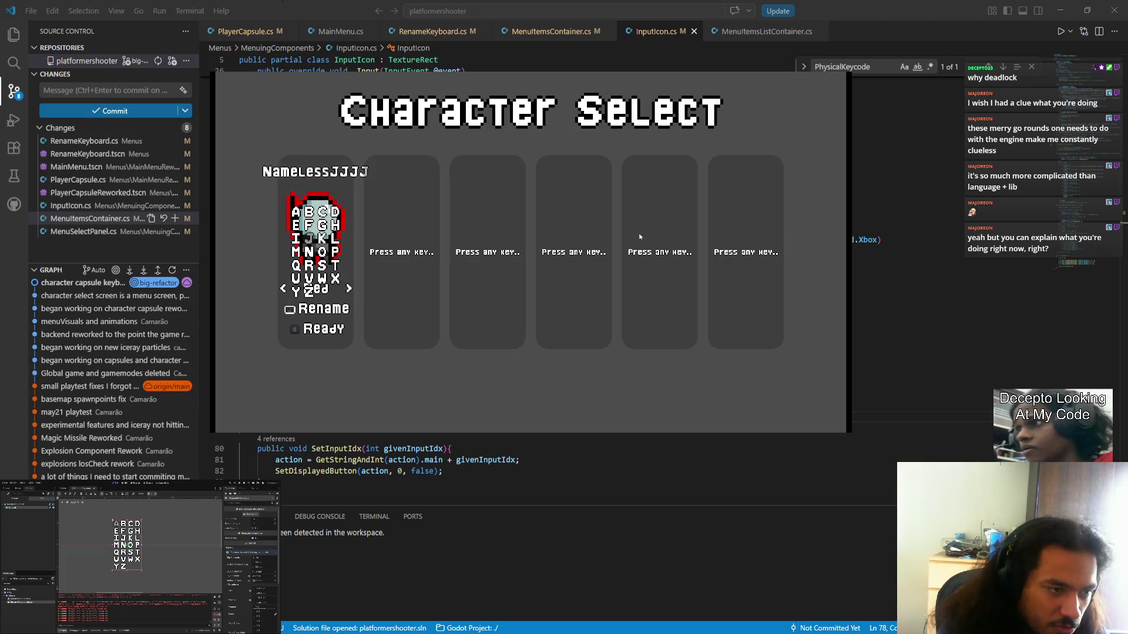
text(qb)
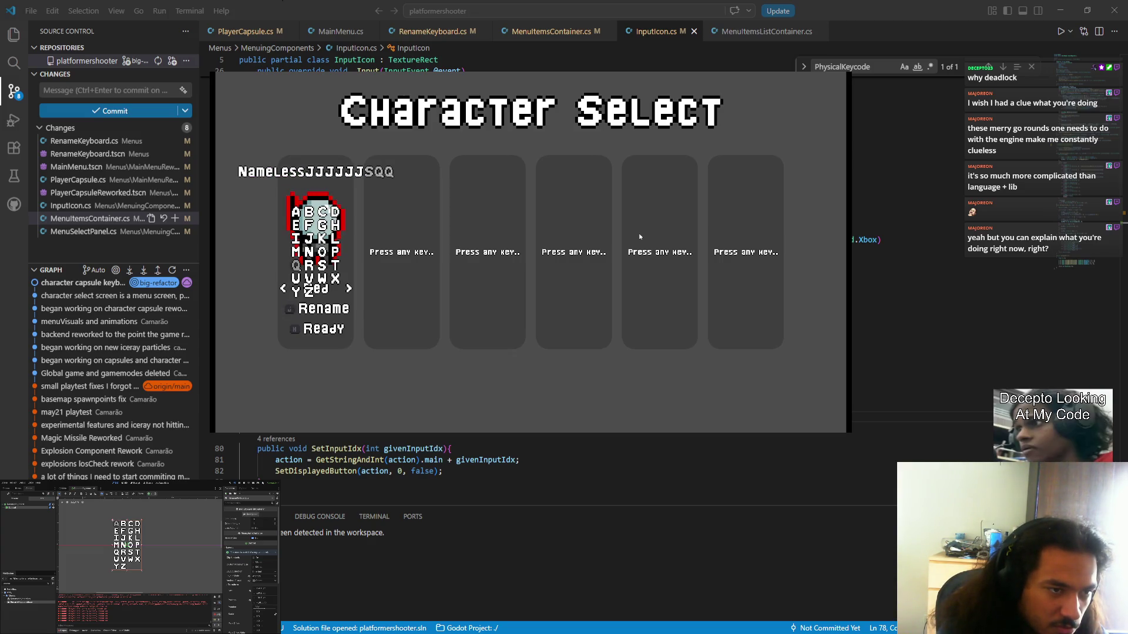
text(naaa)
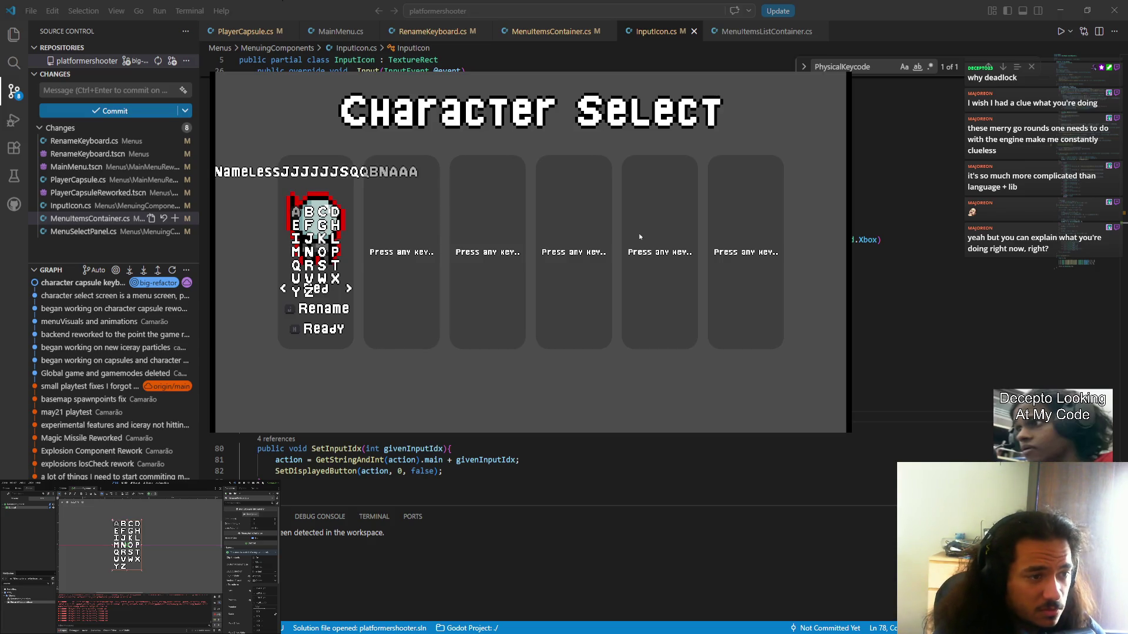
text(ze)
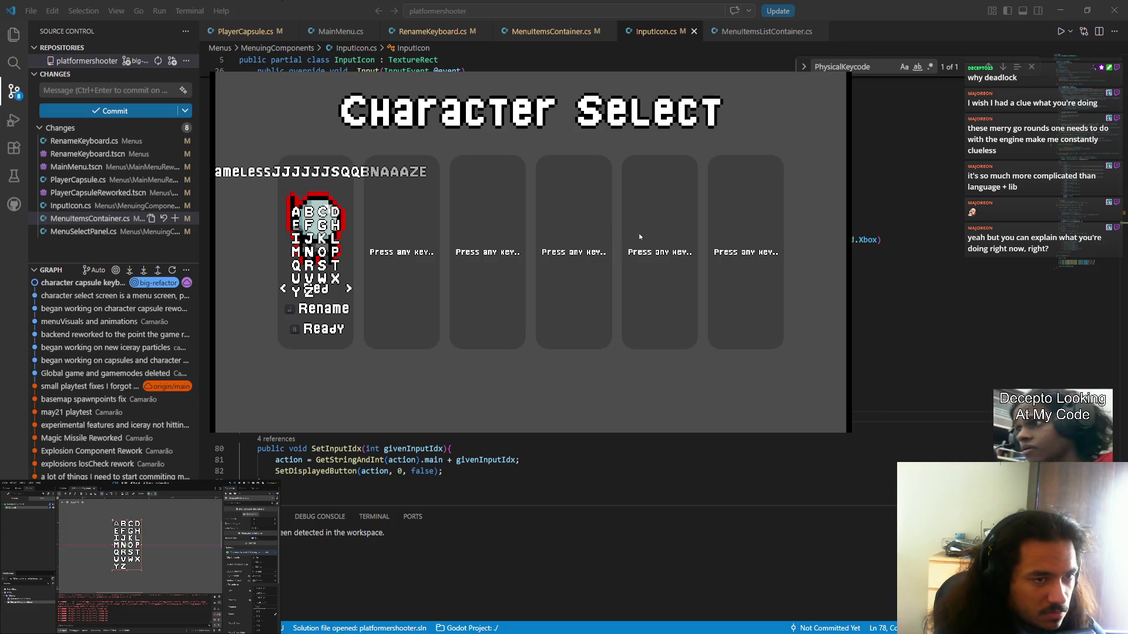
key(BackSpace)
key(BackSpace)
key(BackSpace)
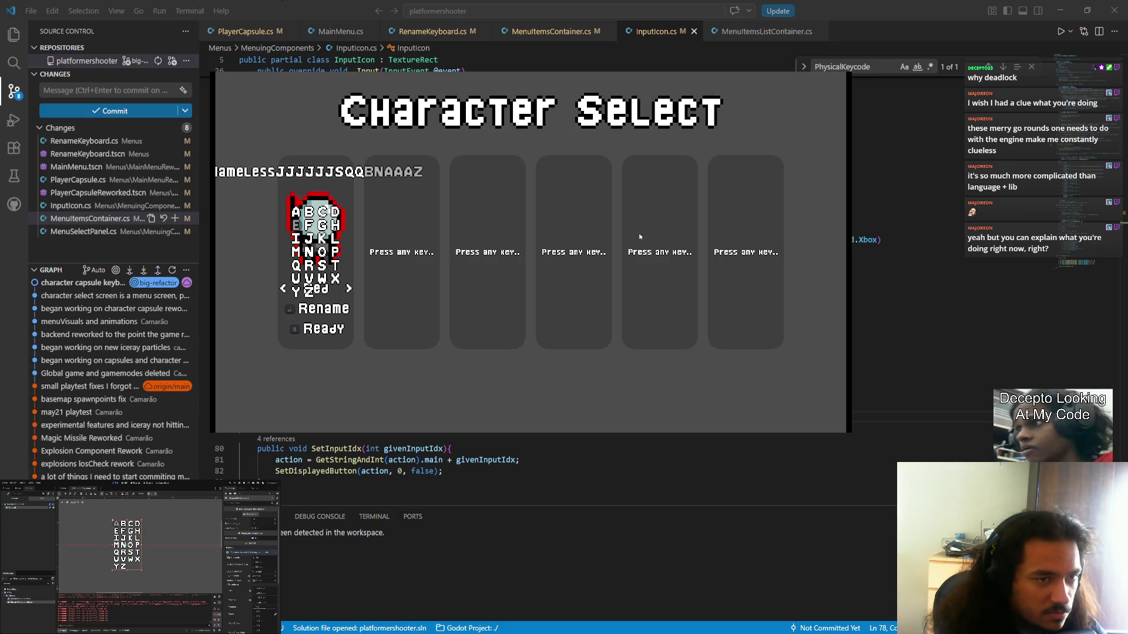
text(qbcdefghijk)
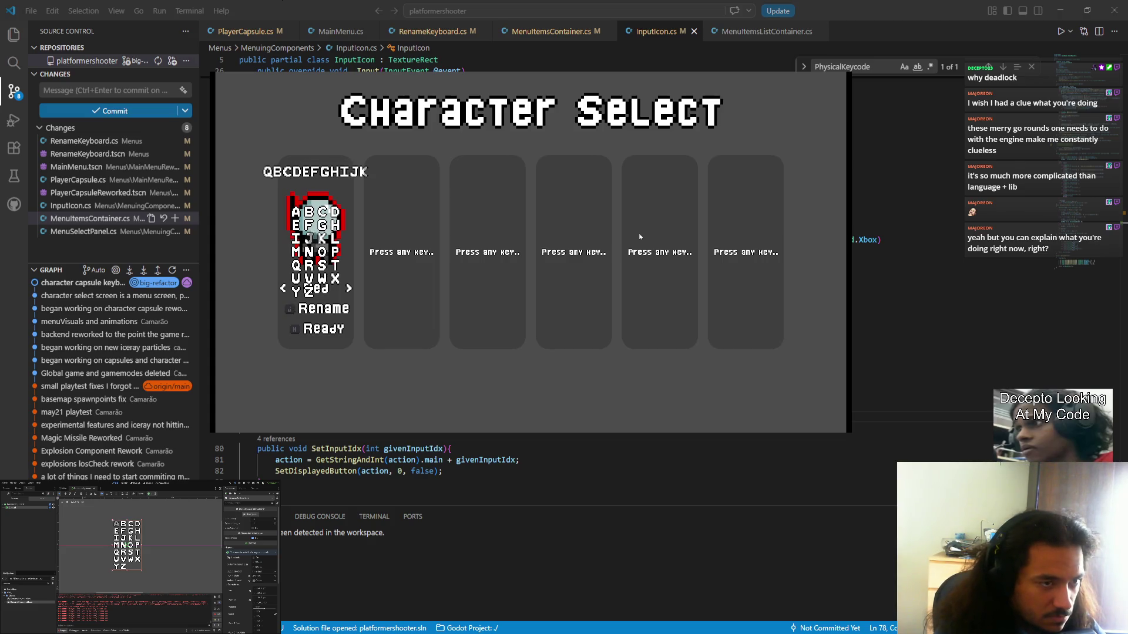
key(BackSpace)
key(BackSpace)
key(BackSpace)
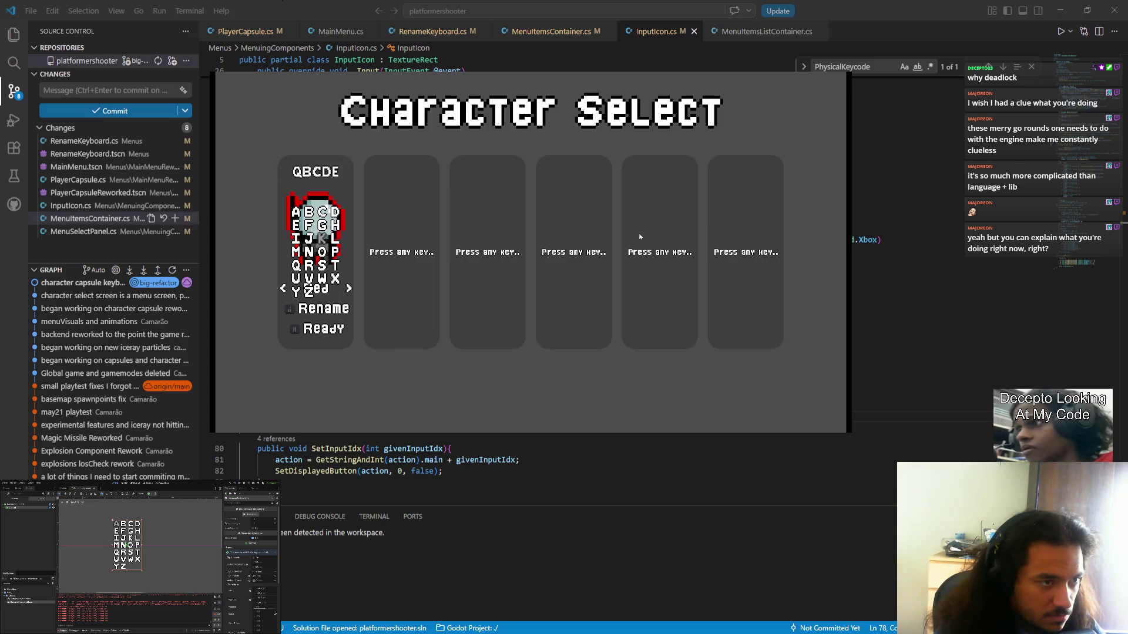
text(bcdef)
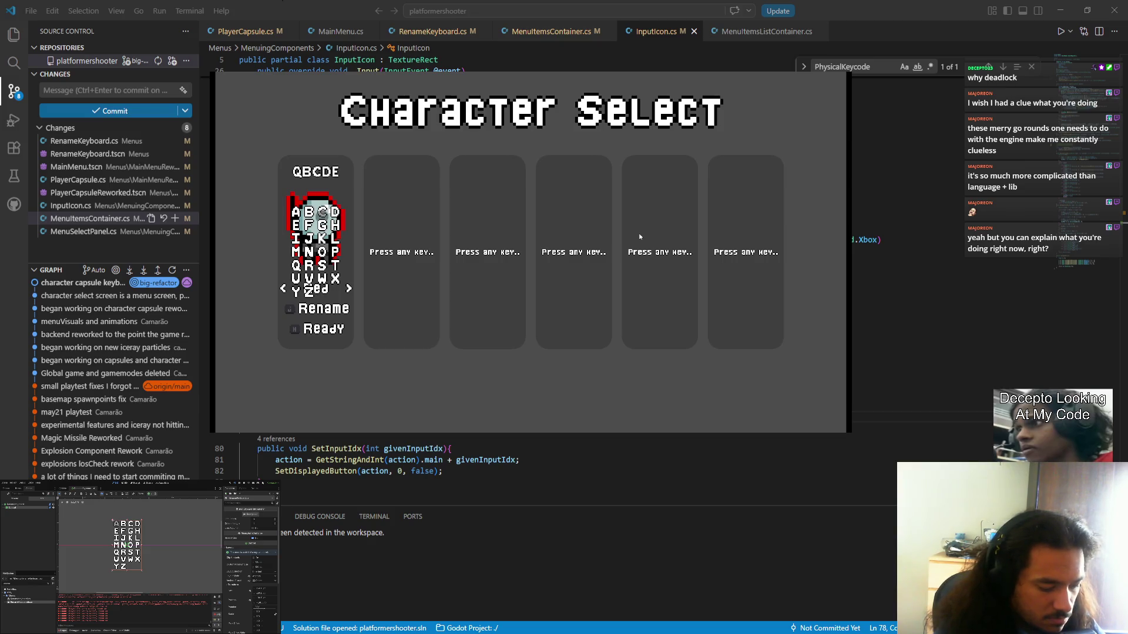
text(gh)
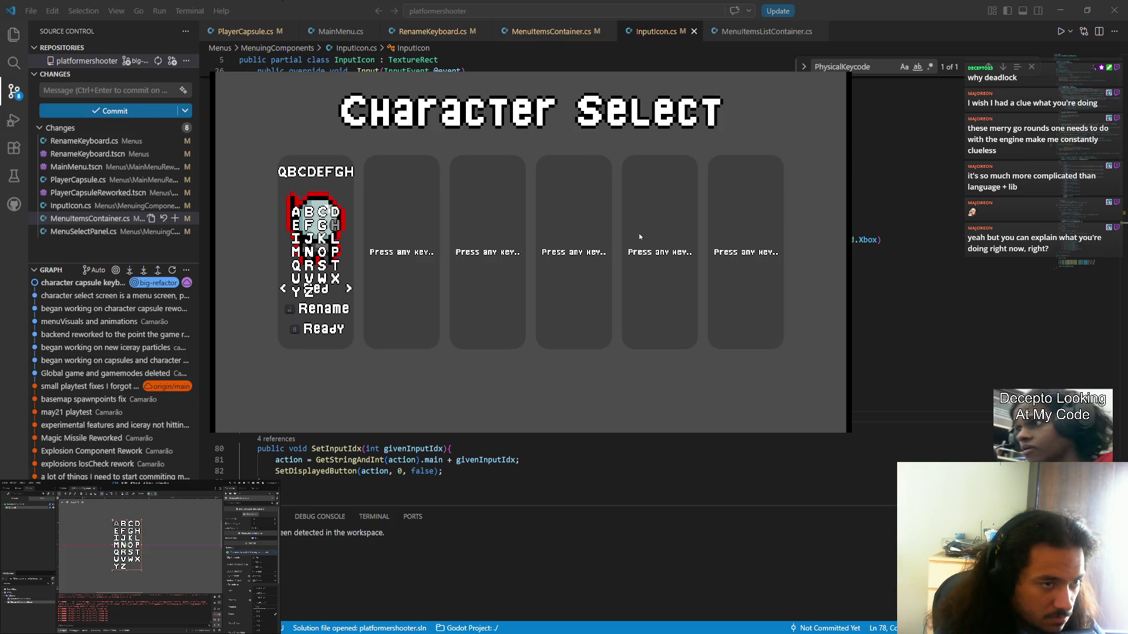
text(ijkl)
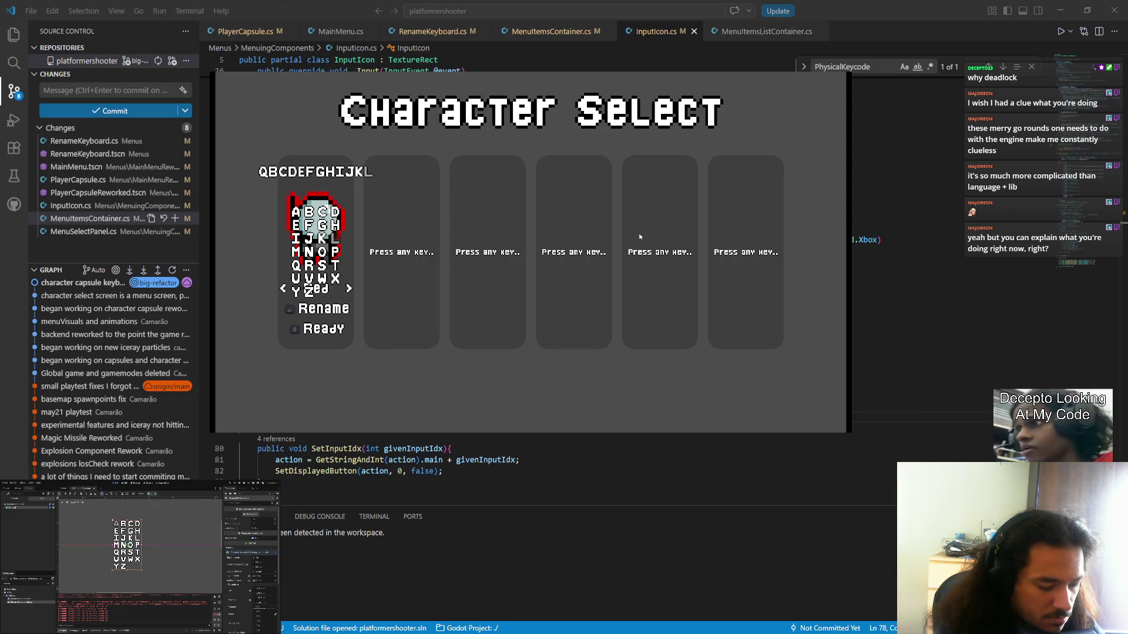
text(mnop)
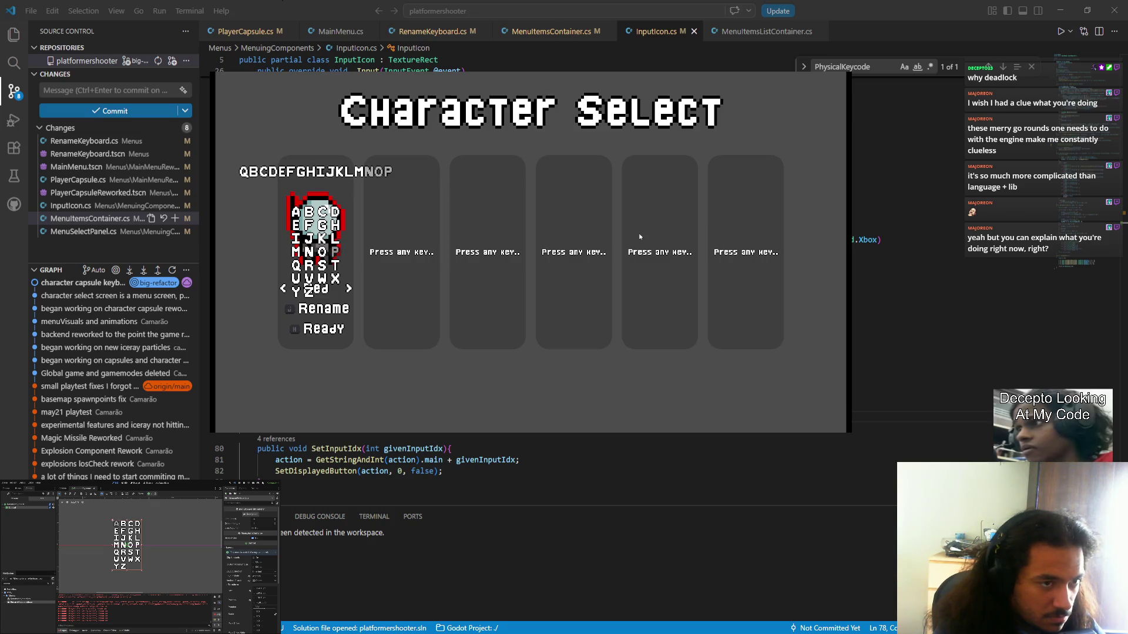
text(arstuvz)
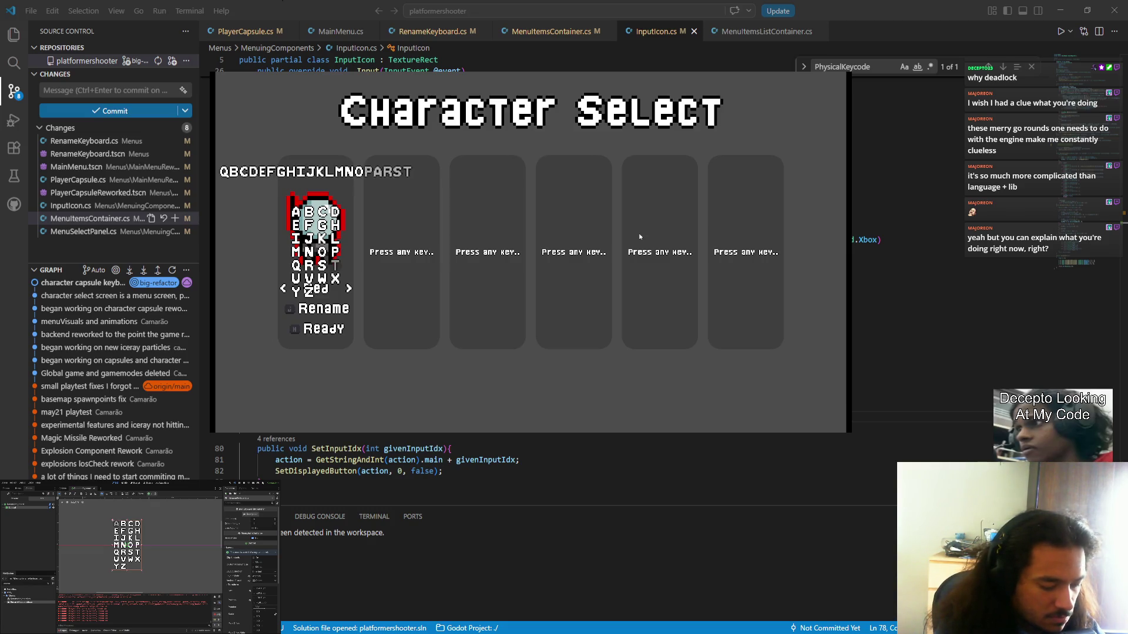
text(xyw)
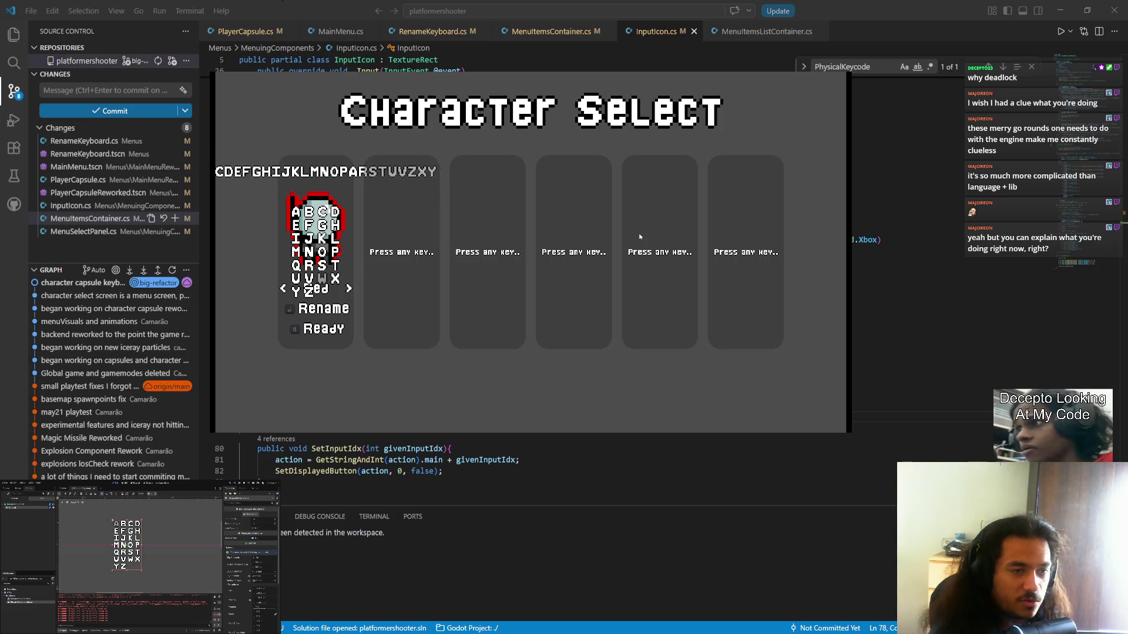
key(F8)
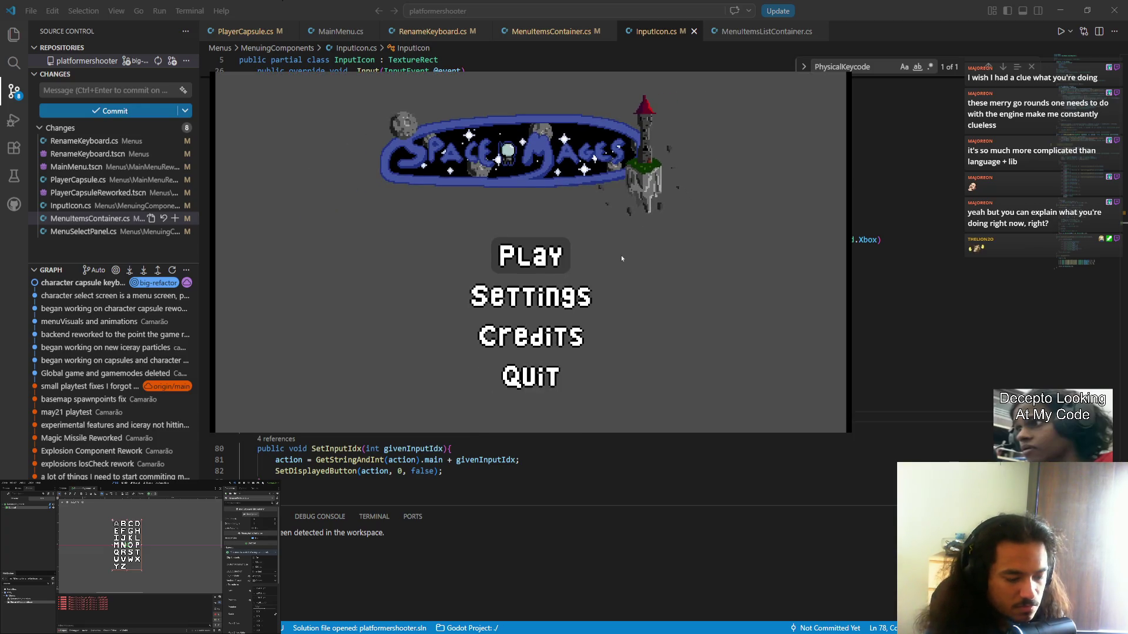
- Go through Gamemode Select, join player one, and type HJ letters on the rename grid opened with R
key(Return)
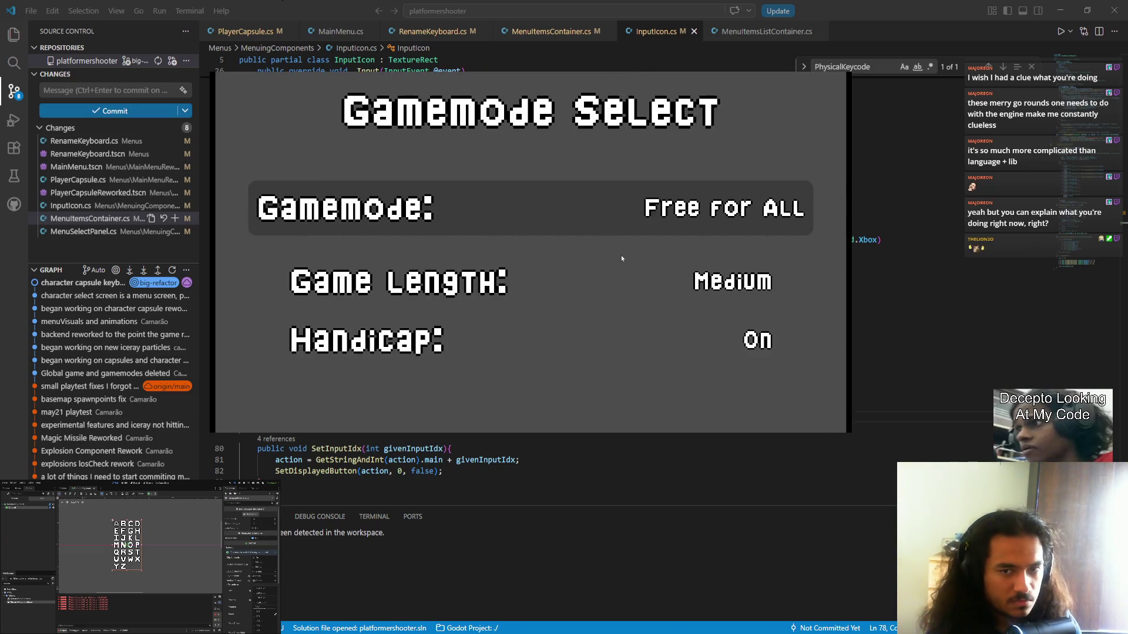
key(Return)
key(Return)
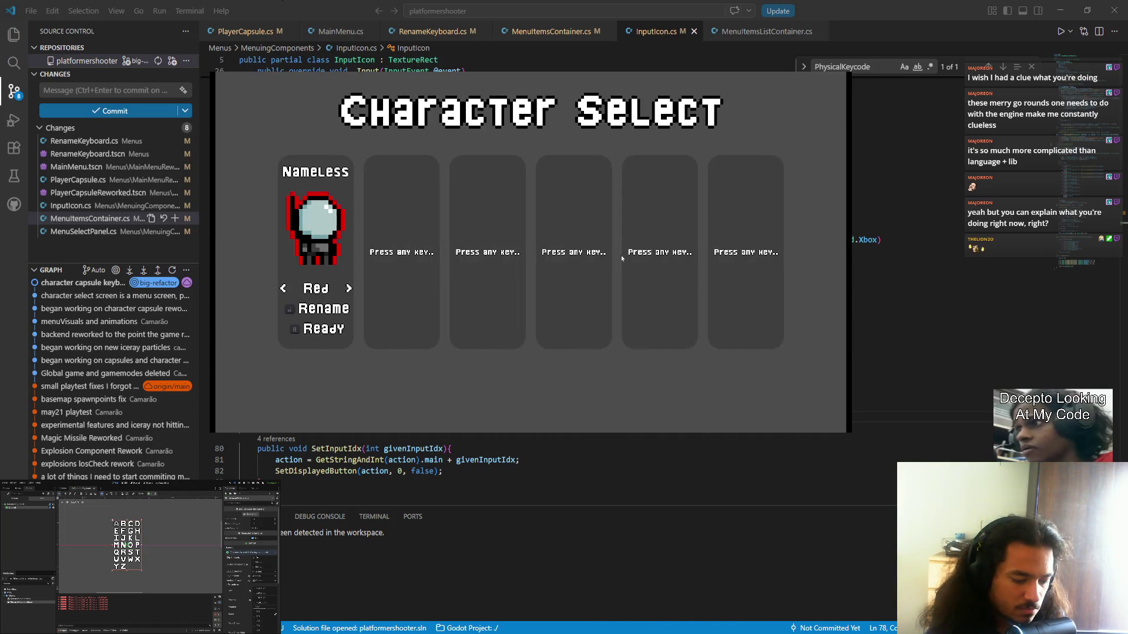
key(Return)
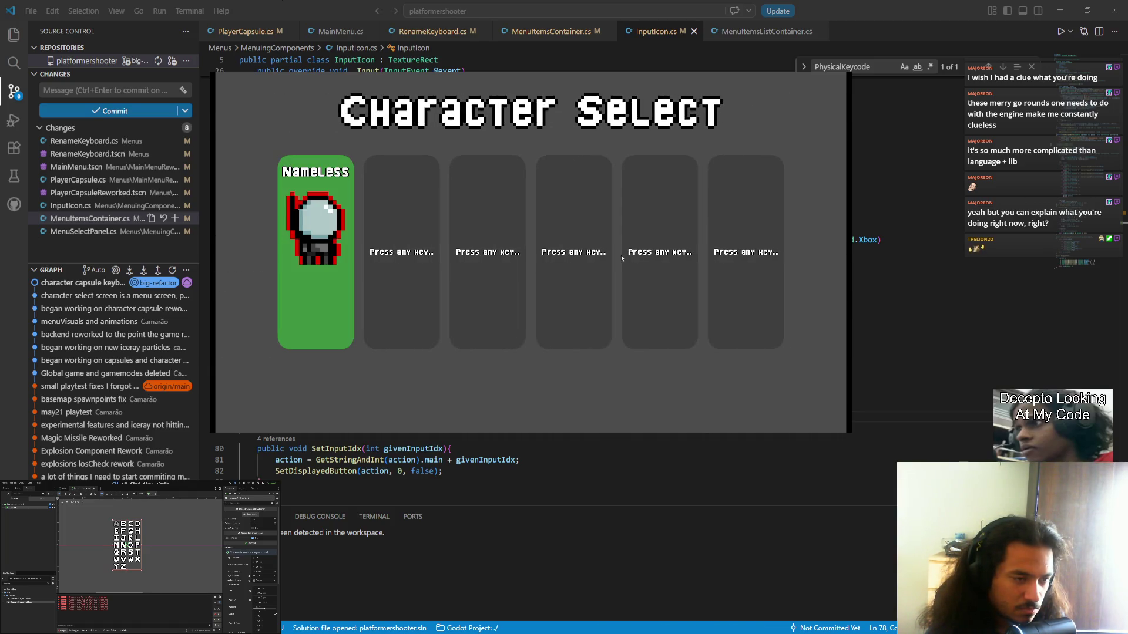
key(Escape)
text(r)
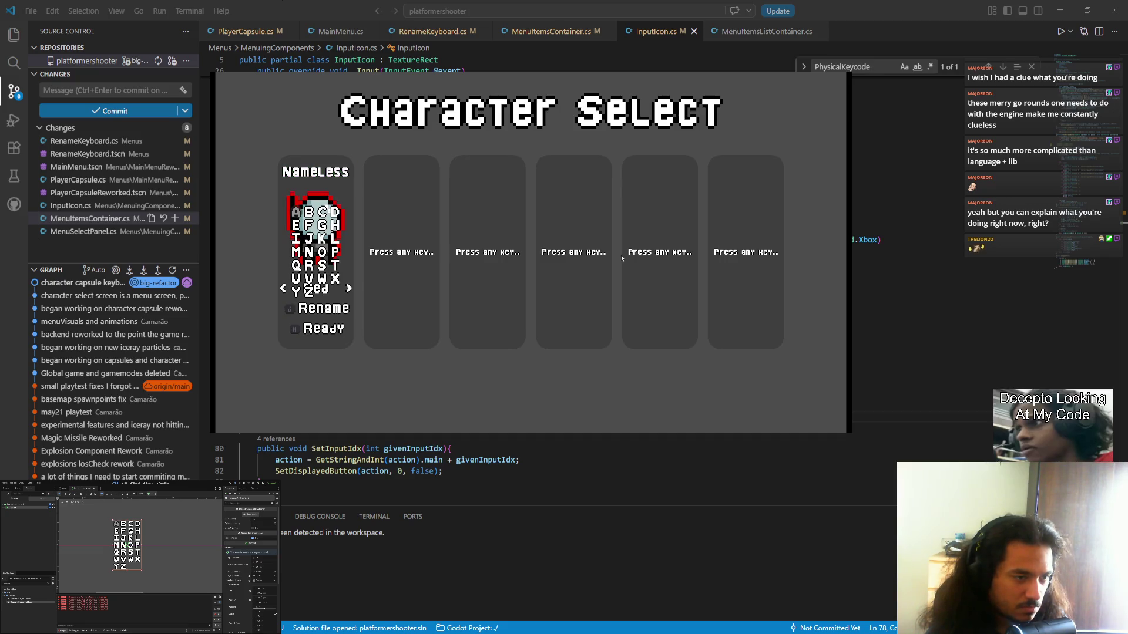
text(hjhjhjhjhjhj)
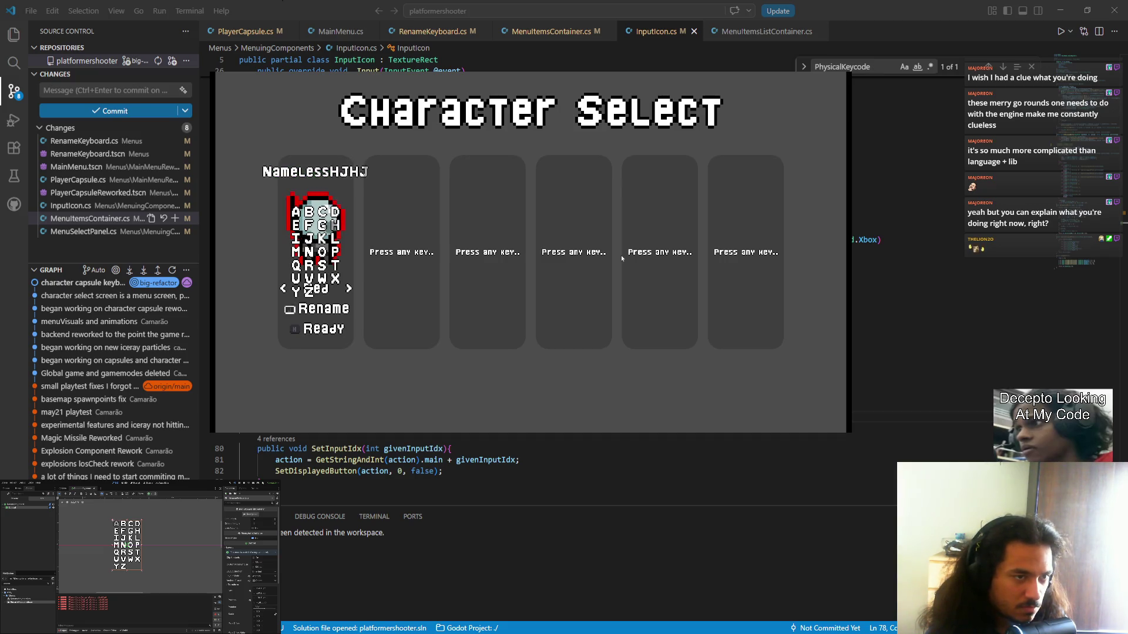
text(hj)
- Relaunch the game, rejoin player one, and append HJHJHJHJ to the Nameless name via the rename grid
key(alt+F4)
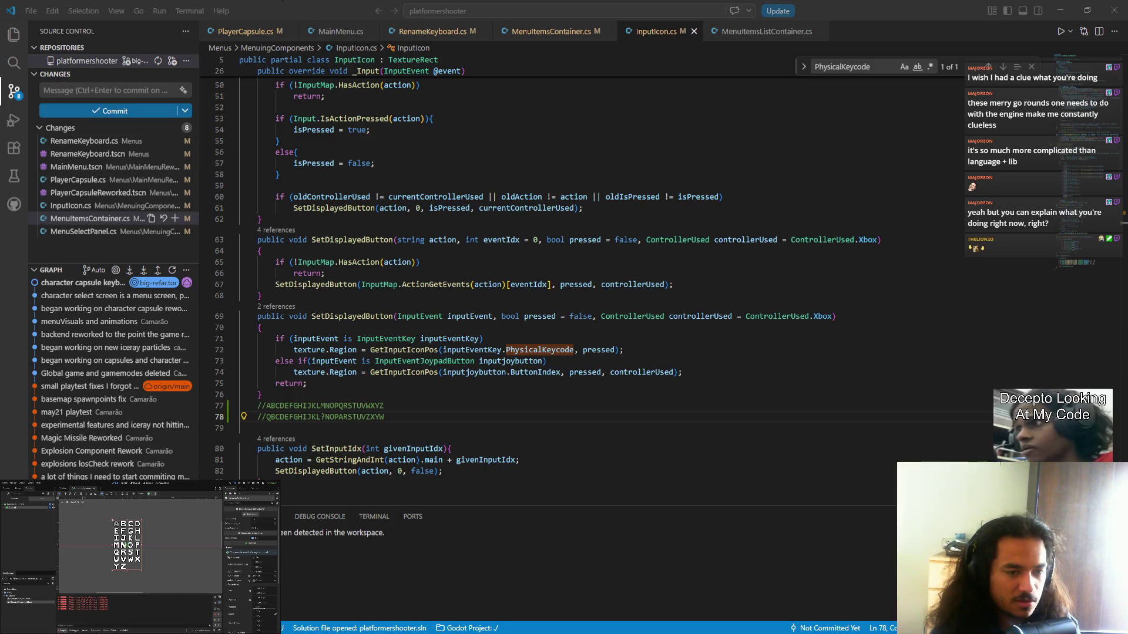
key(Return)
key(Return)
key(Return)
key(Return)
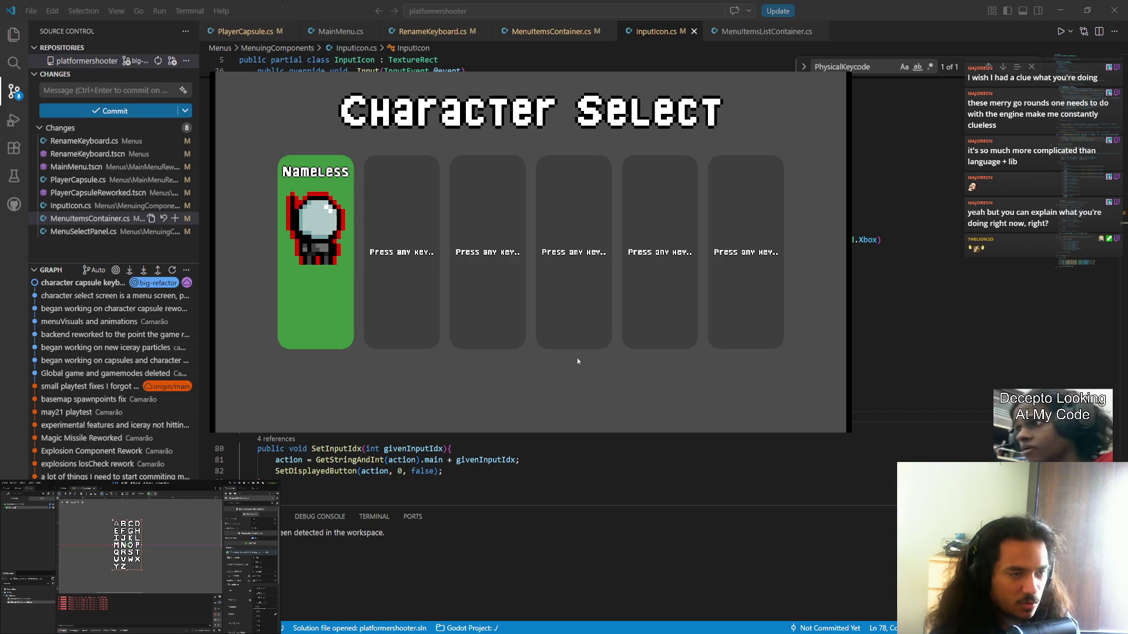
key(Escape)
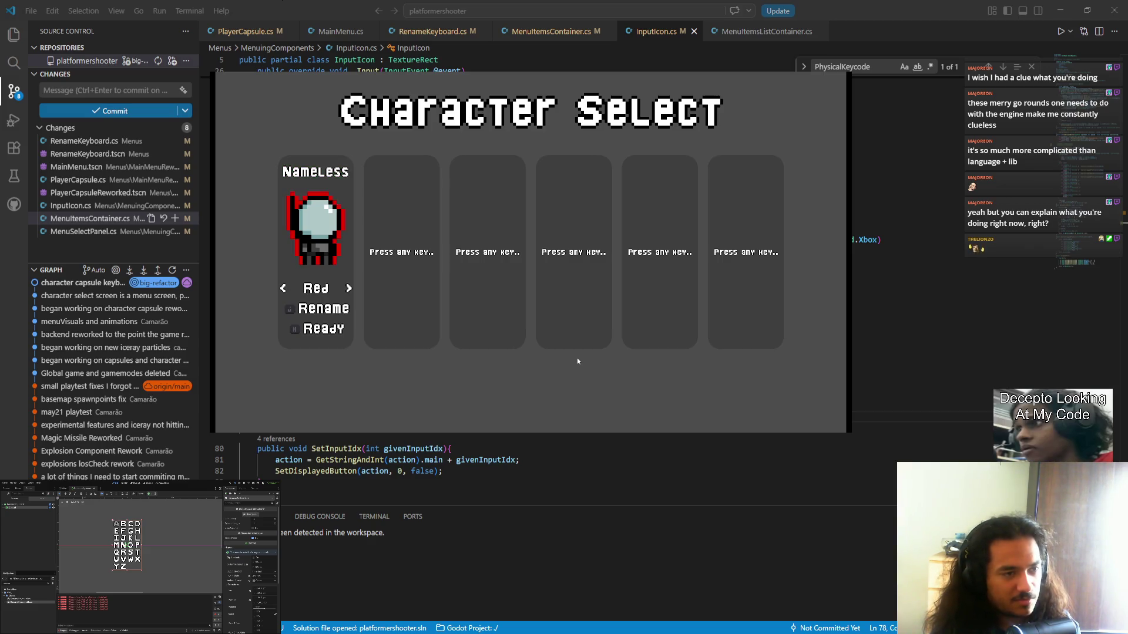
key(Escape)
key(Escape)
key(Return)
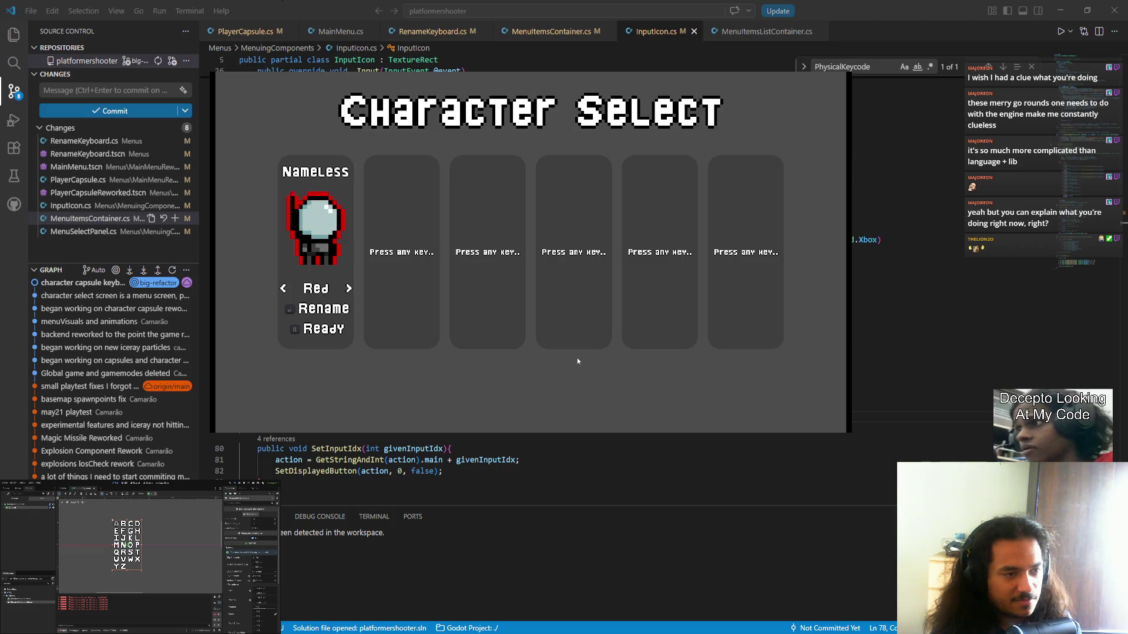
text(r)
text(HJHJHJHJ)
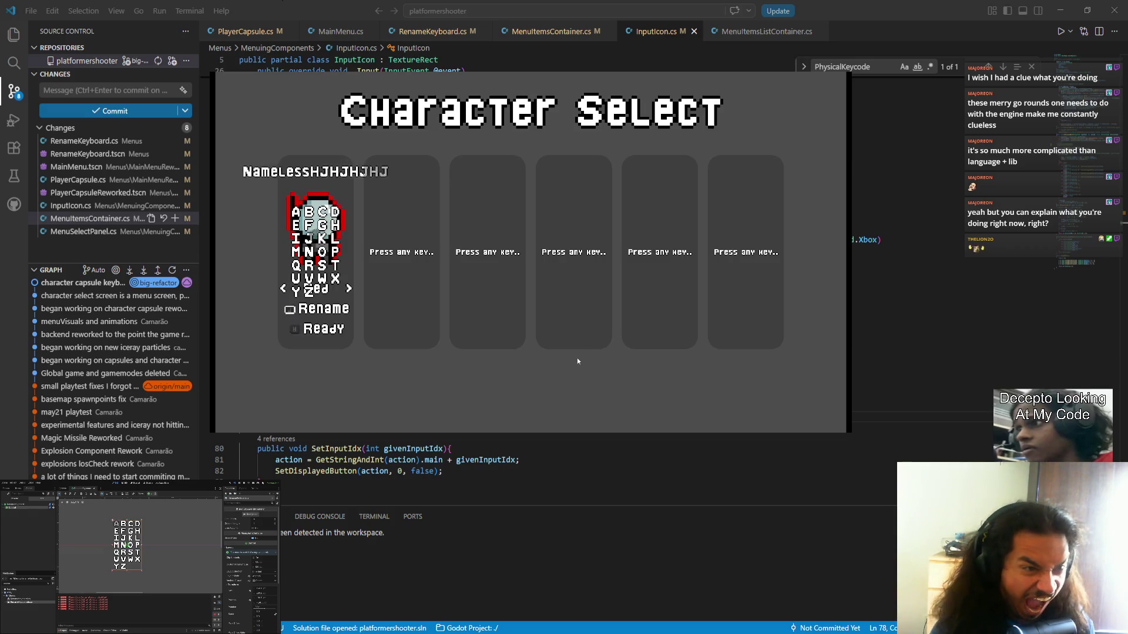
text(HJHJHJHJHJHJHJHJHJHJHJHJHJHJH)
key(alt+Tab)
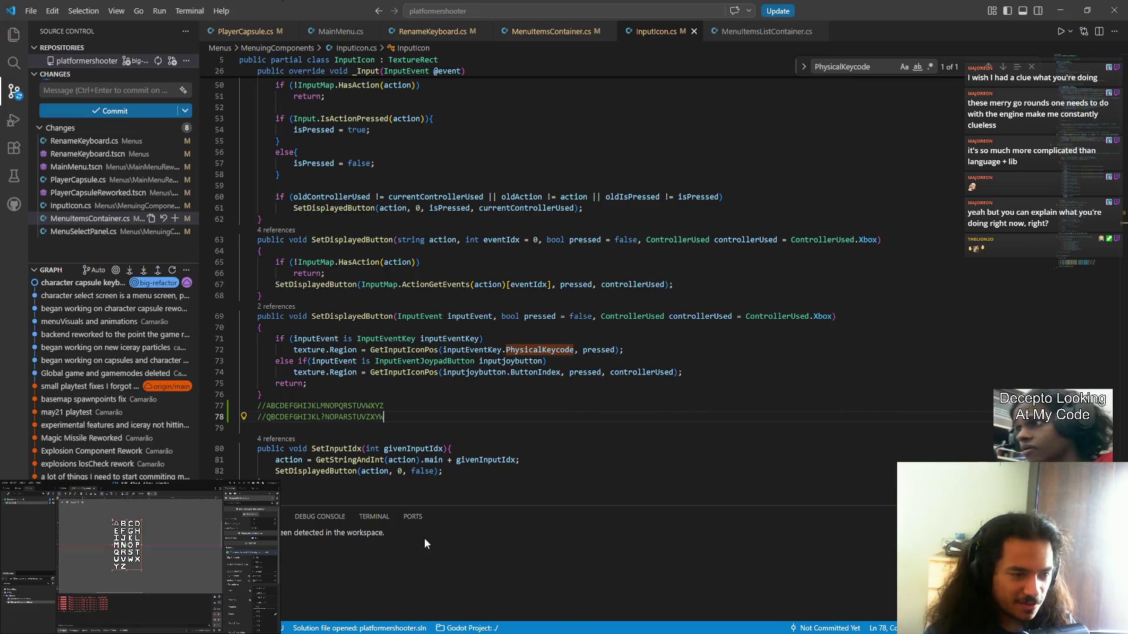
- Delete the stray HJ letters ending the line 78 comment, then advance the game to Character Select
text(HJHJHJ)
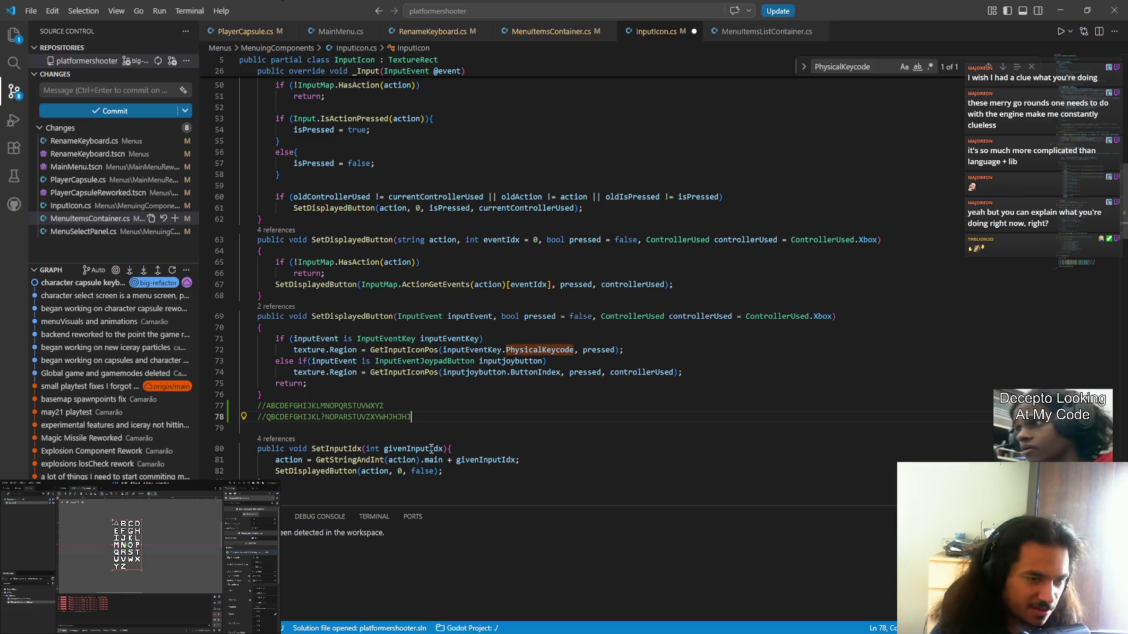
key(shift+Left)
key(shift+Left)
key(shift+Left)
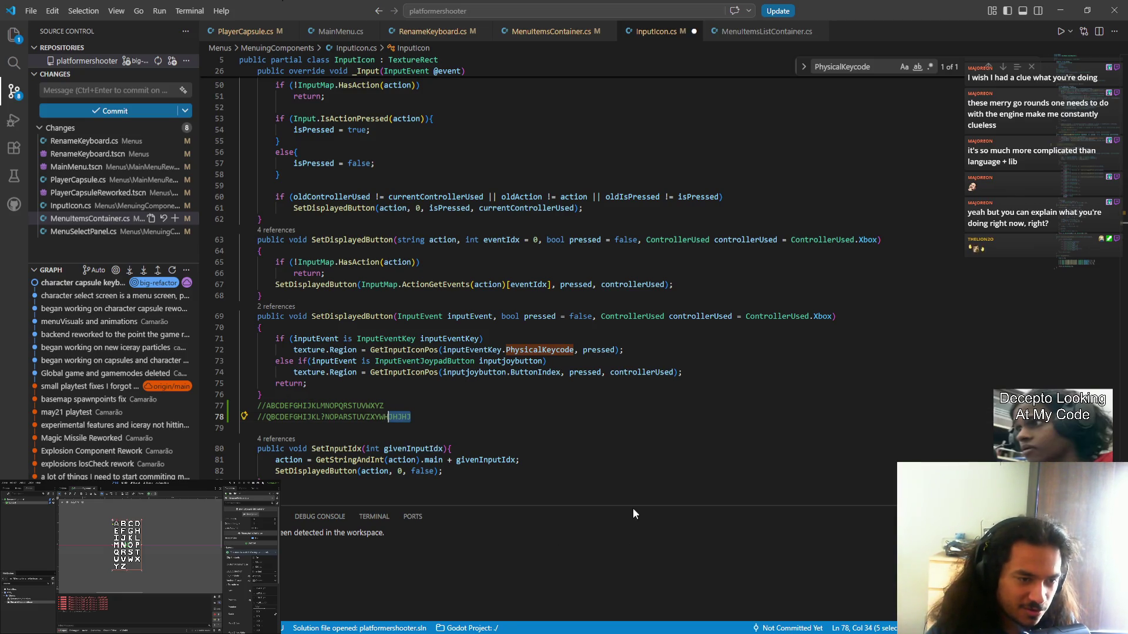
key(BackSpace)
key(BackSpace)
key(BackSpace)
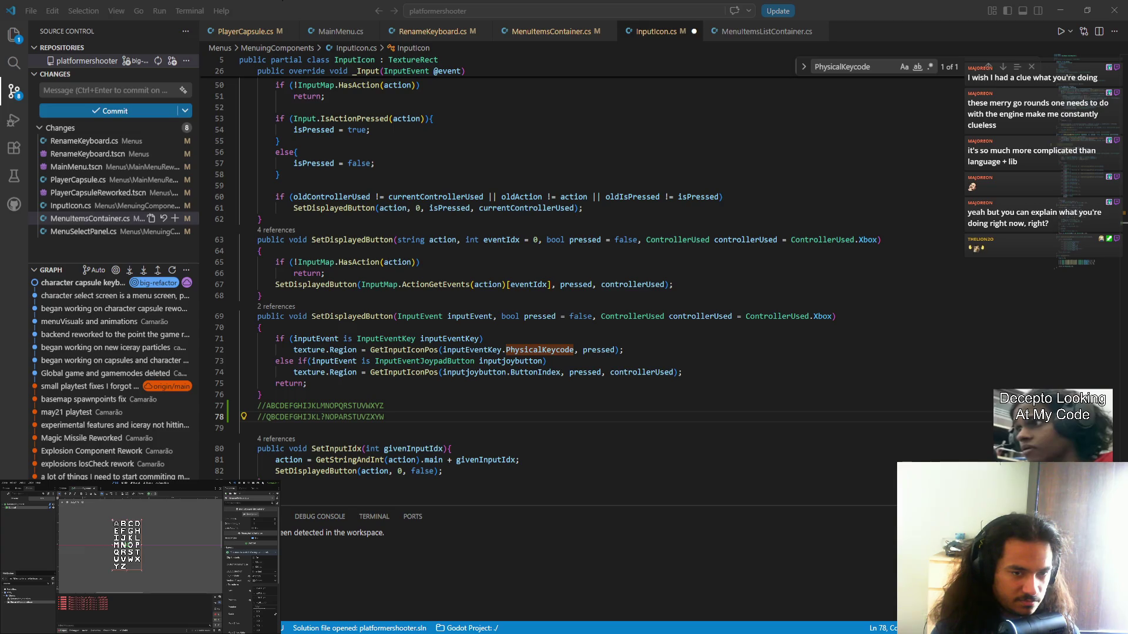
key(Return)
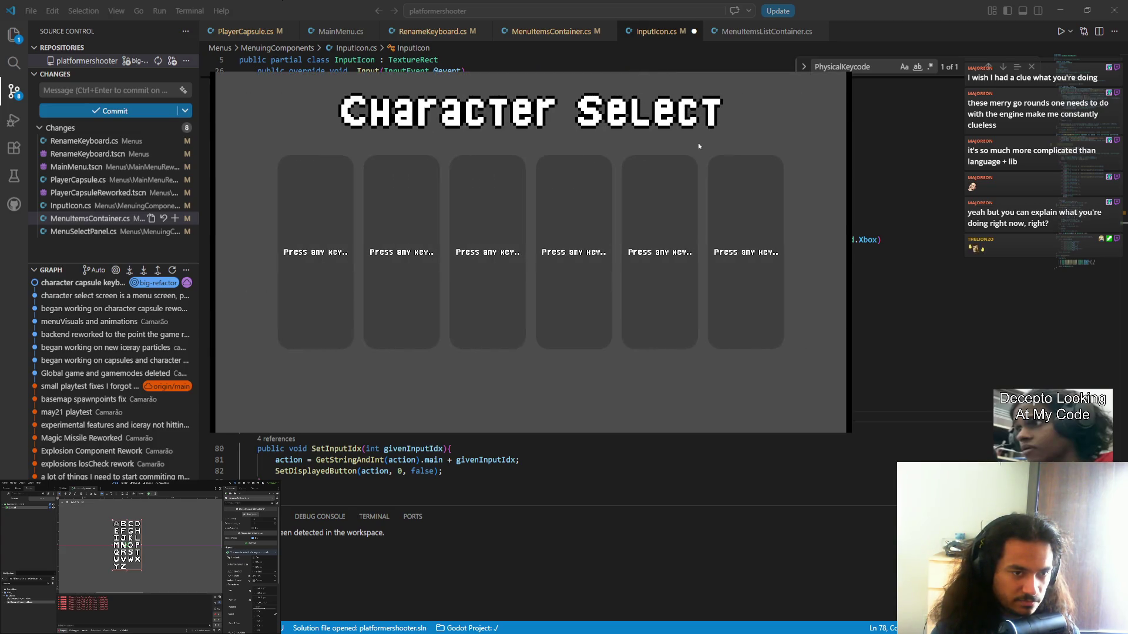
- Join slot one and type test letters and the full alphabet on the rename grid, erasing with Backspace
key(Return)
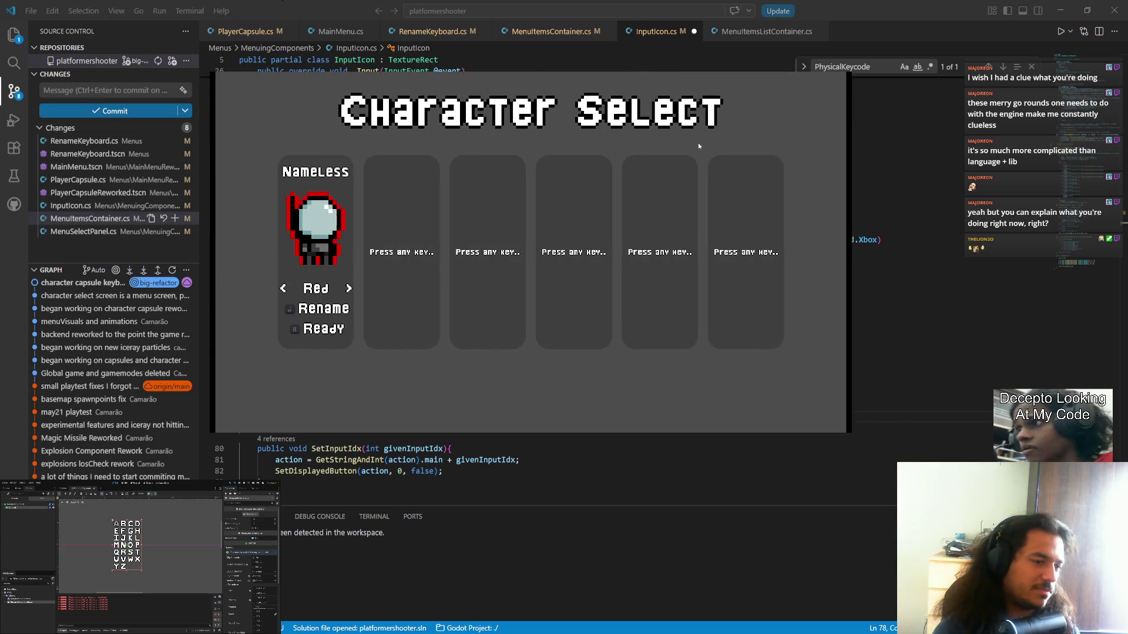
text(rhj)
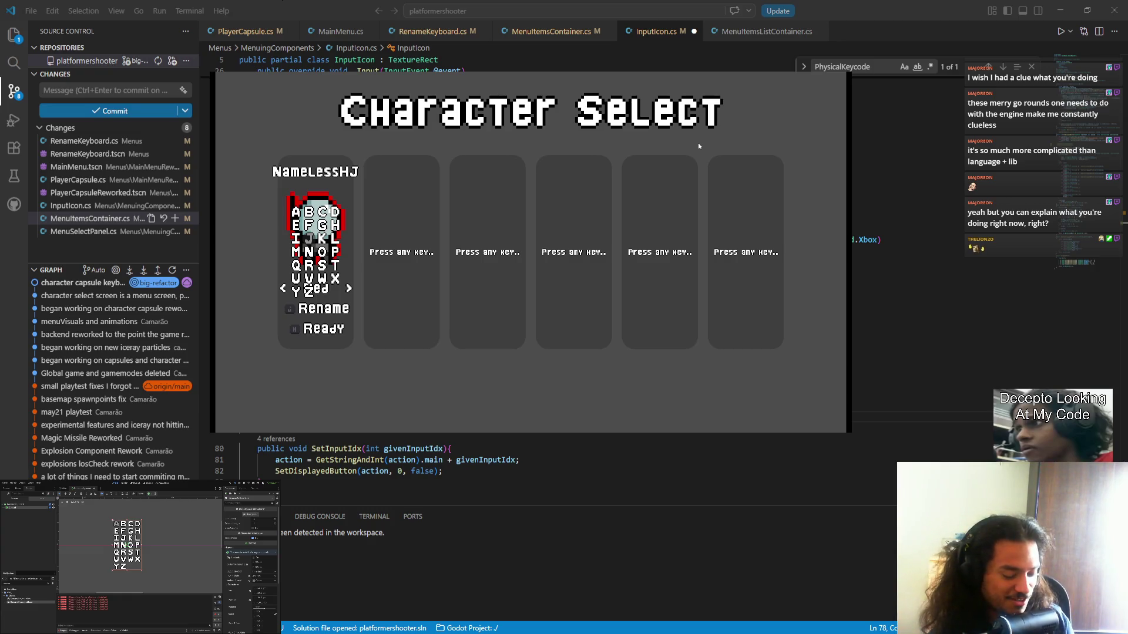
text(hjhjhyuyuyuyu)
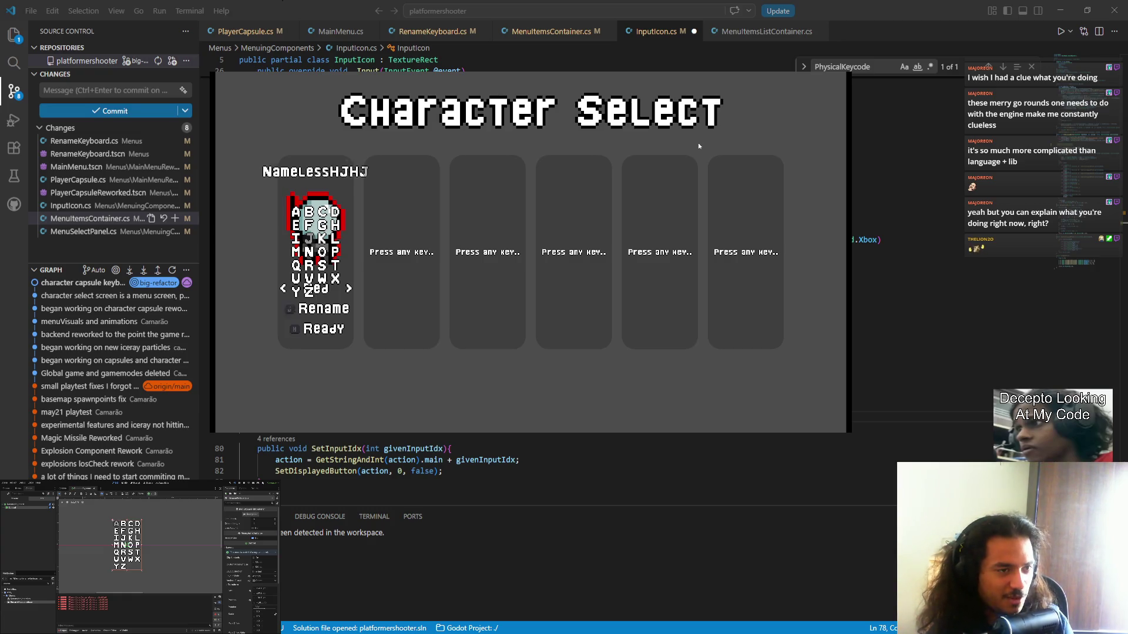
text(a)
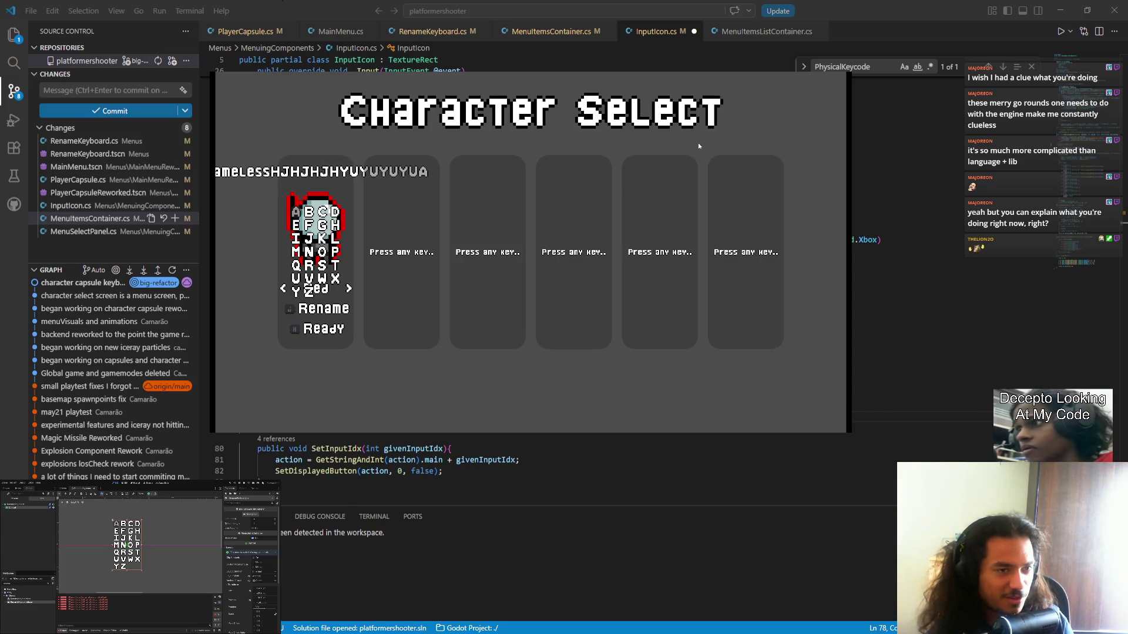
text(bcdef)
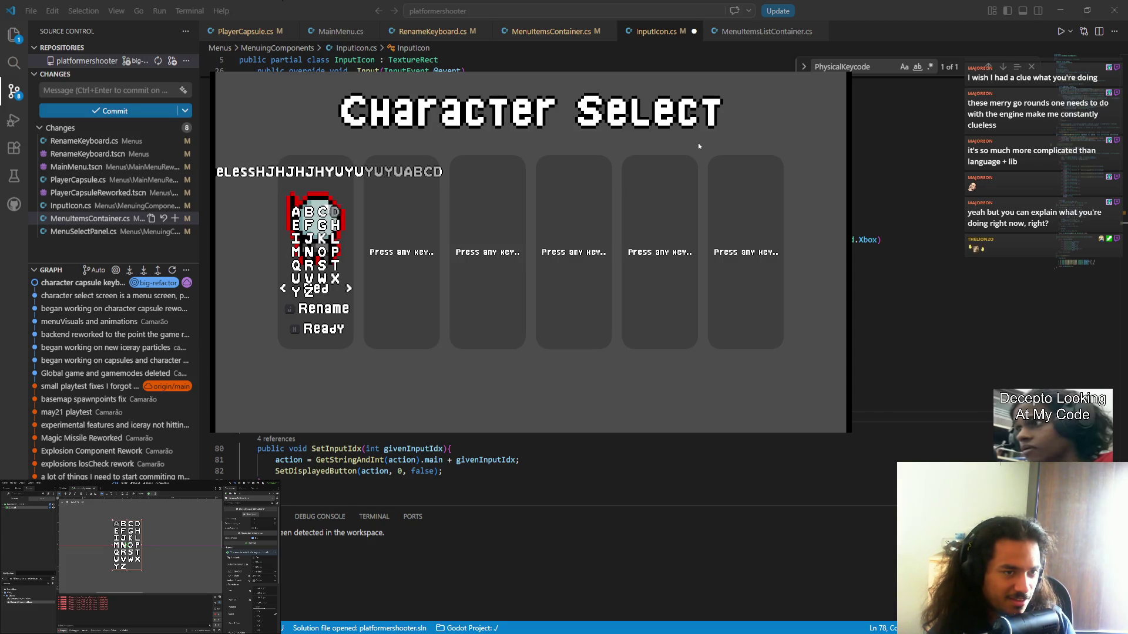
text(ghij)
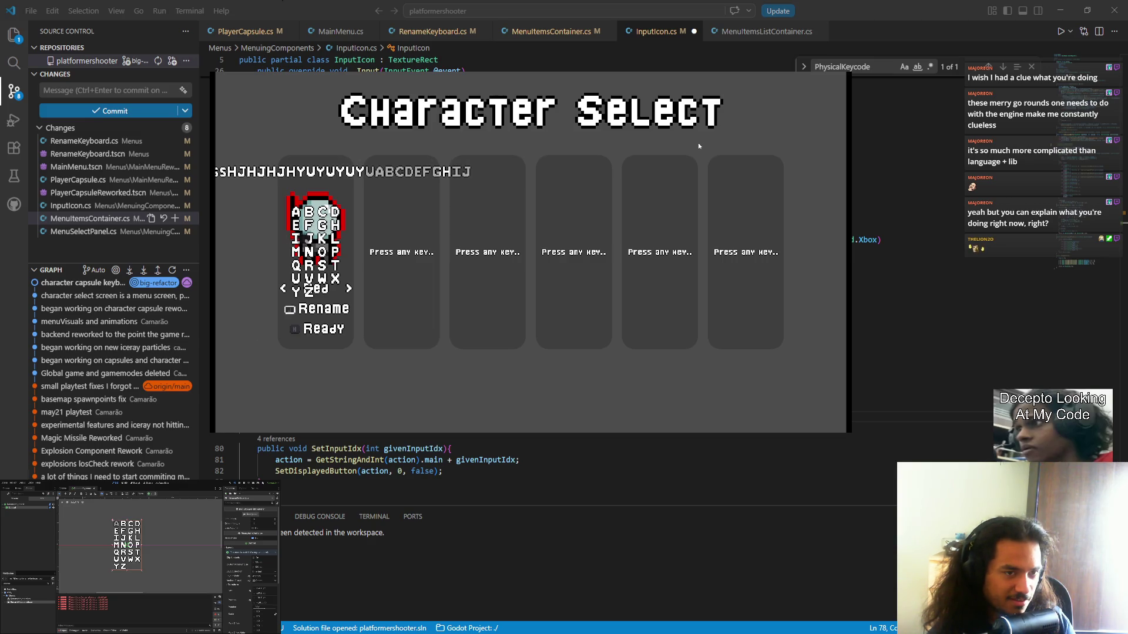
text(klmn)
key(BackSpace)
key(BackSpace)
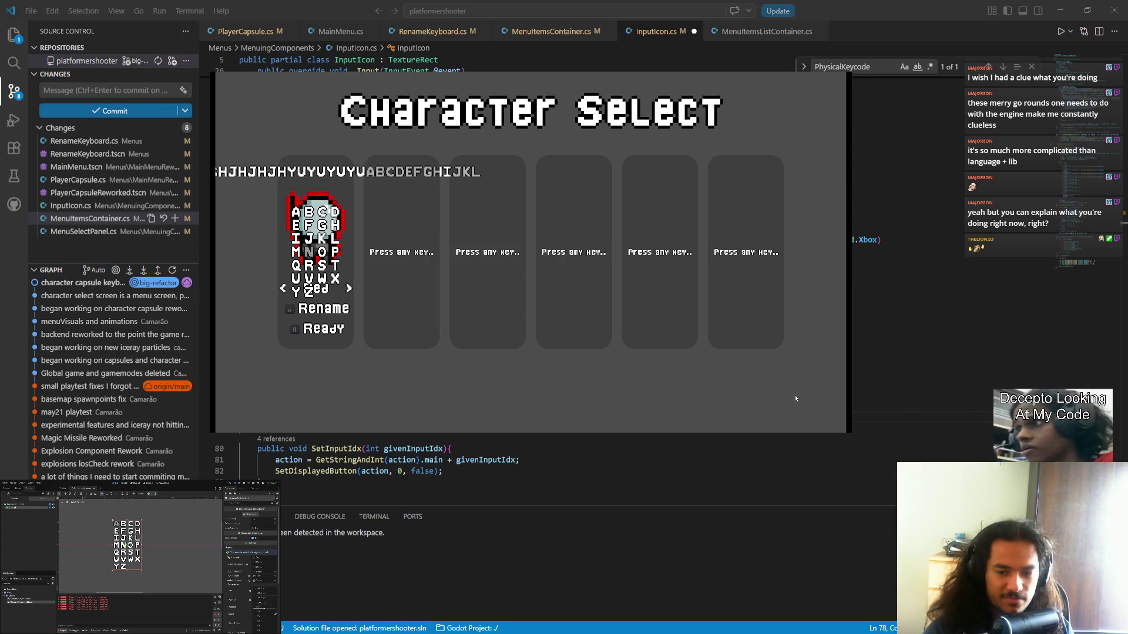
text(hjhjhj)
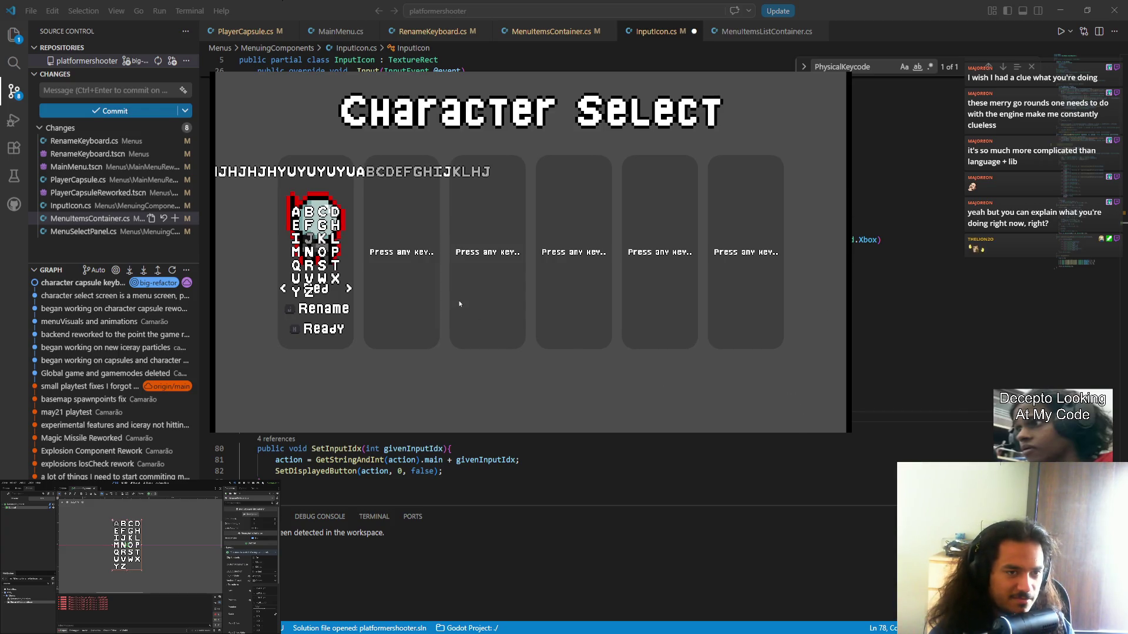
text(hjha)
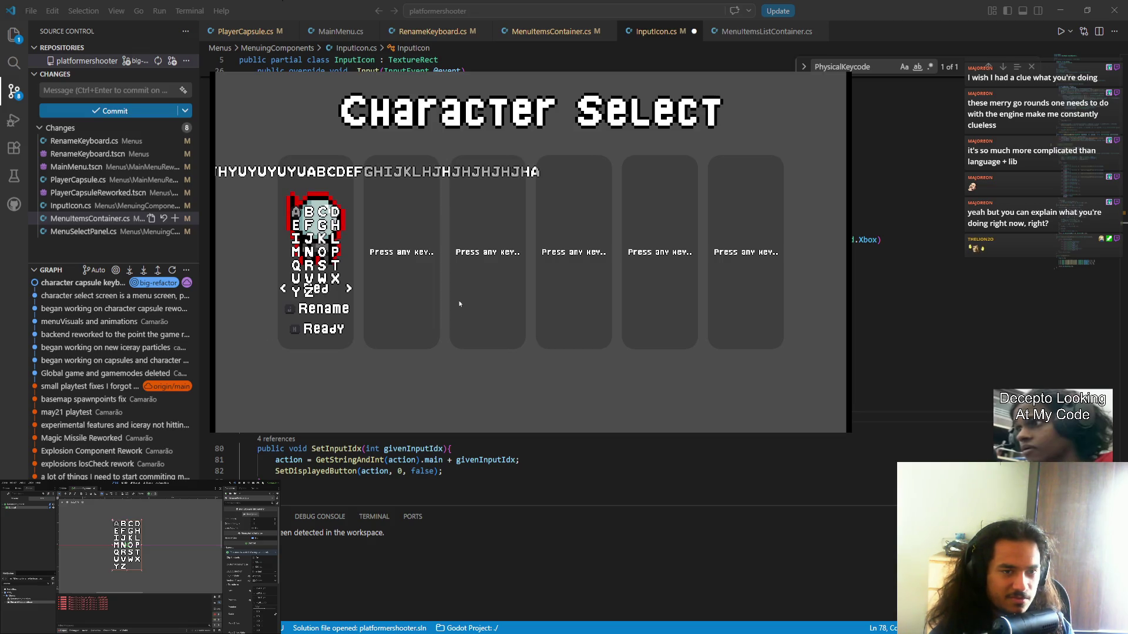
text(v)
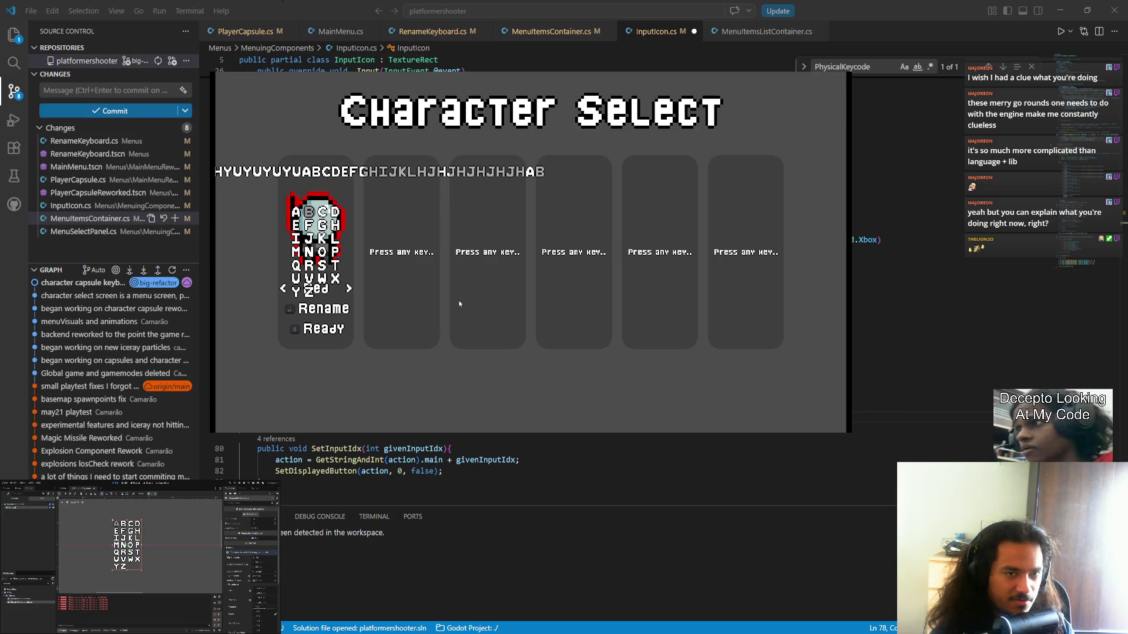
text(bcccdef)
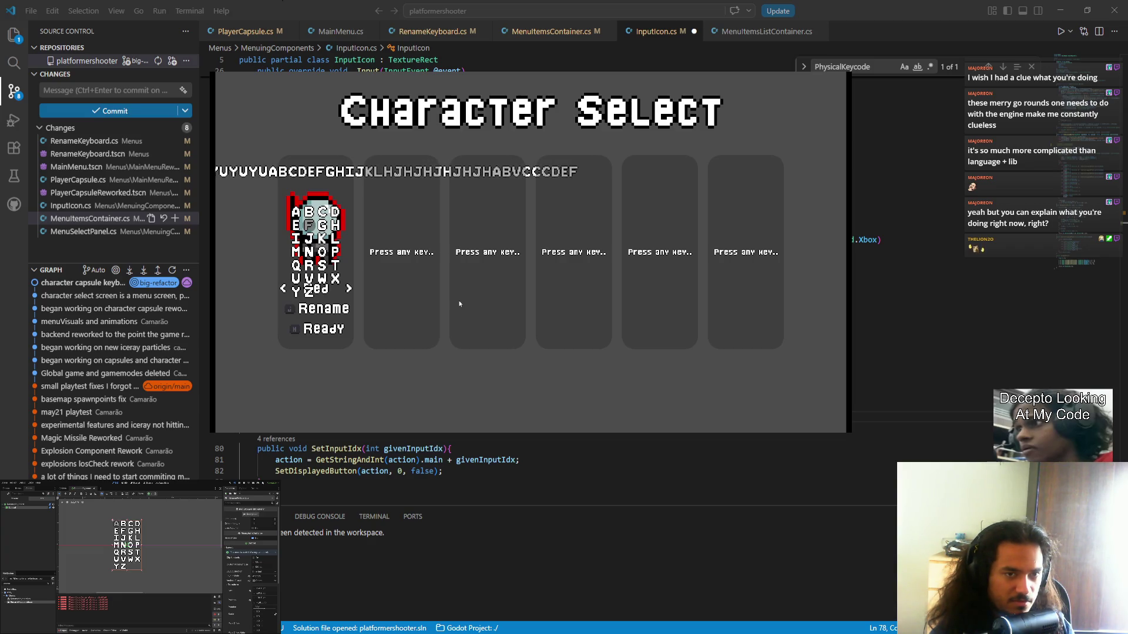
text(13er13ert3ui)
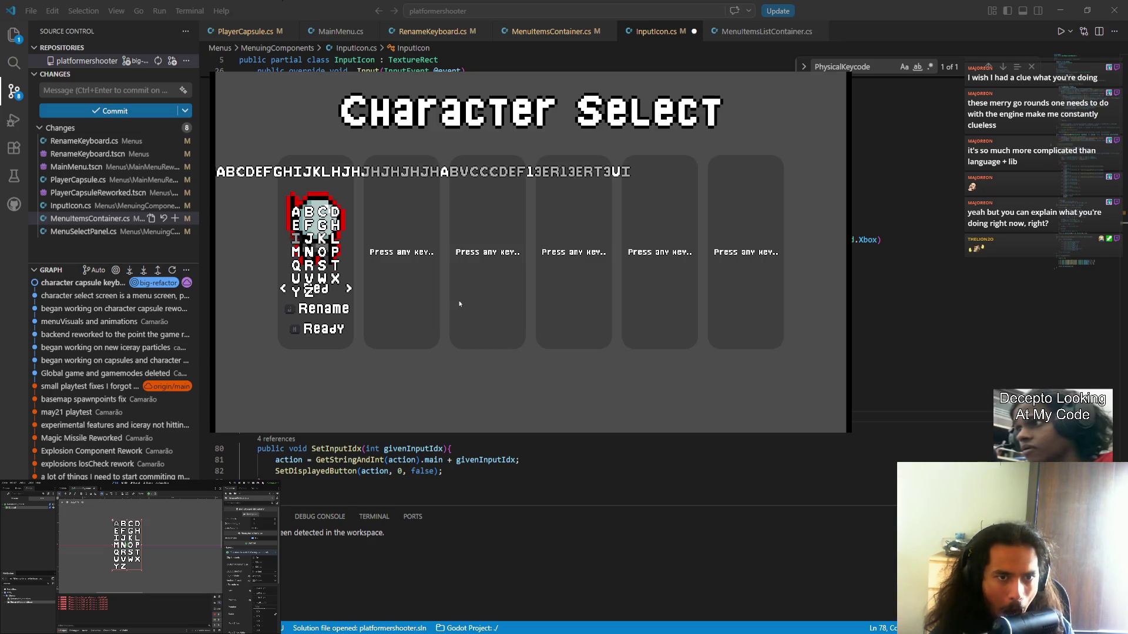
text(yuyuyuyu)
key(BackSpace)
key(BackSpace)
key(BackSpace)
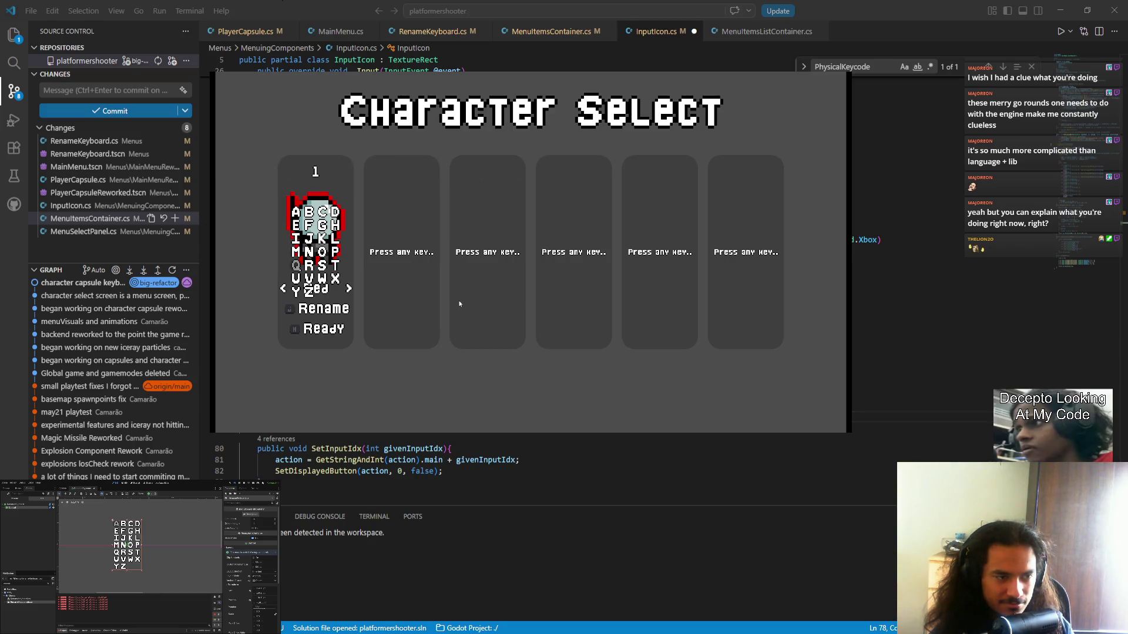
text(3e)
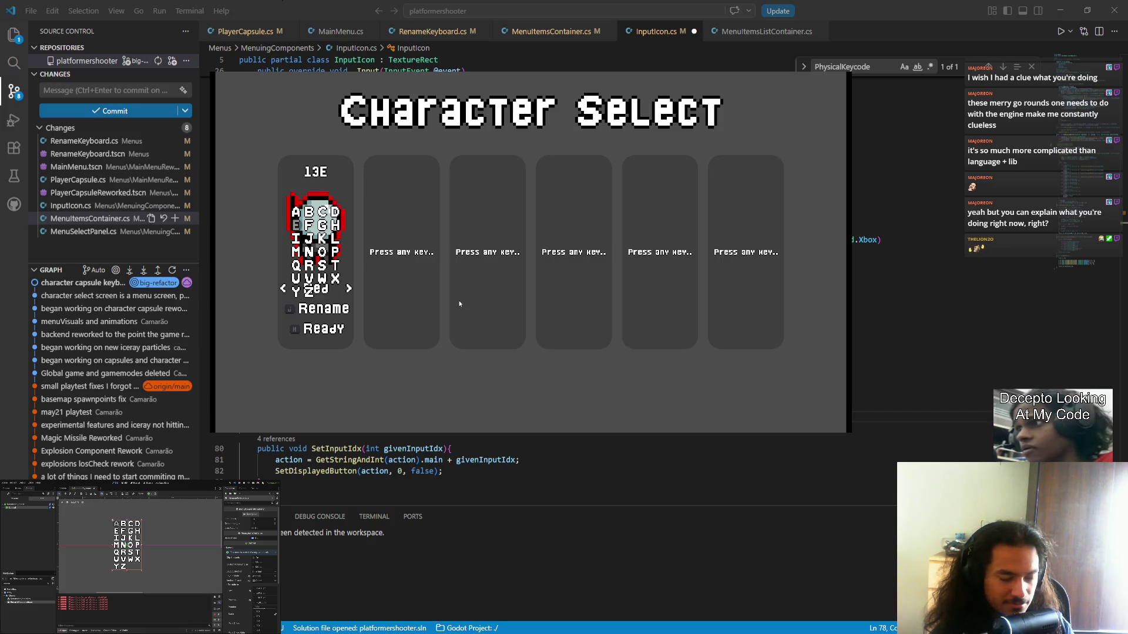
text(abcdefghij)
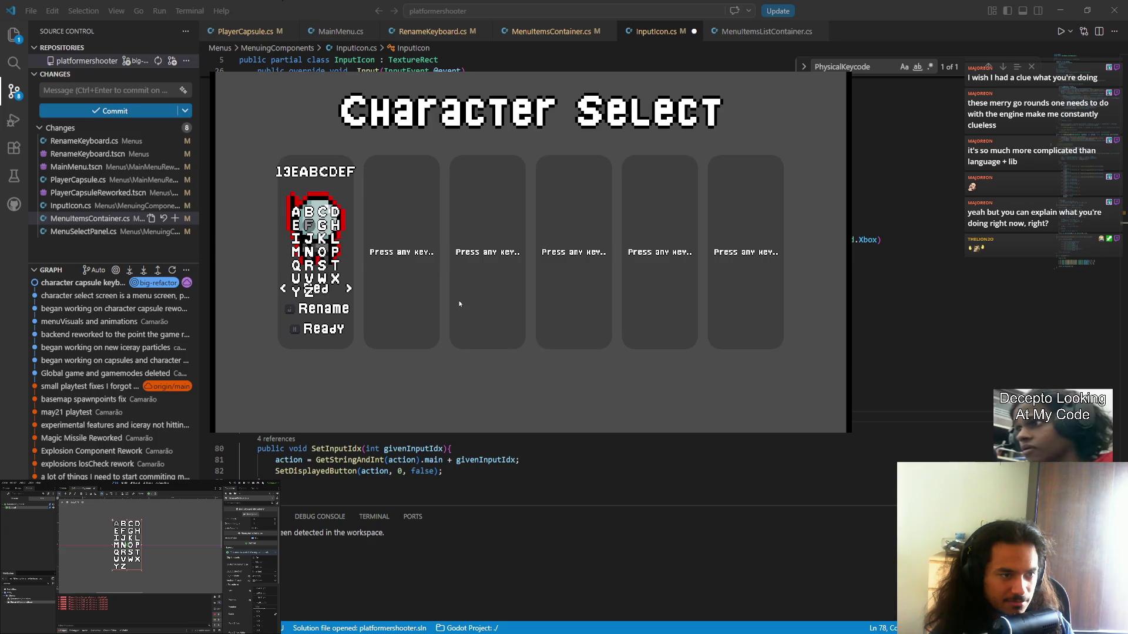
text(klmnopqrst)
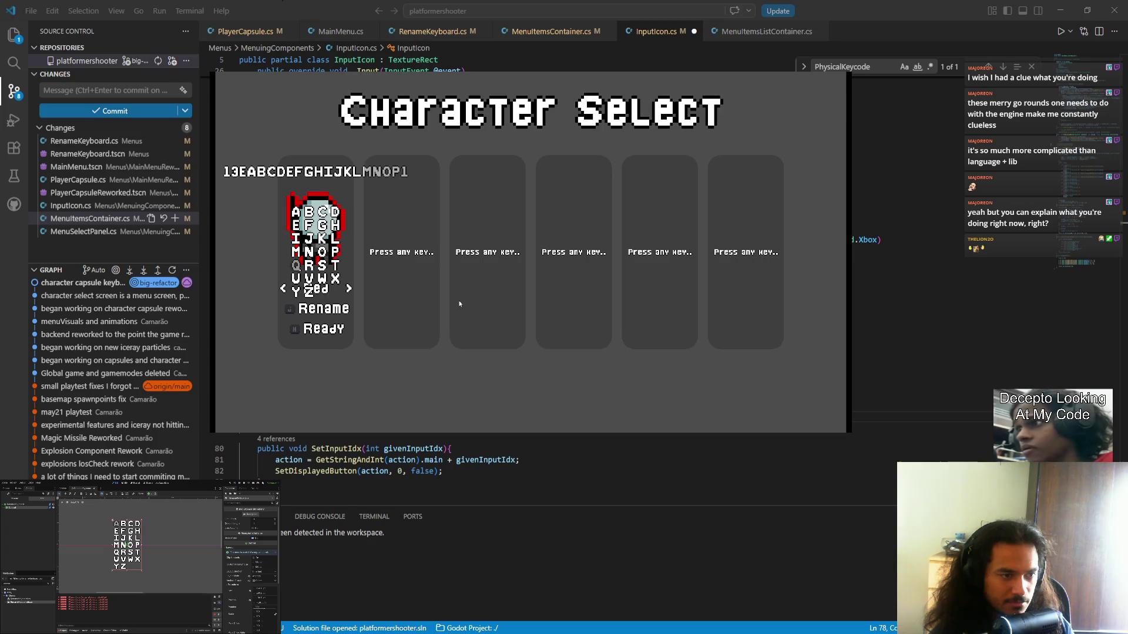
text(uvwxyz)
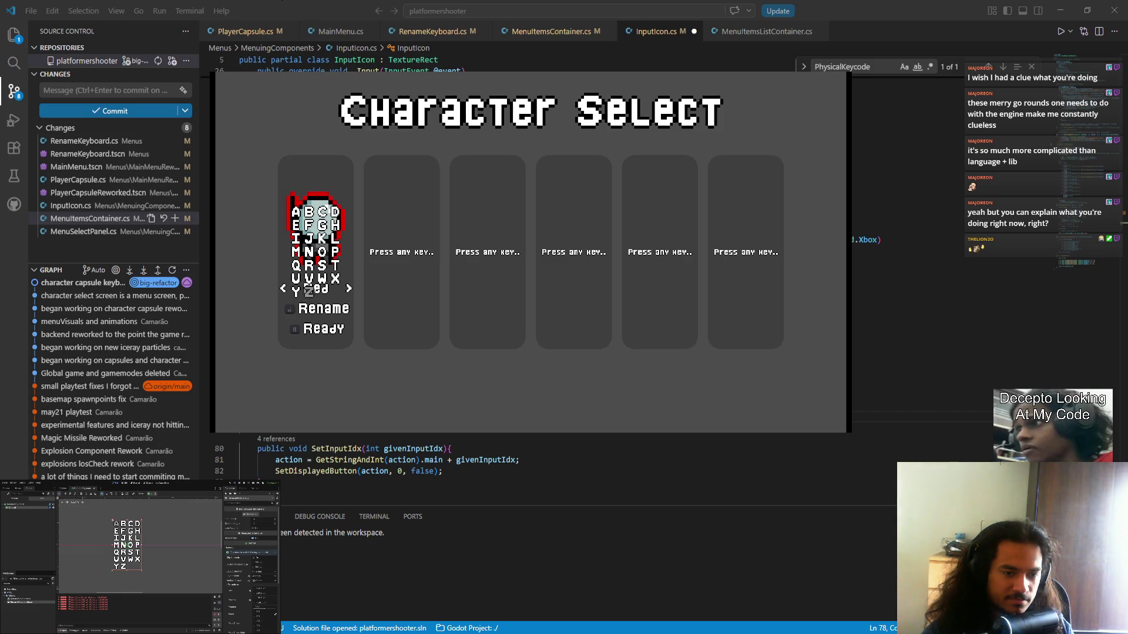
- Stop the game with F8 to bring InputIcon.cs back in VS Code
key(F8)
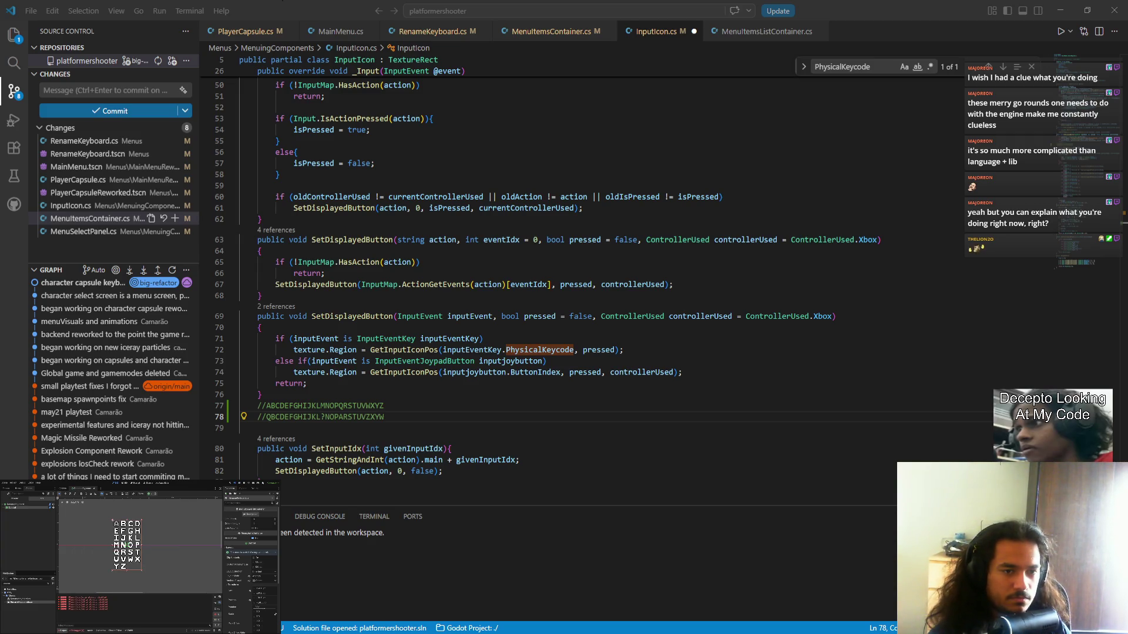
- Run the game, join slot one, type a test name, and close the game window
key(Return)
key(Return)
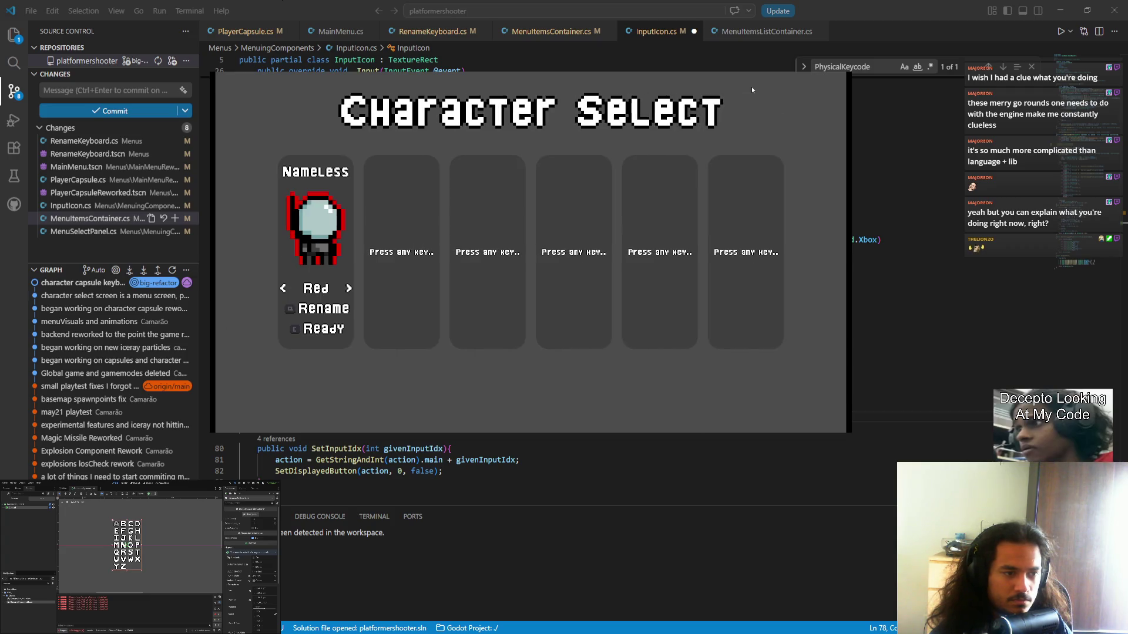
text(e)
text(ElllEEEEEllEElllEElElEl)
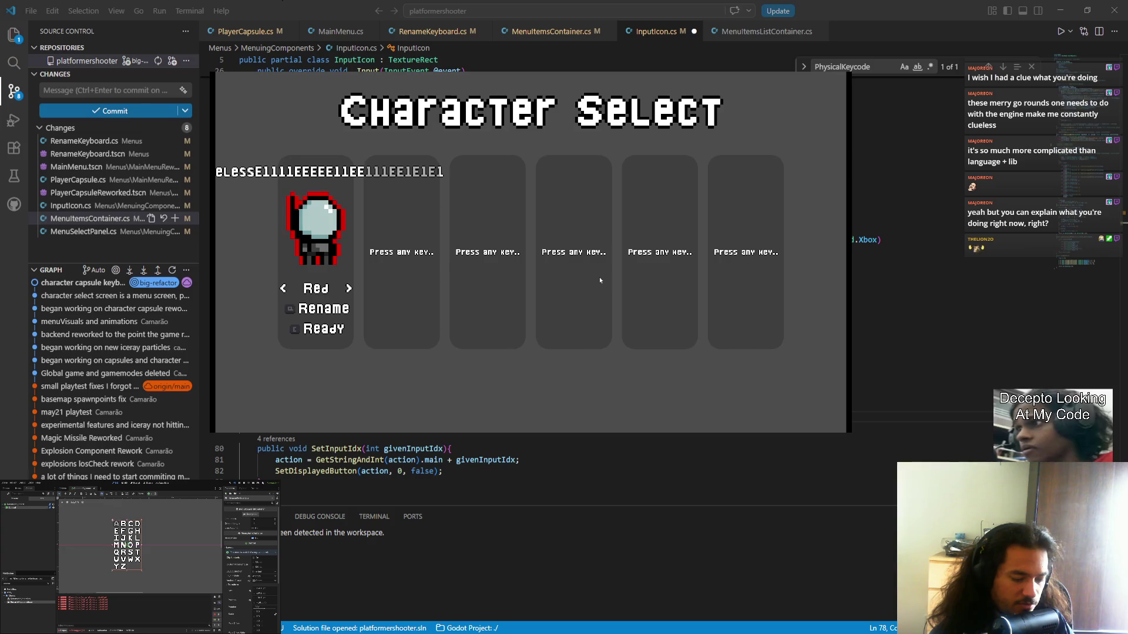
key(alt+F4)
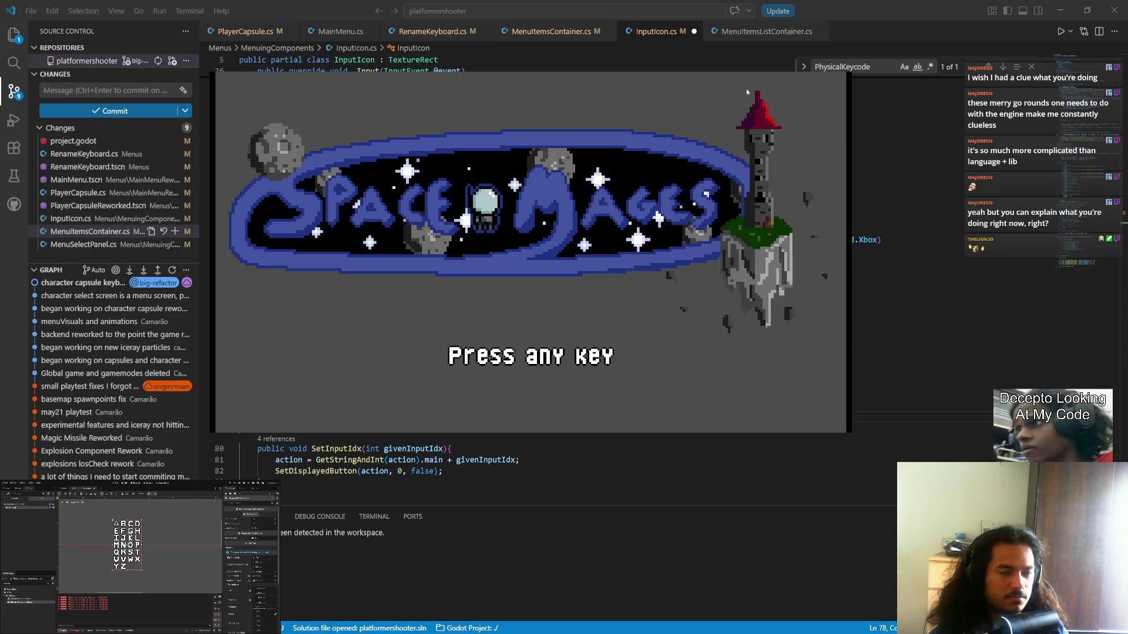
- Advance to Character Select, type test letters into slot 1's name, then close the game
key(Return)
key(Return)
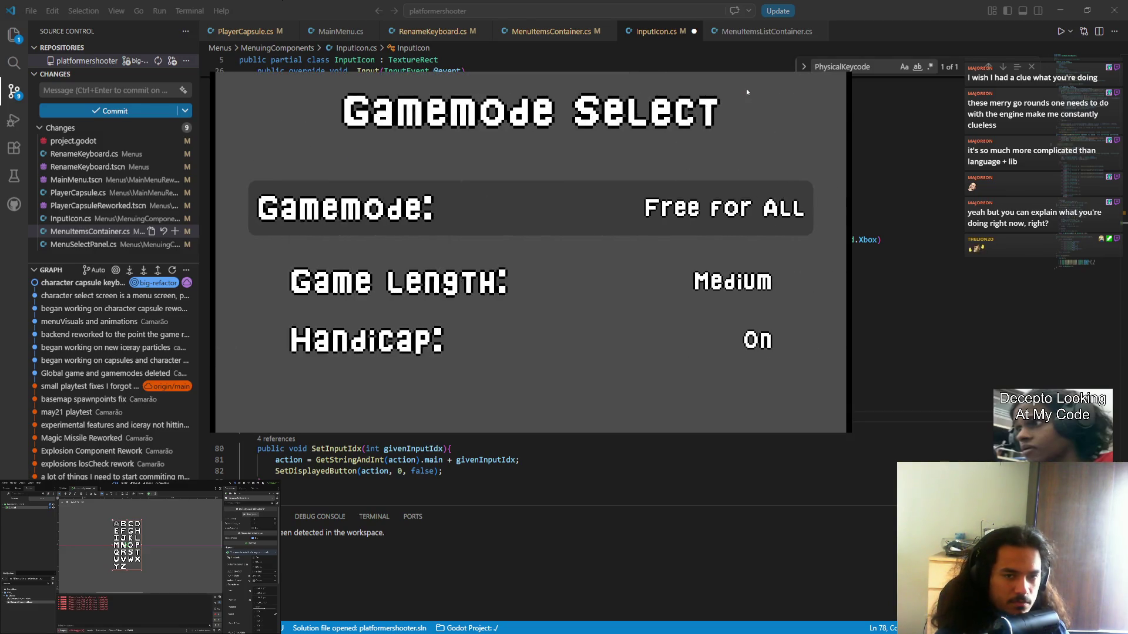
key(Return)
key(Return)
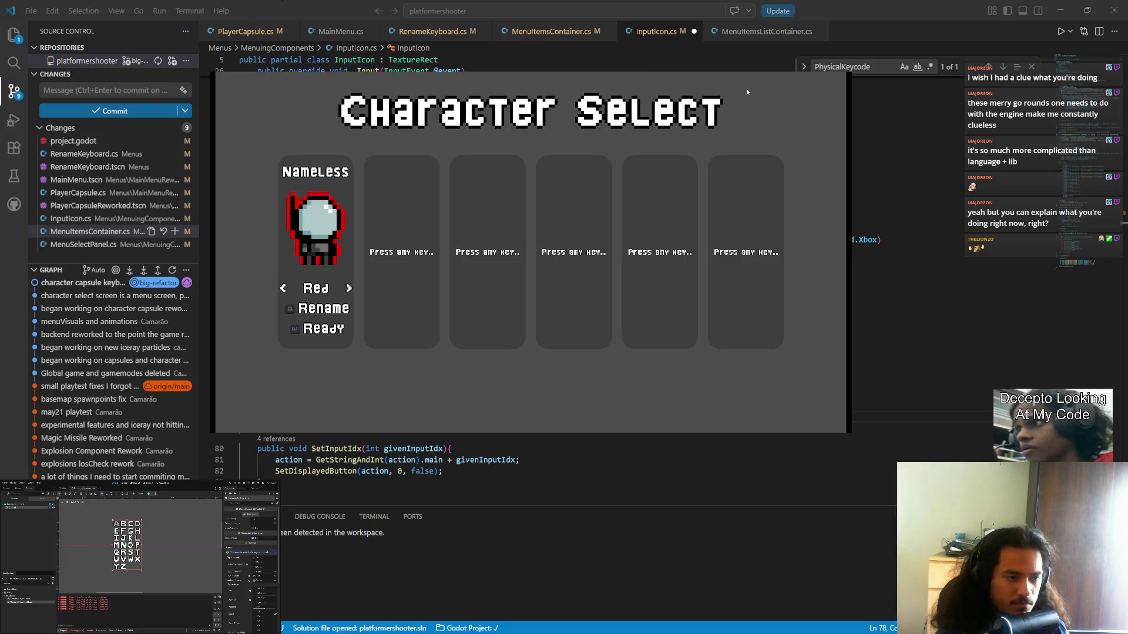
text(P22)
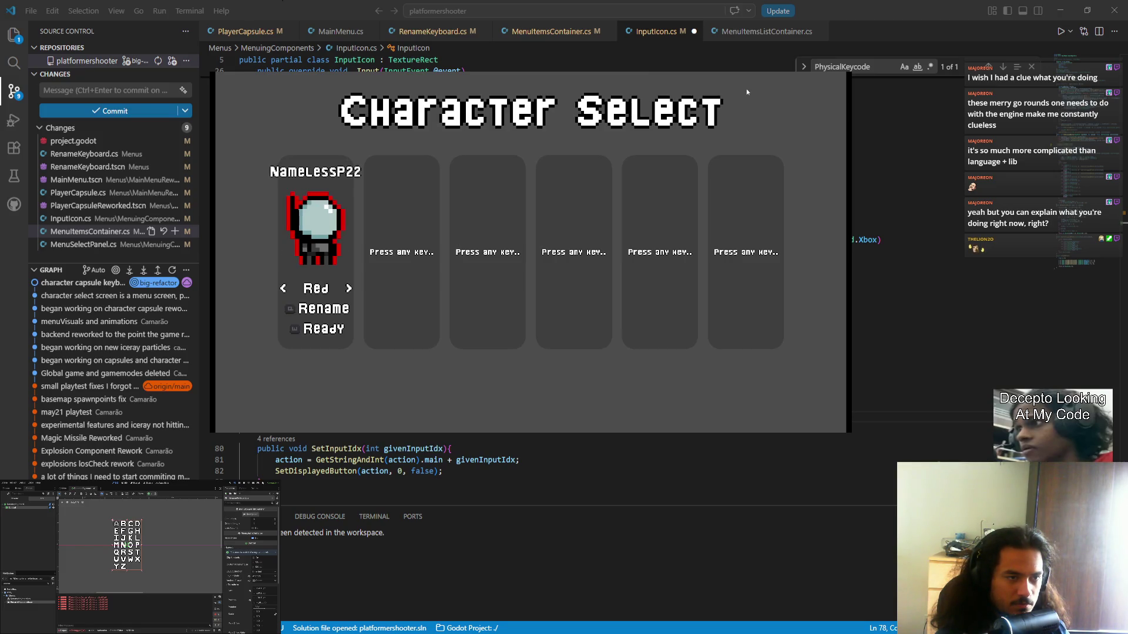
text(2PPPPP222P2P2P2)
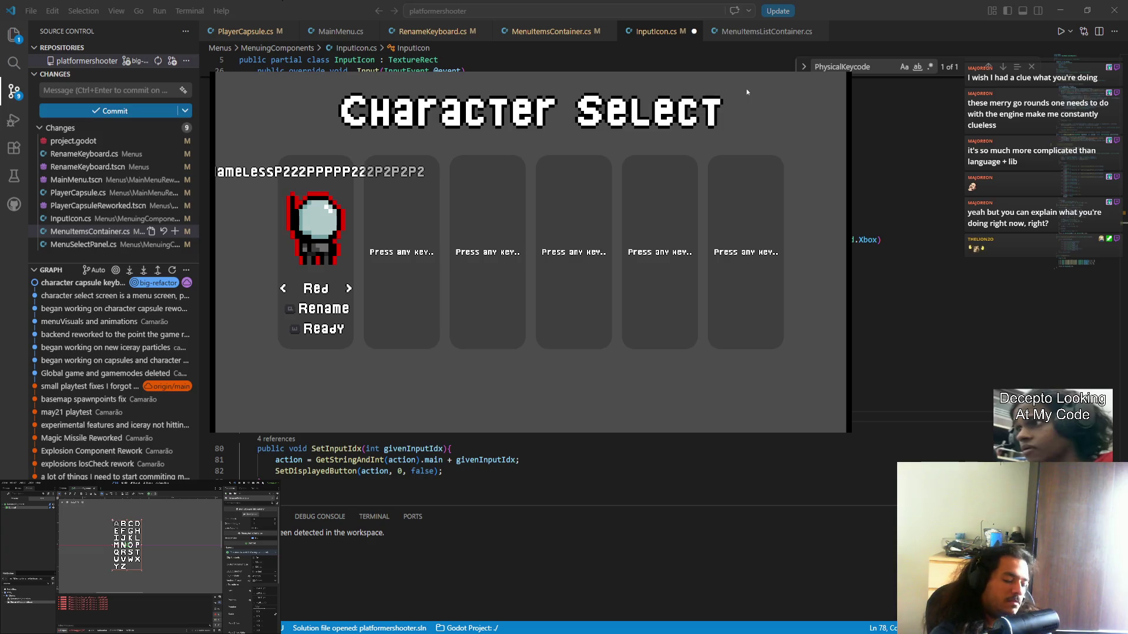
key(alt+F4)
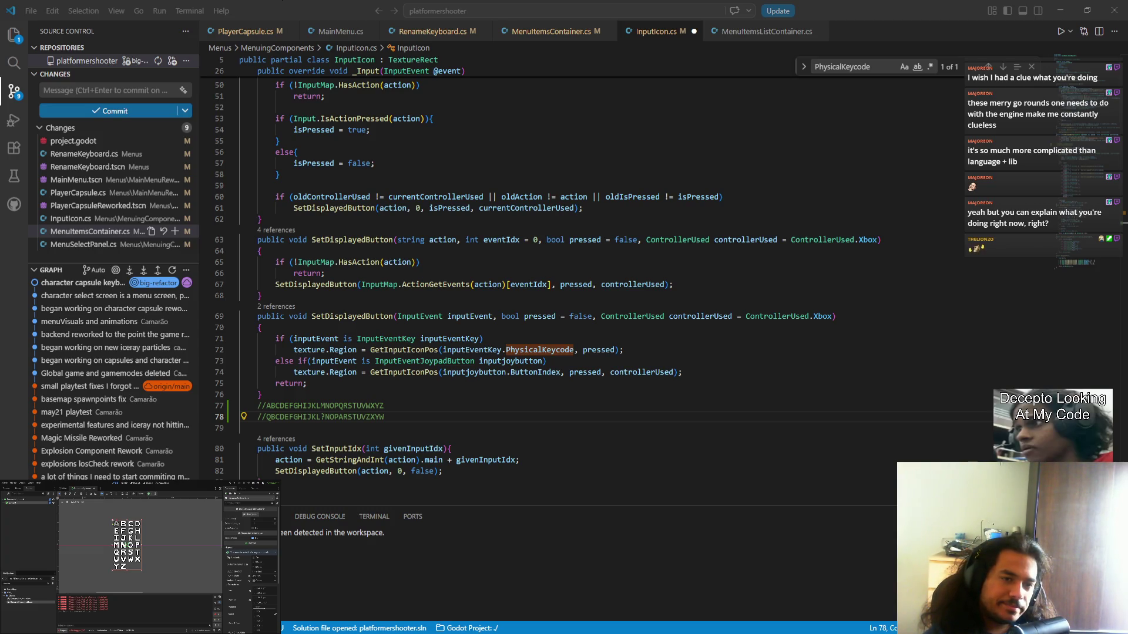
- Add a new comment line 79 under the alphabet comments, retyping false starts of the letter order
key(alt+Tab)
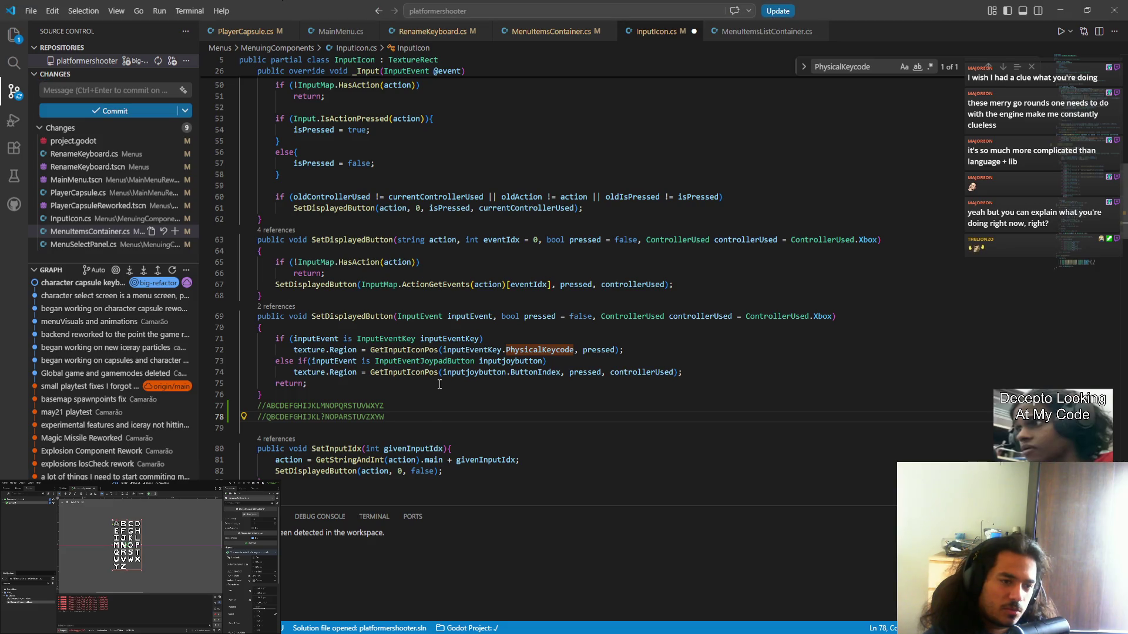
key(Return)
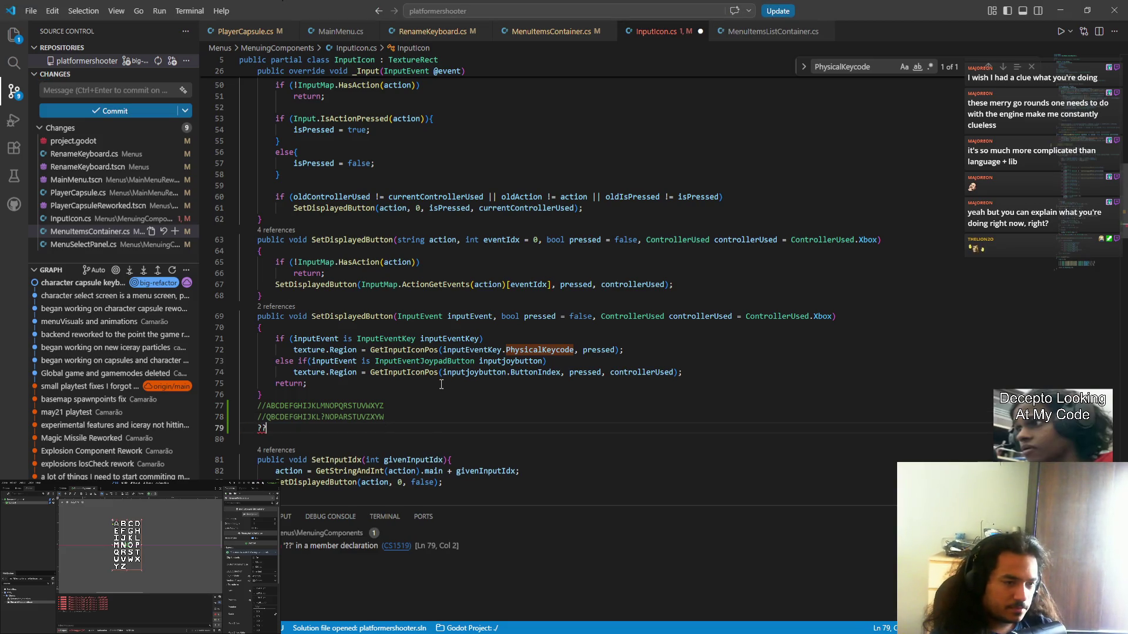
key(Up)
key(Down)
text(//)
text(PÜS)
text(UDE)
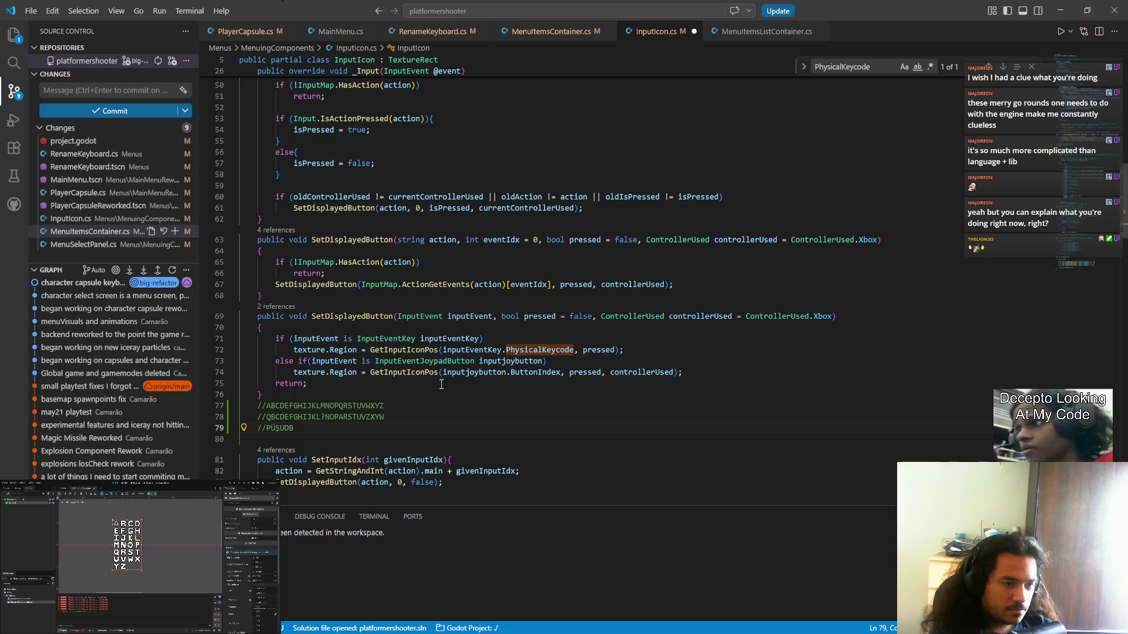
text(ÜÜÜÜÜ)
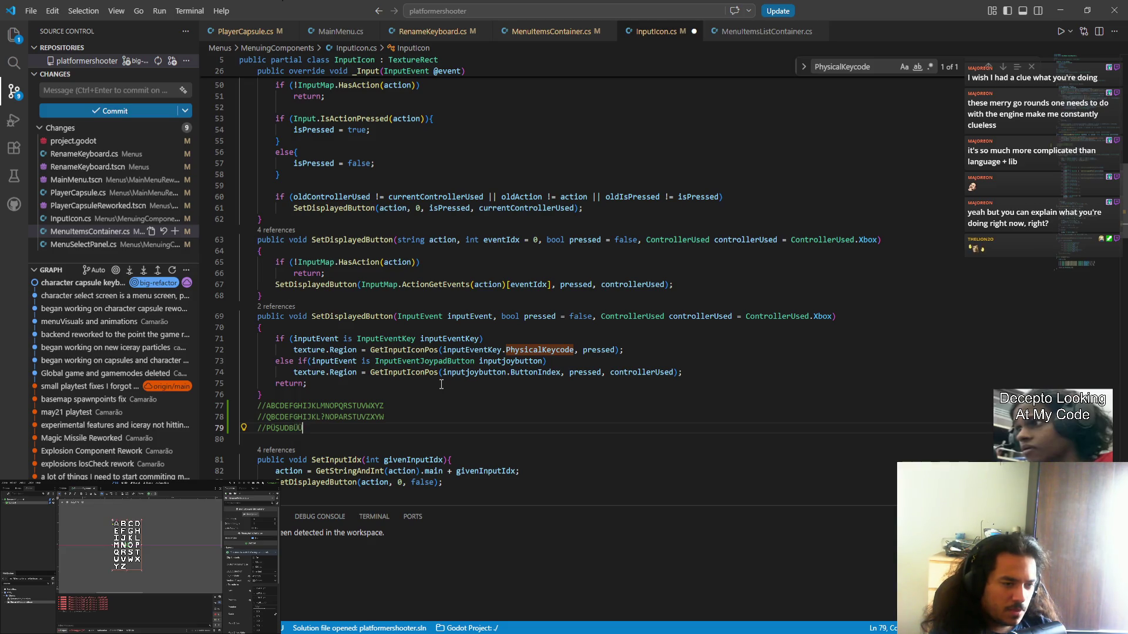
key(BackSpace)
key(BackSpace)
key(BackSpace)
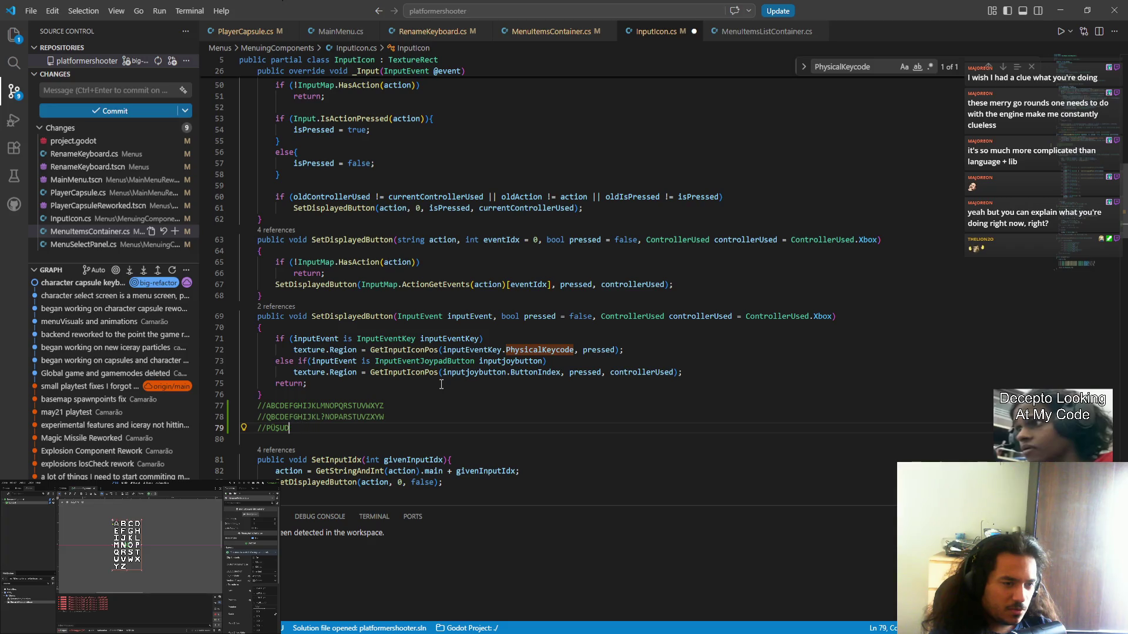
text(KK)
key(BackSpace)
key(BackSpace)
key(BackSpace)
text(PÜSUDB)
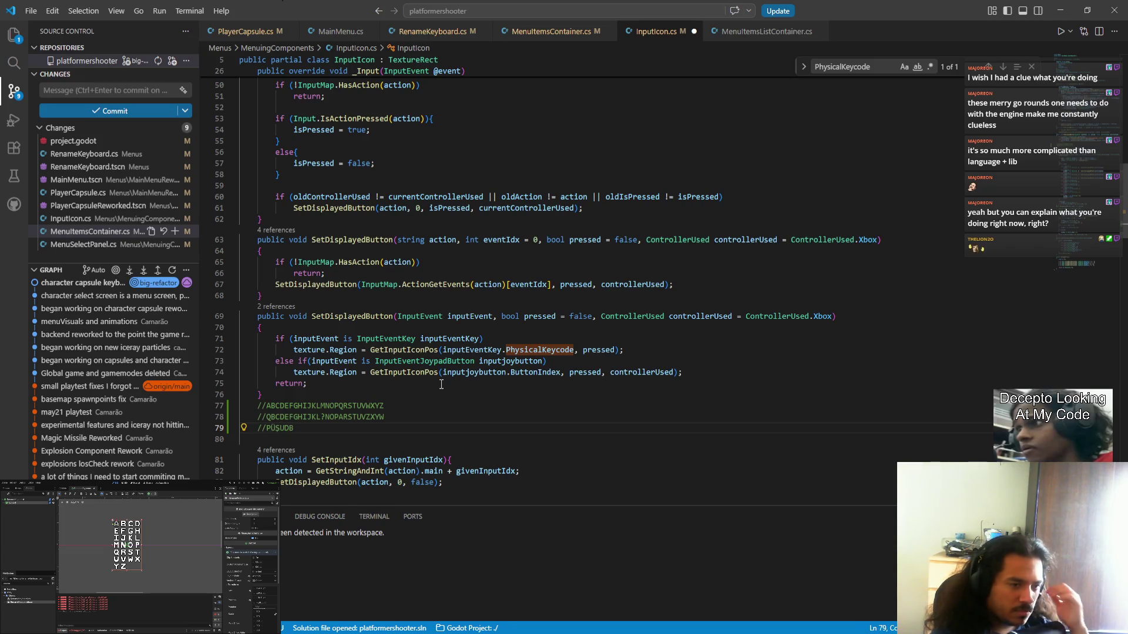
text(PÜSUD)
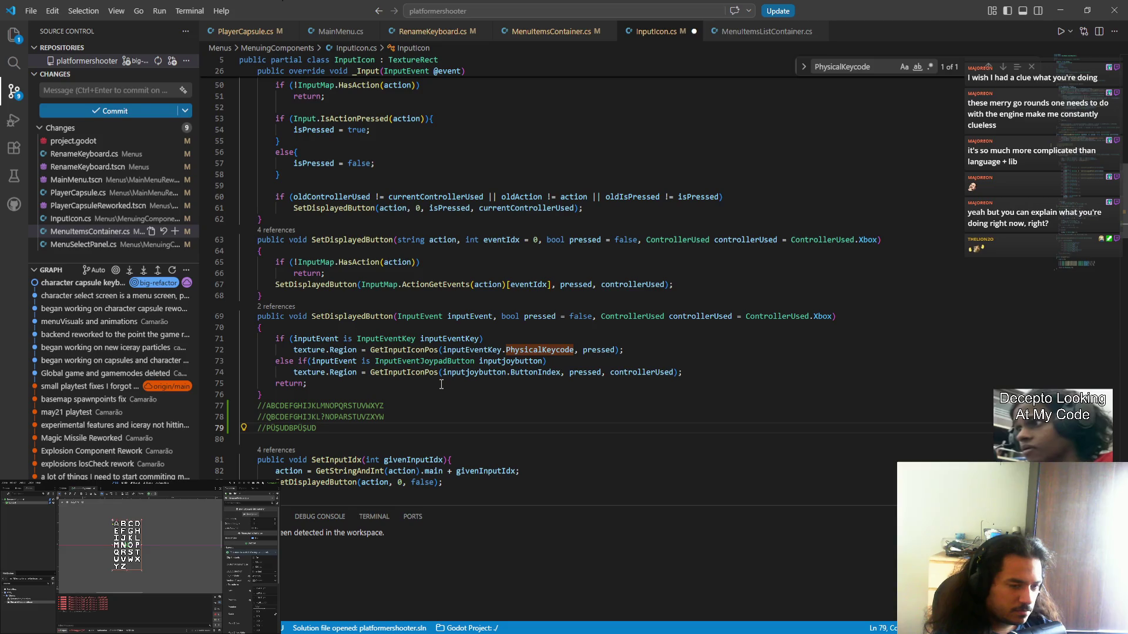
key(BackSpace)
key(BackSpace)
key(BackSpace)
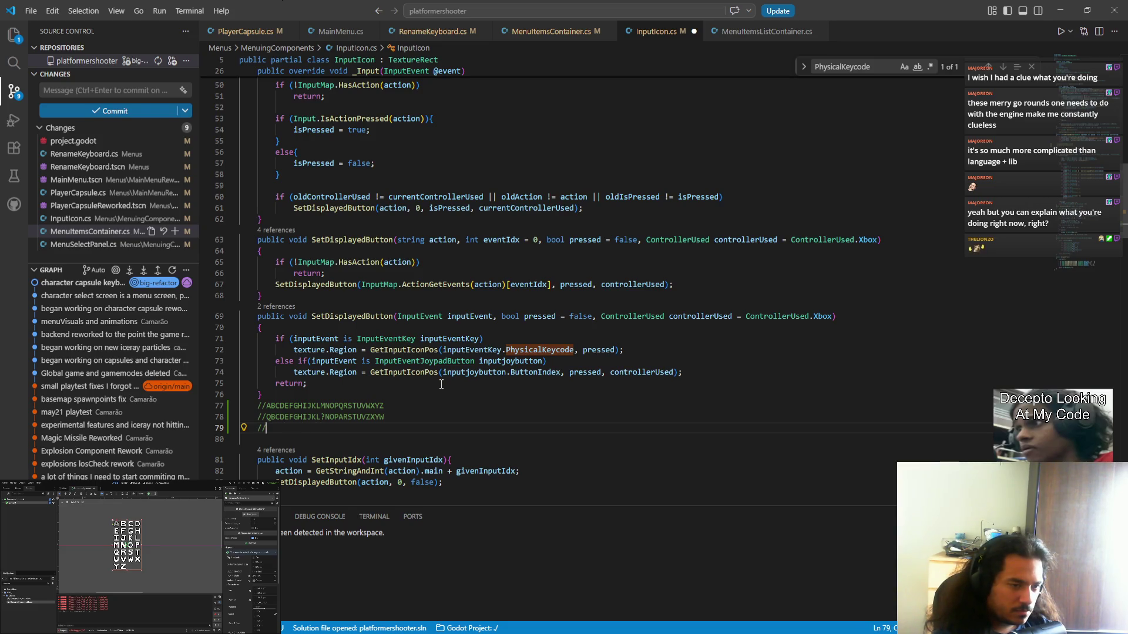
text(PÜ)
key(BackSpace)
key(BackSpace)
key(BackSpace)
- Write '//GKVS$ARNYəLİQEOHPUIDMTÜFBC' on line 79, check the ə character, and select lines 77–79
key(shift+Left)
text(//GKV)
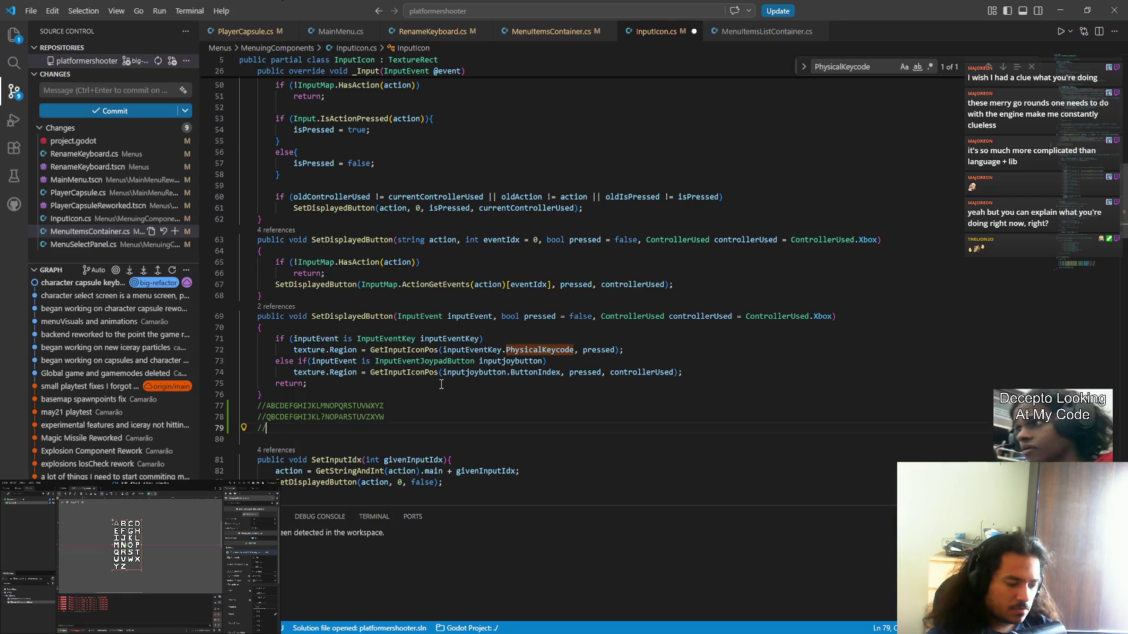
text(S)
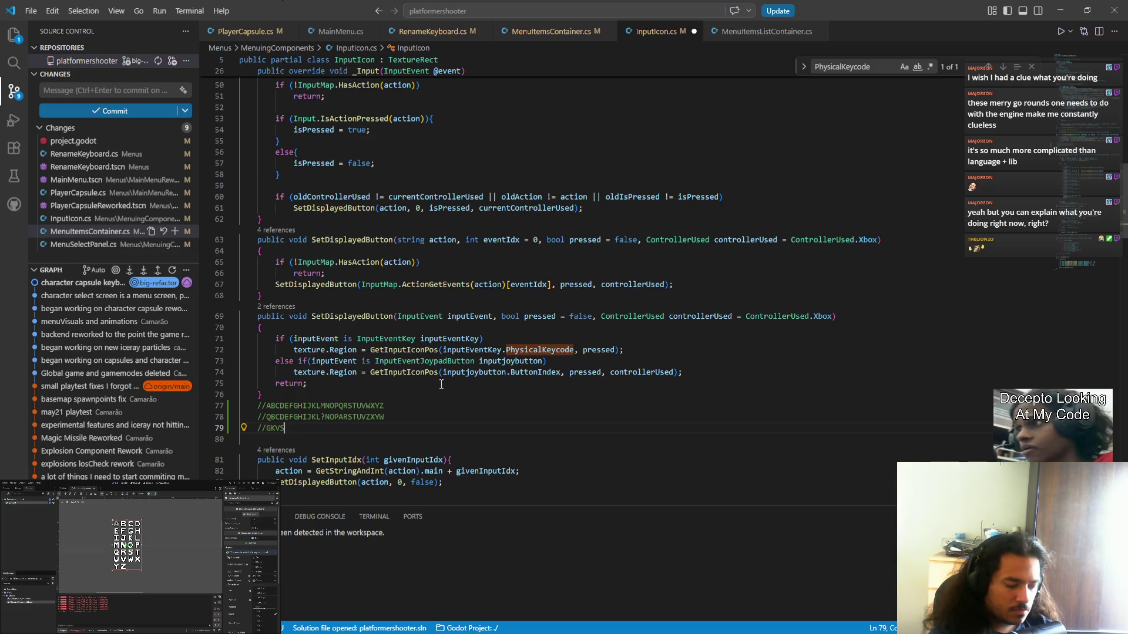
text($ARN)
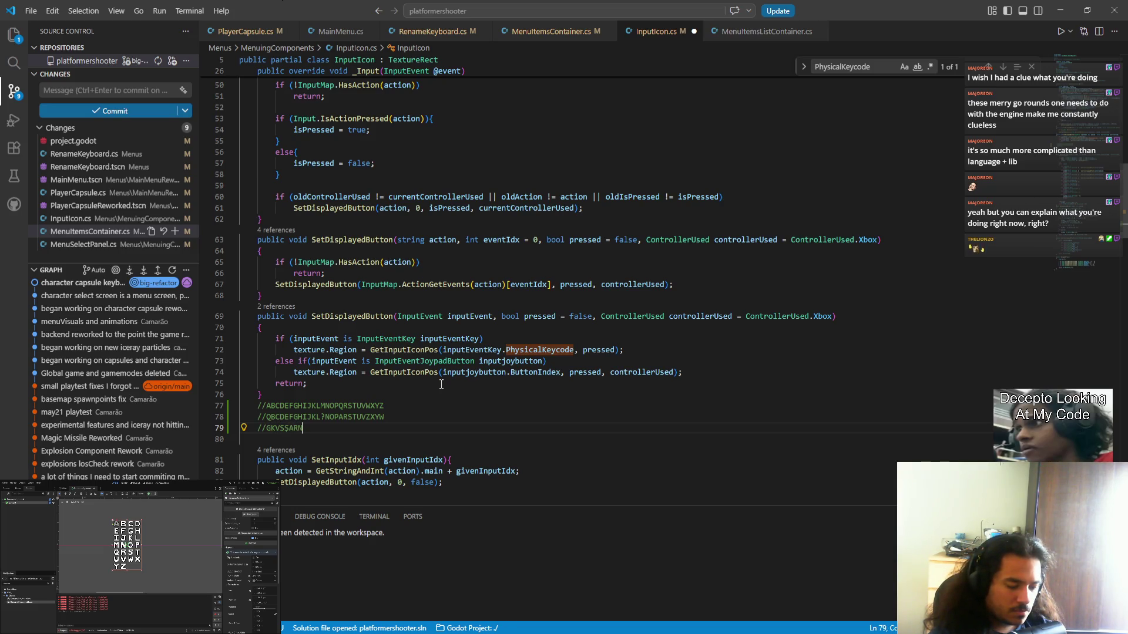
text(YəLİQEOHPUID)
text(MTÜFBC)
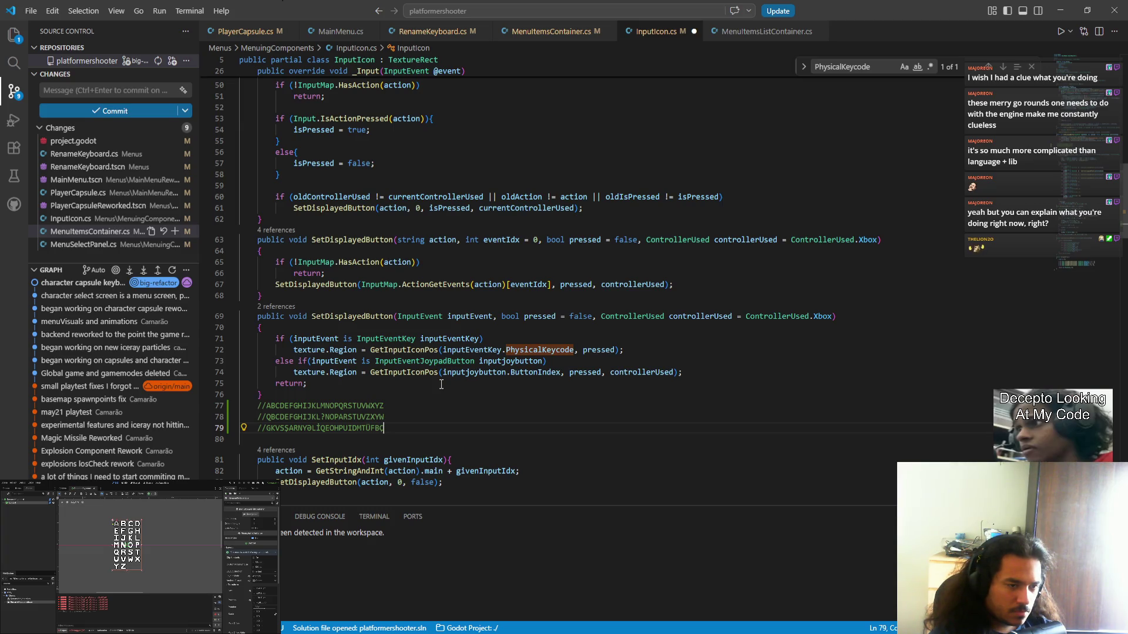
key(Left)
key(Left)
key(Left)
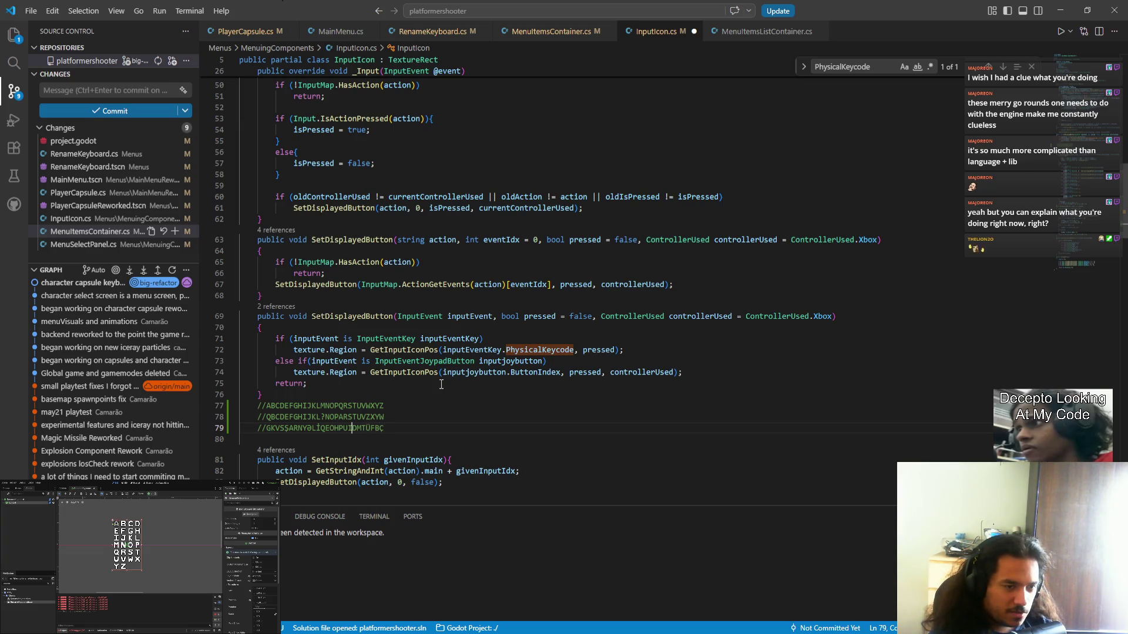
key(shift+Right)
key(Right)
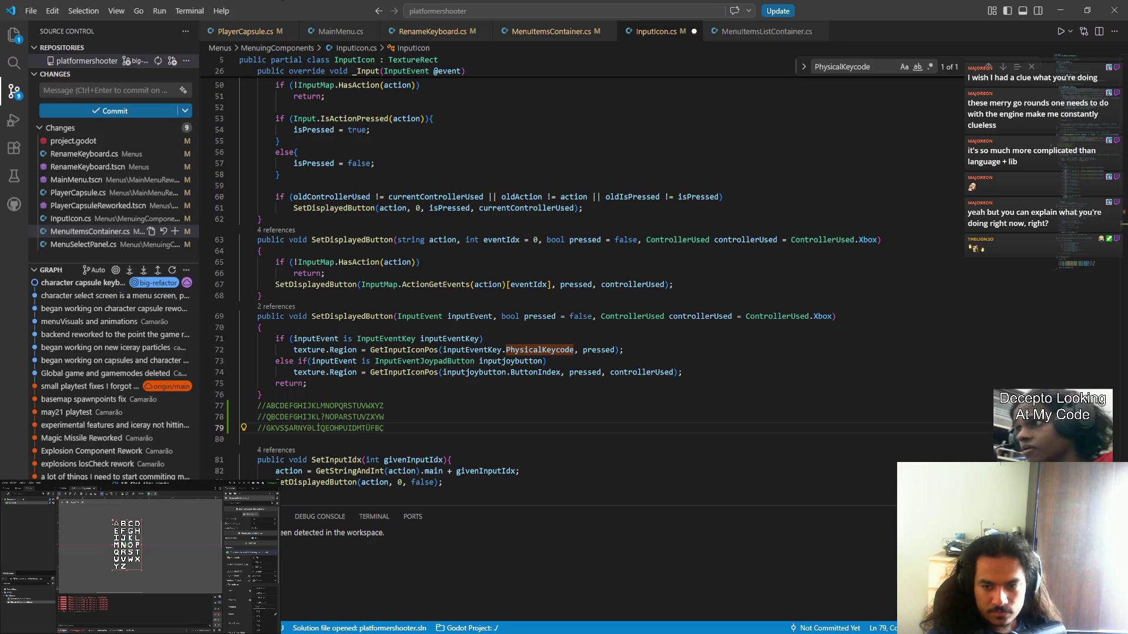
drag(406, 425, 412, 395)
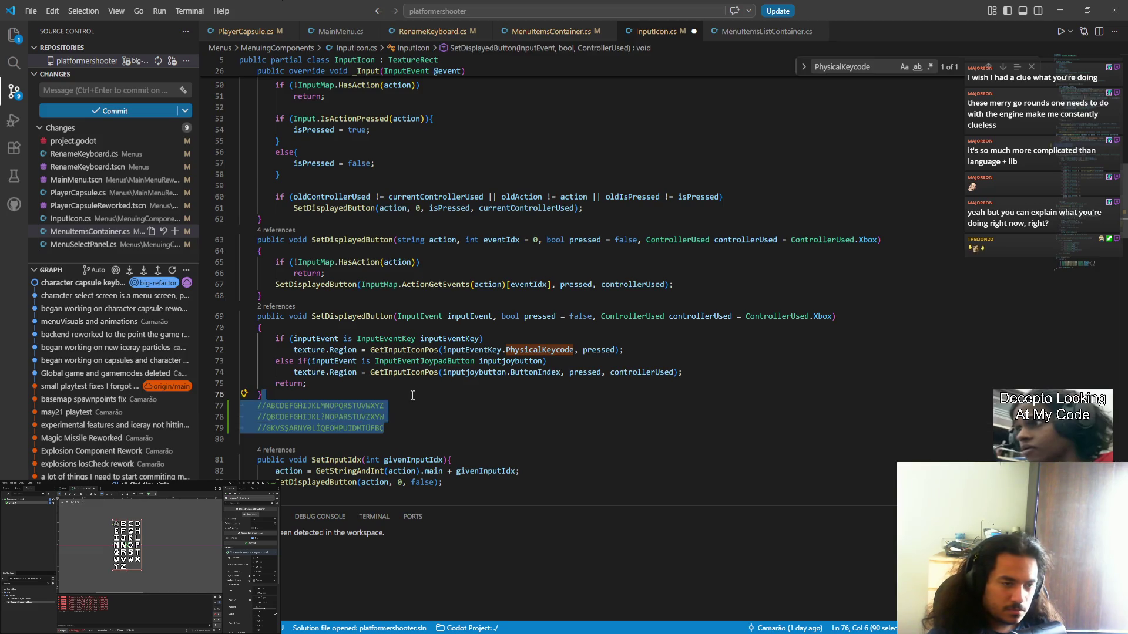
- Delete the selected comment lines 77–79 and save InputIcon.cs
key(BackSpace)
key(ctrl+s)
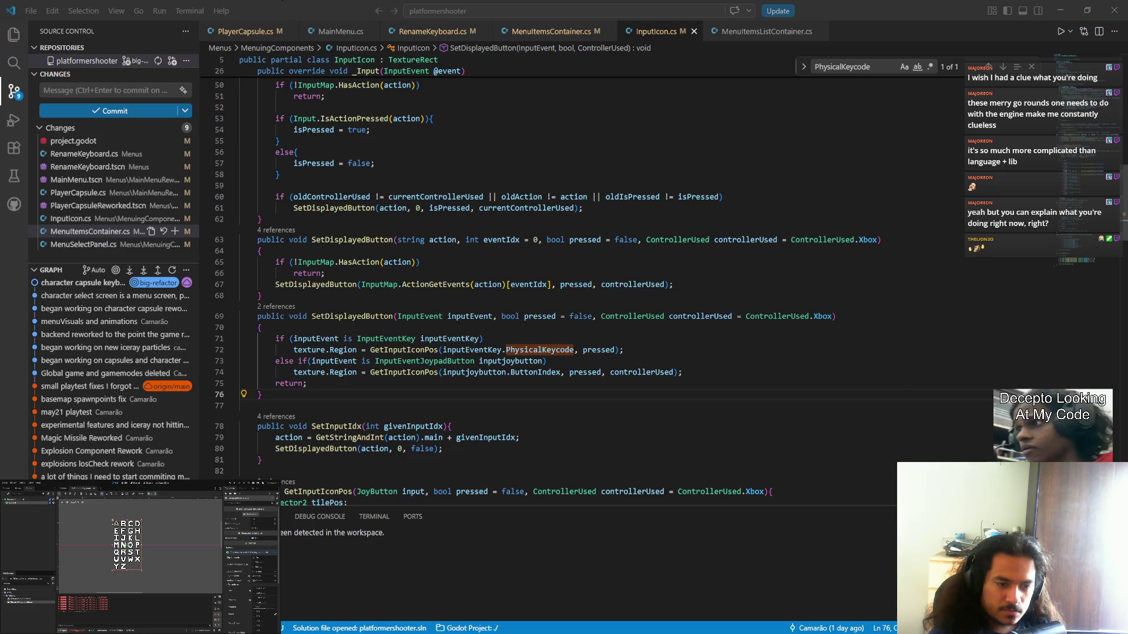
key(alt+Tab)
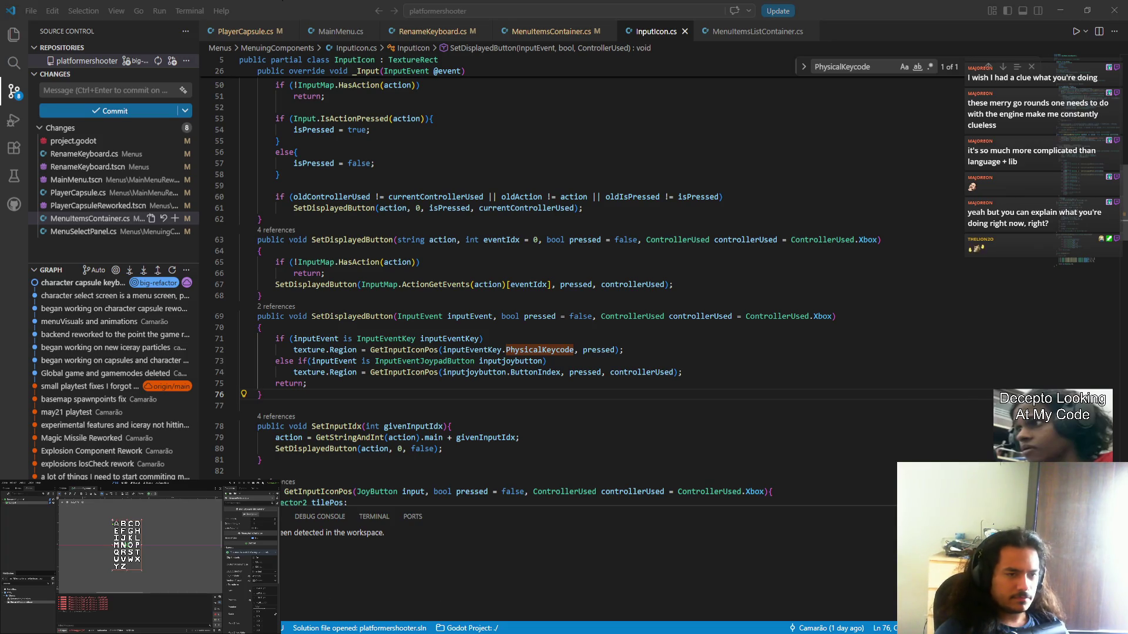
click(460, 629)
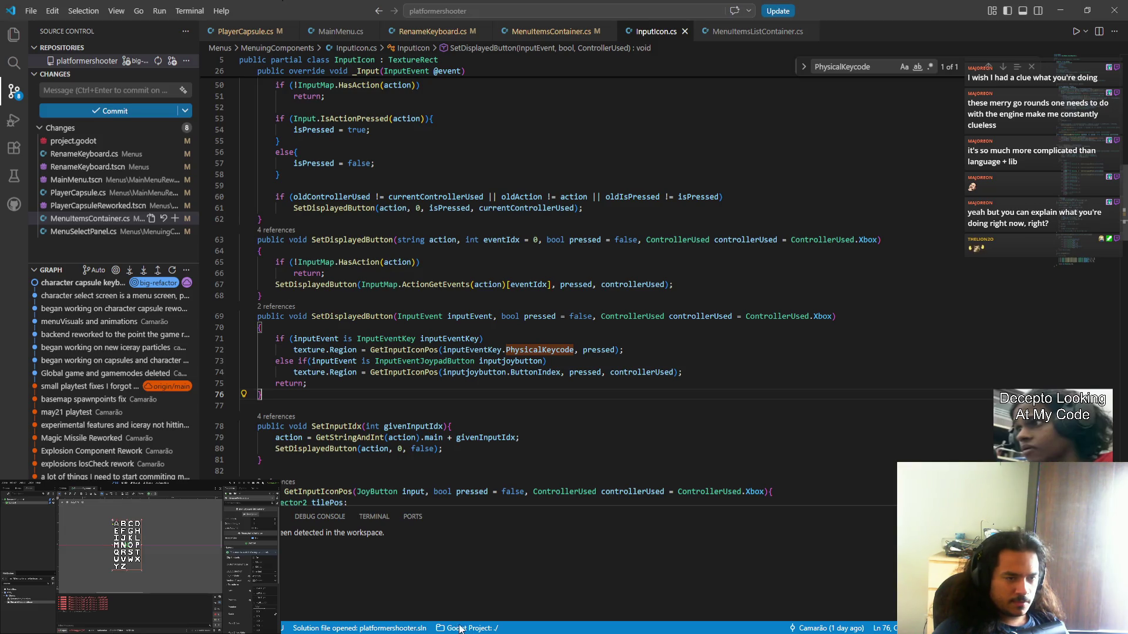
- Switch through the editor tabs to RenameKeyboard.cs and fold its method bodies
key(alt+Left)
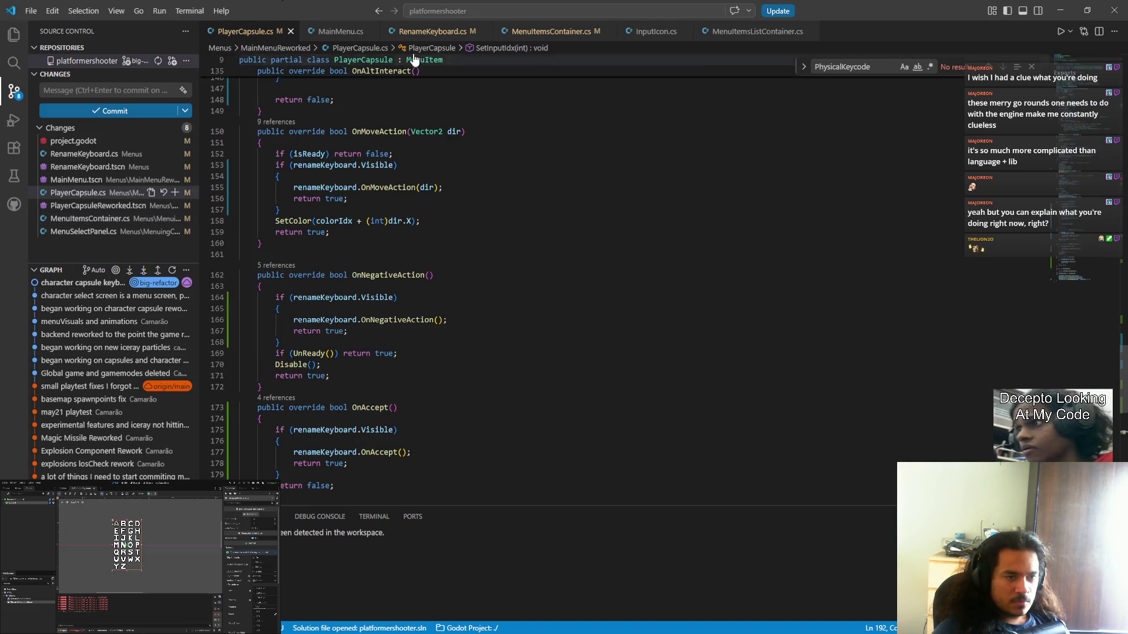
click(531, 31)
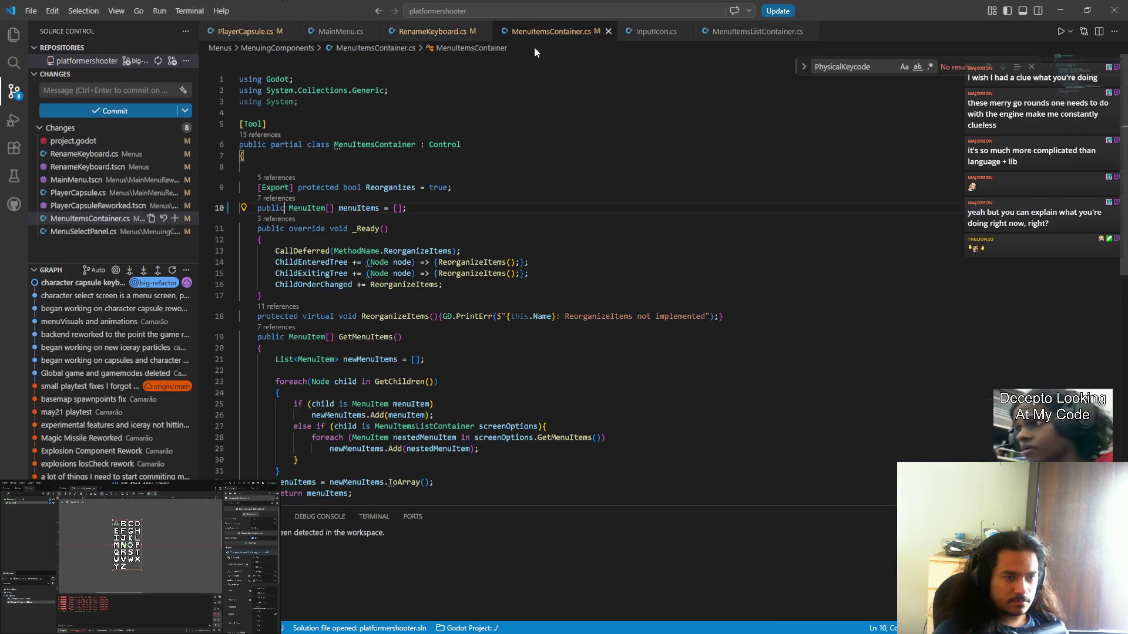
scroll(517, 254, down, 3)
click(349, 35)
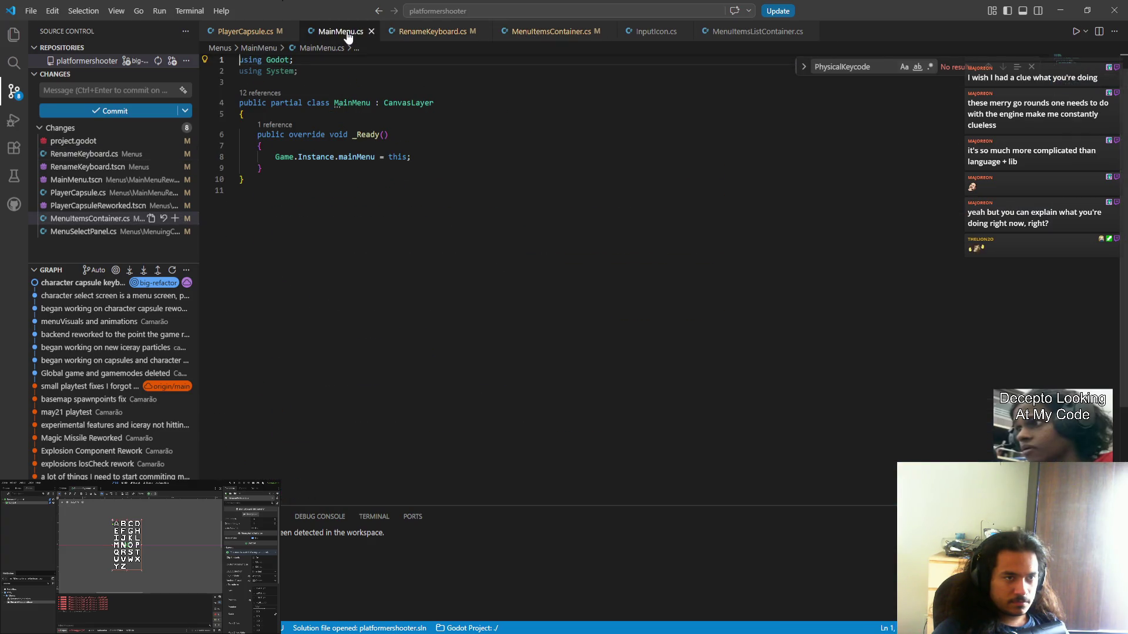
click(406, 35)
scroll(521, 236, down, 5)
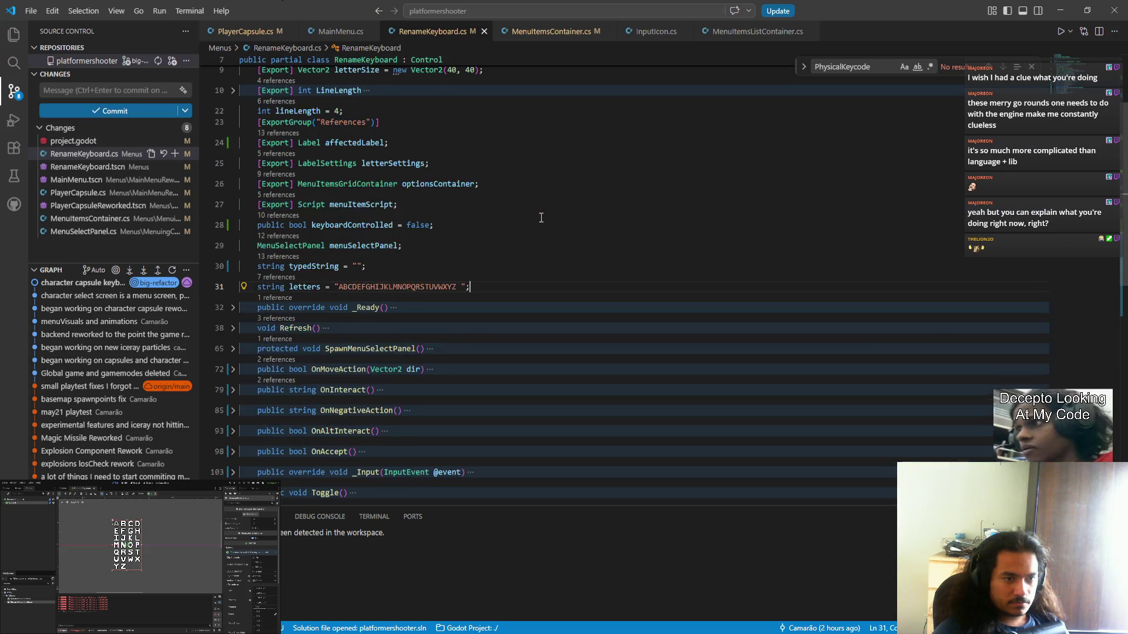
key(ctrl+k)
key(ctrl+2)
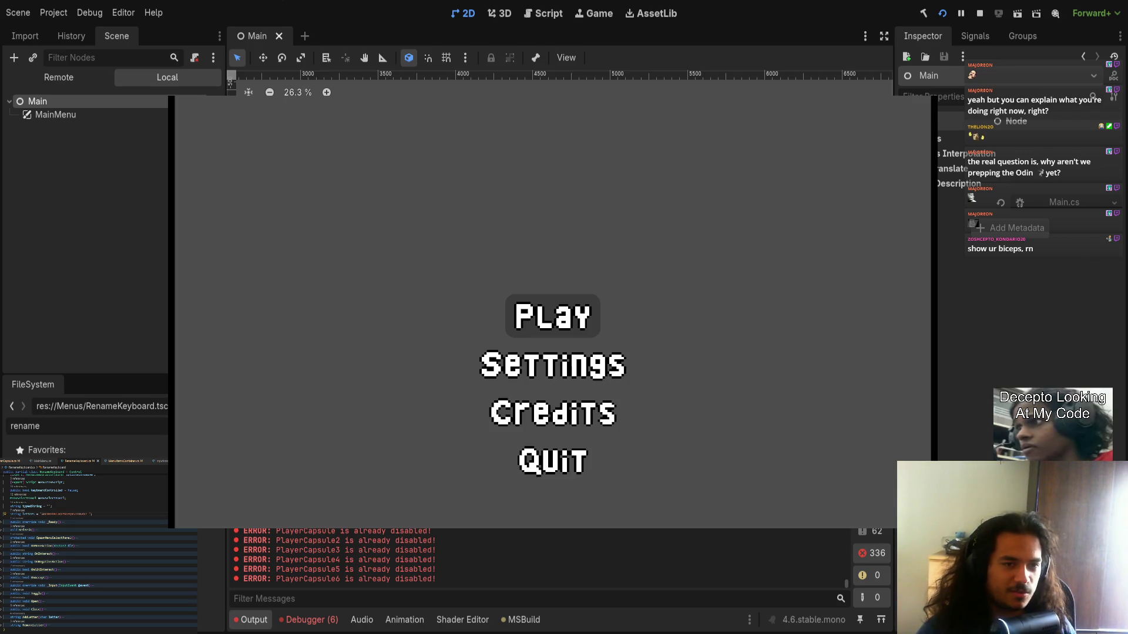
- Advance from the main menu to Character Select as player 1, then stop the run with F8
key(Return)
key(Return)
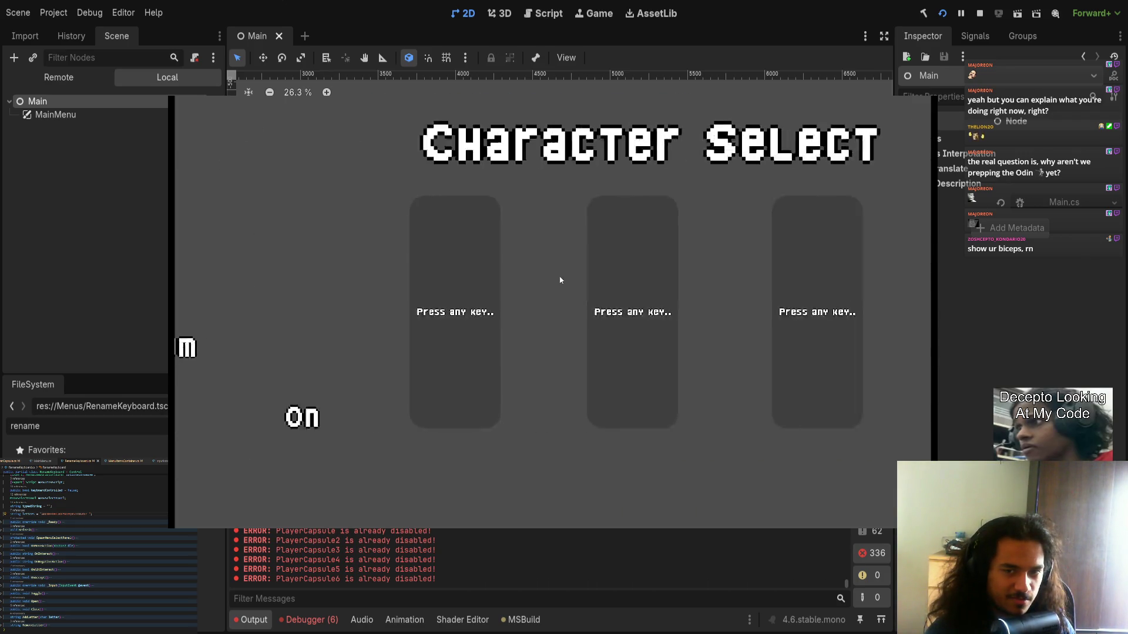
key(Return)
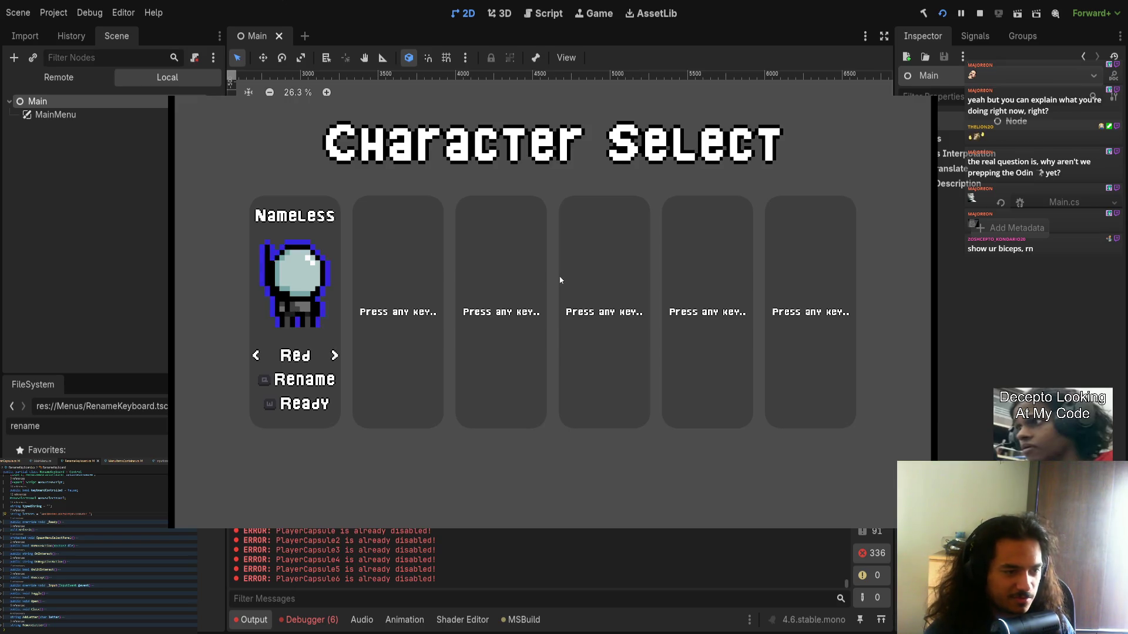
key(F8)
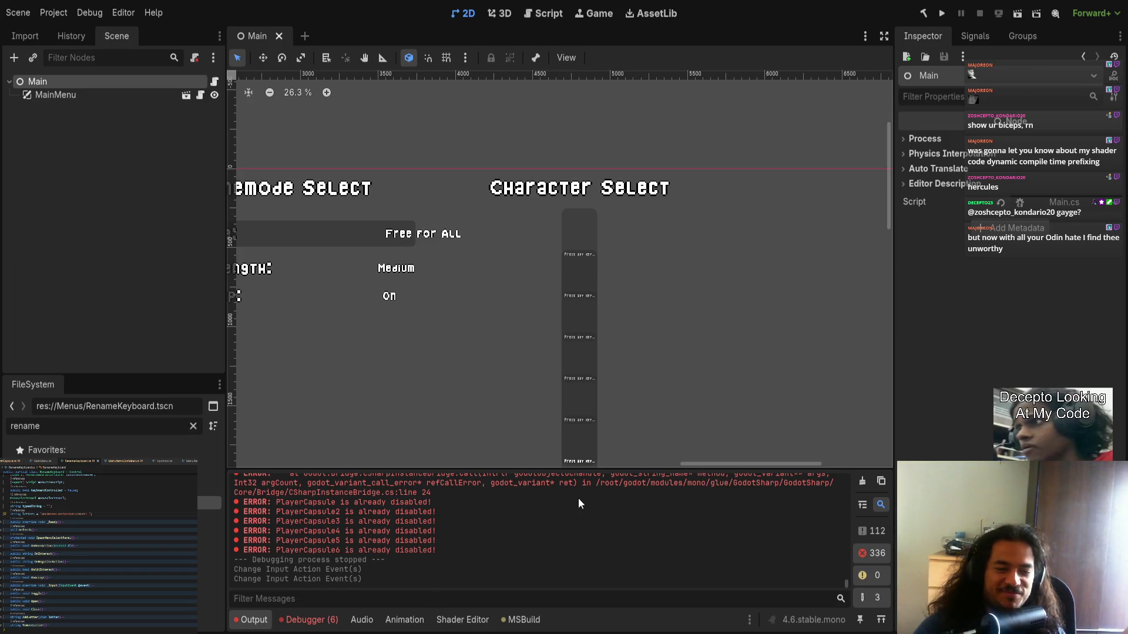
- Save Main.tscn and switch to the browser's Twitch stream
scroll(405, 365, down, 2)
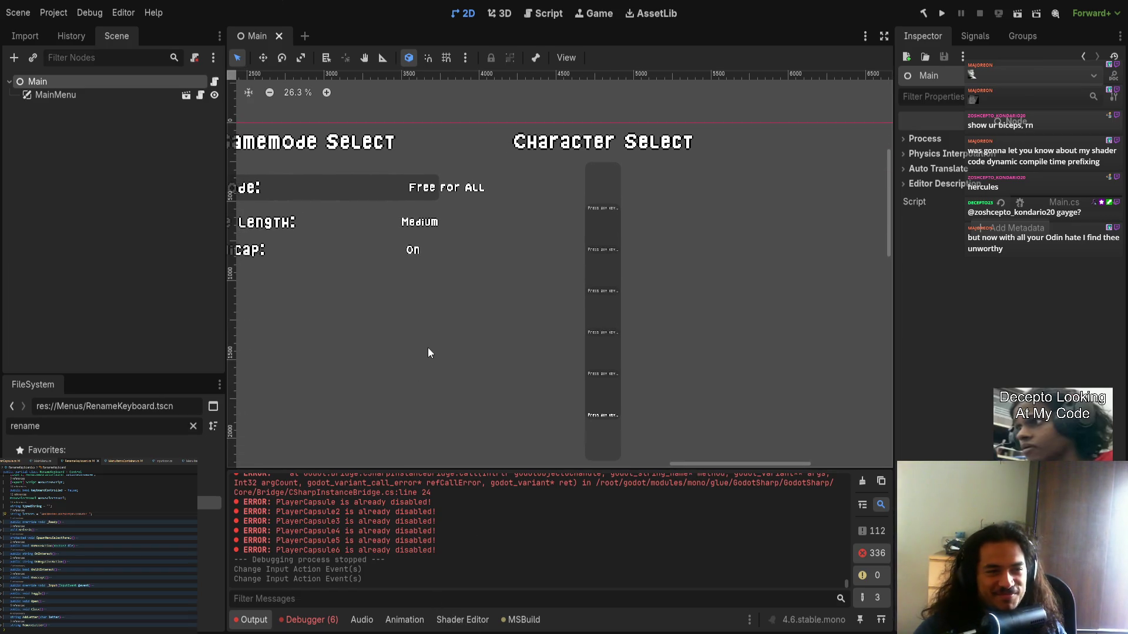
key(ctrl+s)
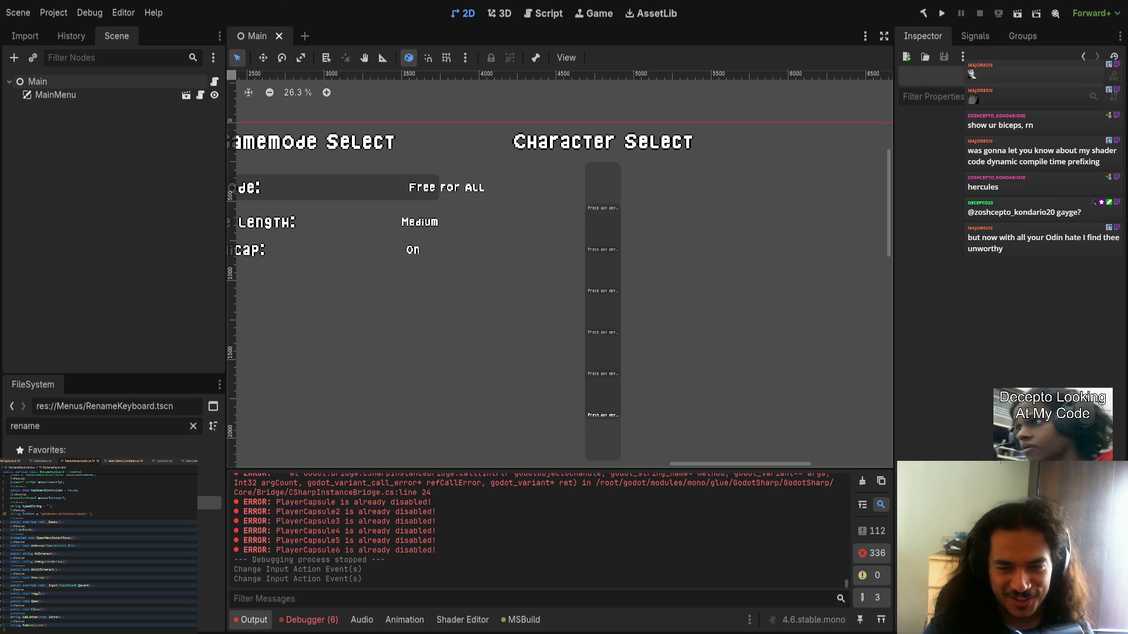
key(alt+Tab)
key(alt+Tab)
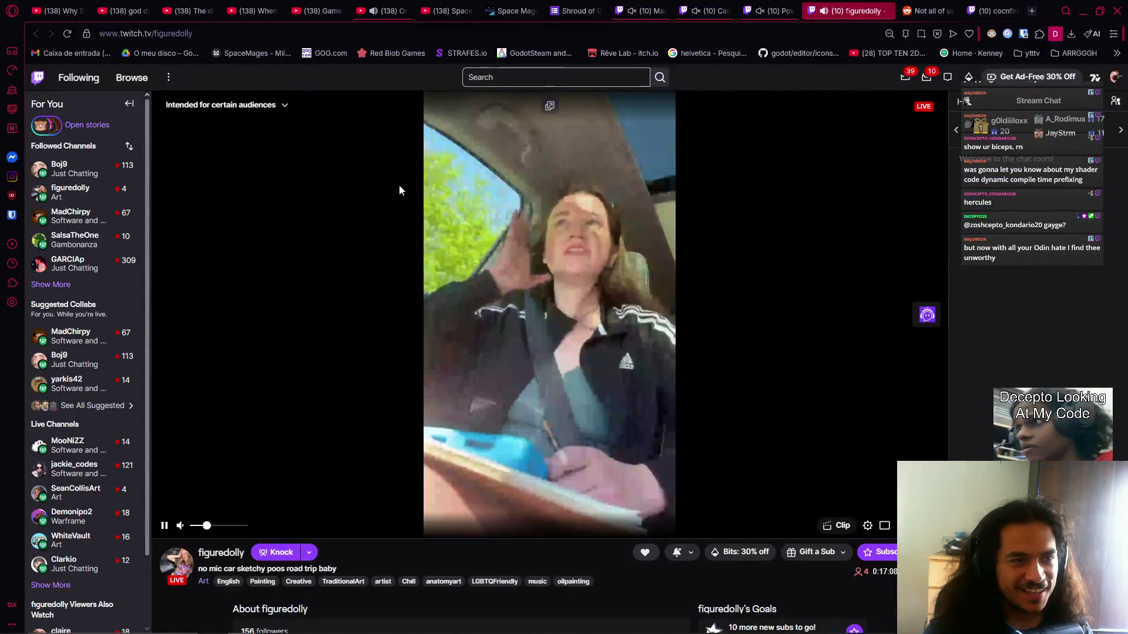
- Pause the music video tab, unmute the Twitch stream, and view then close a chatter's profile card
click(379, 10)
click(478, 238)
key(ctrl+Tab)
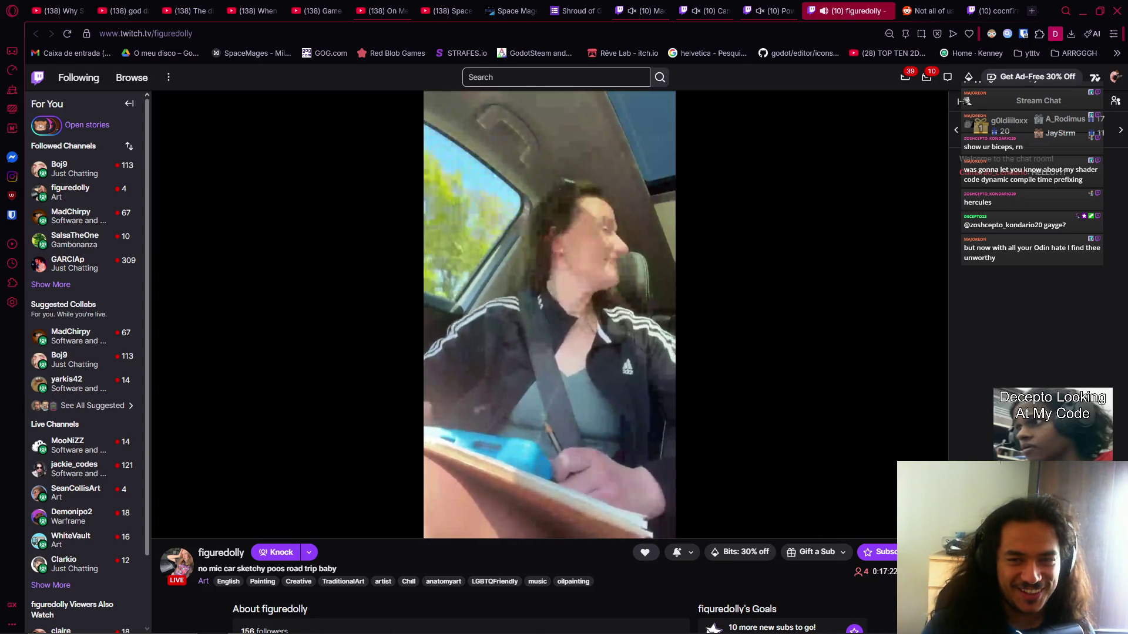
key(alt+Tab)
key(alt+Tab)
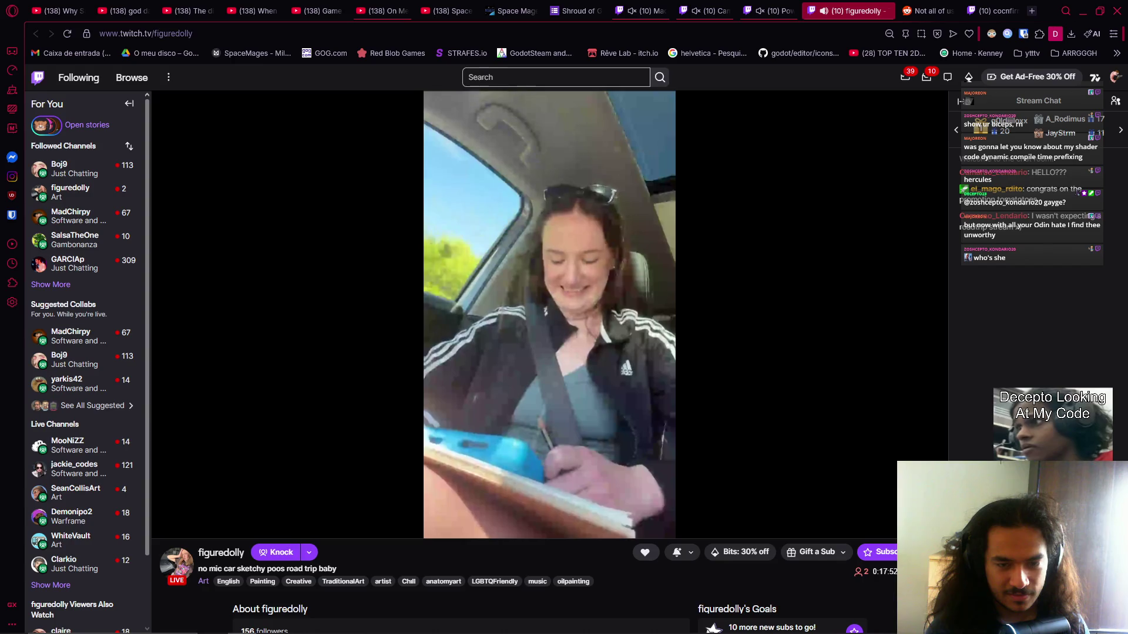
key(alt+Tab)
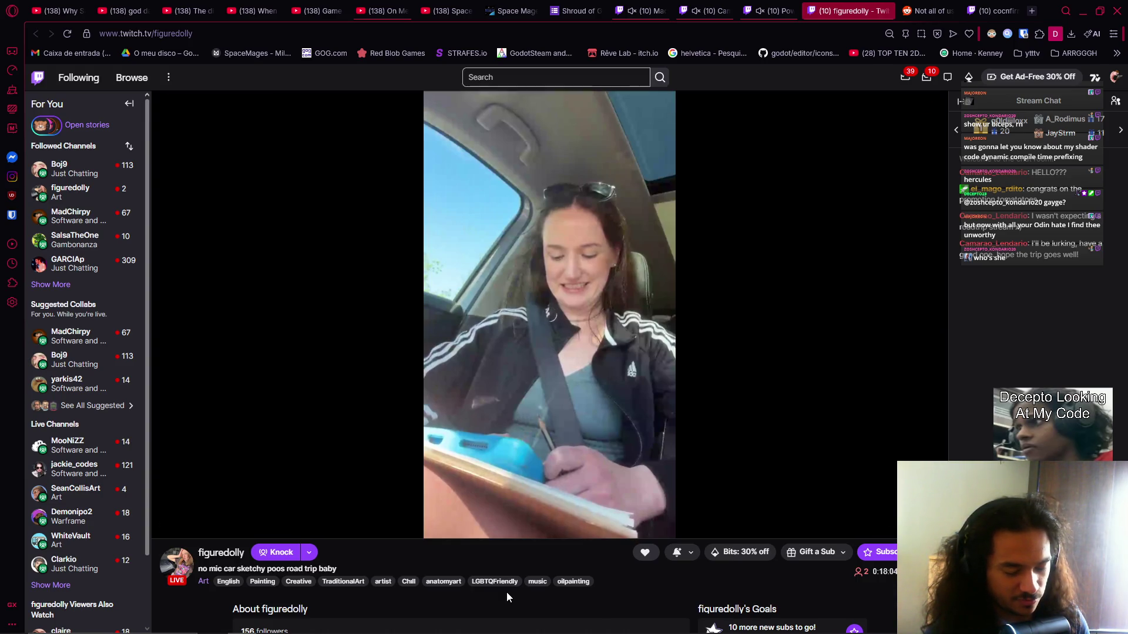
key(m)
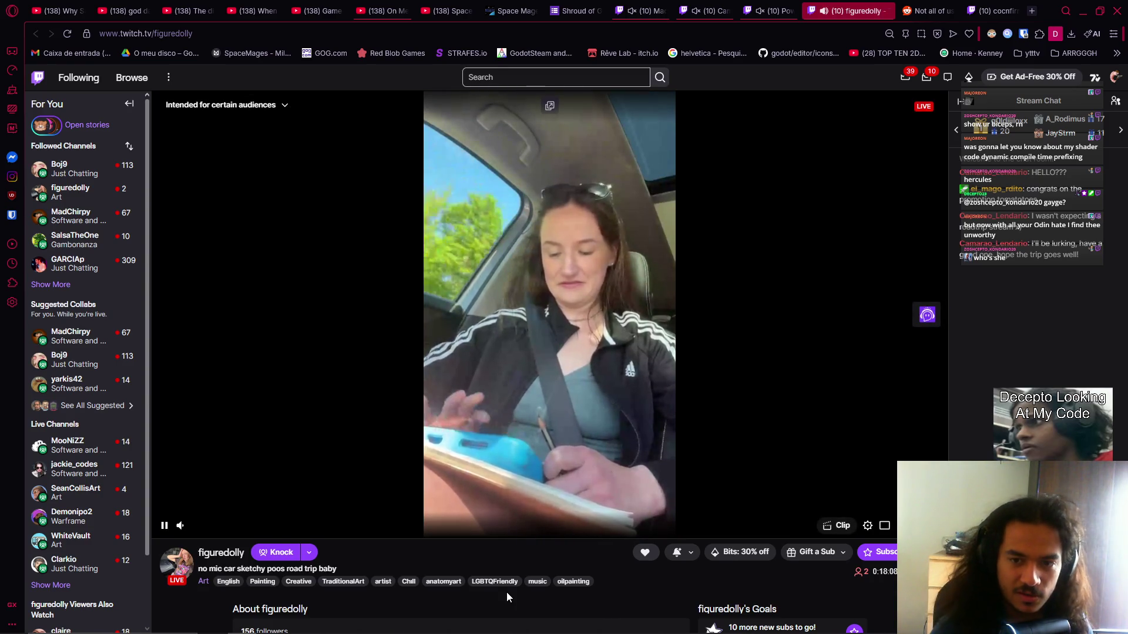
mouse_move(506, 633)
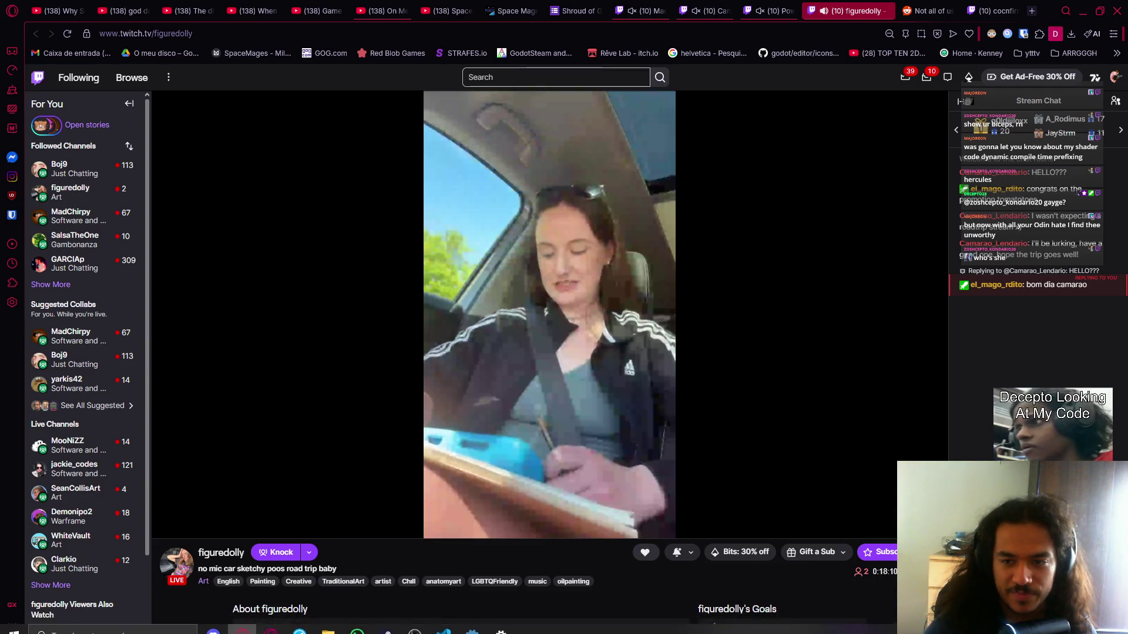
click(998, 287)
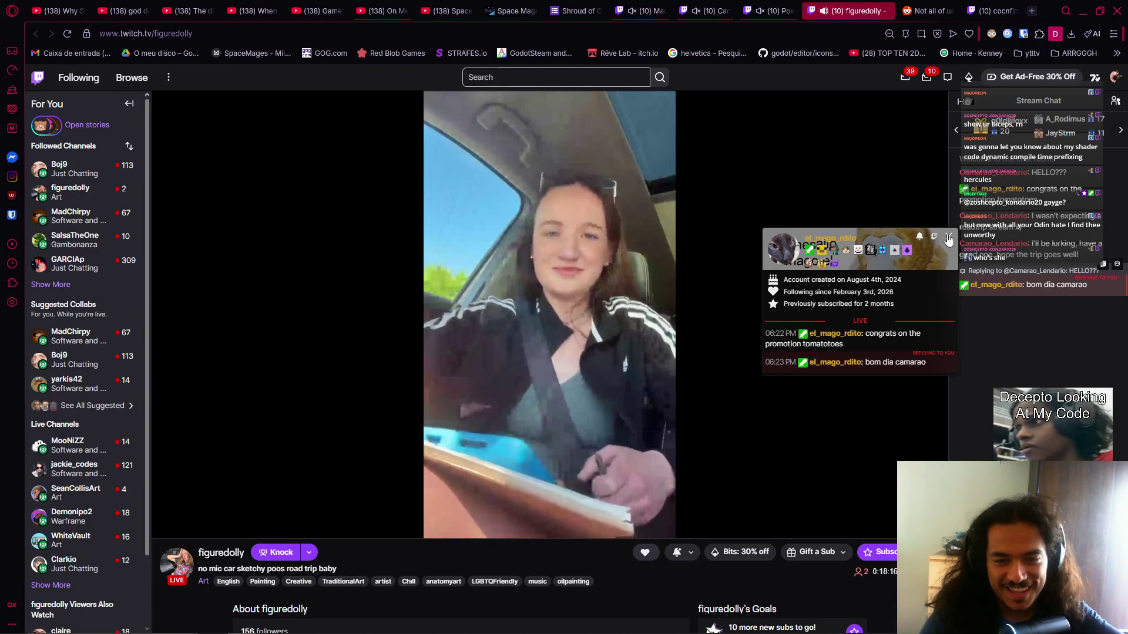
click(948, 238)
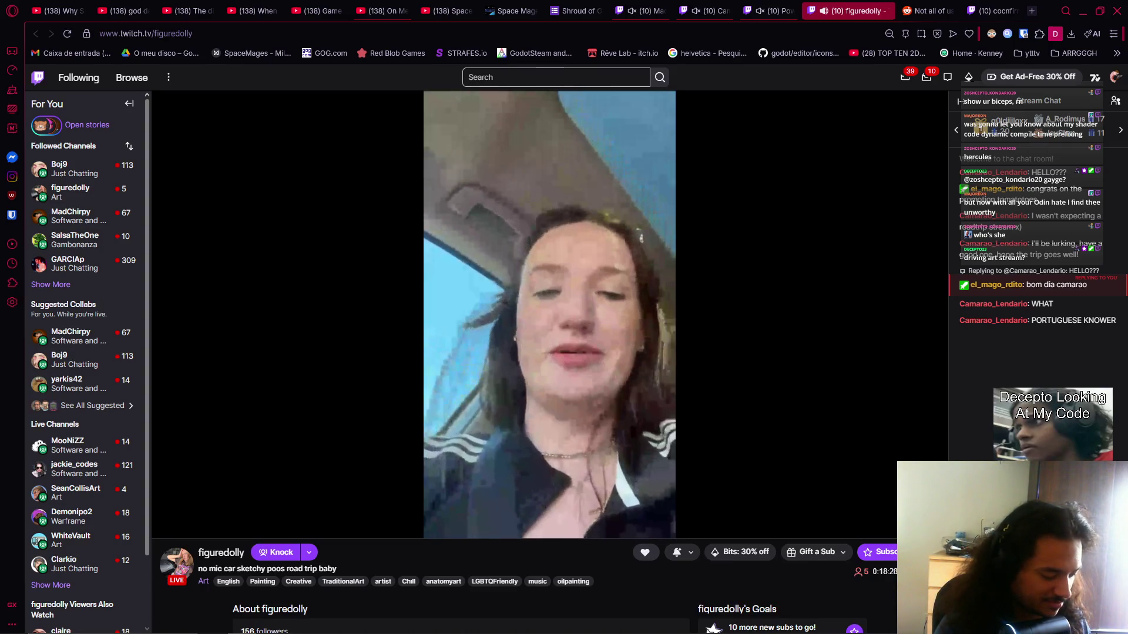
key(alt+Tab)
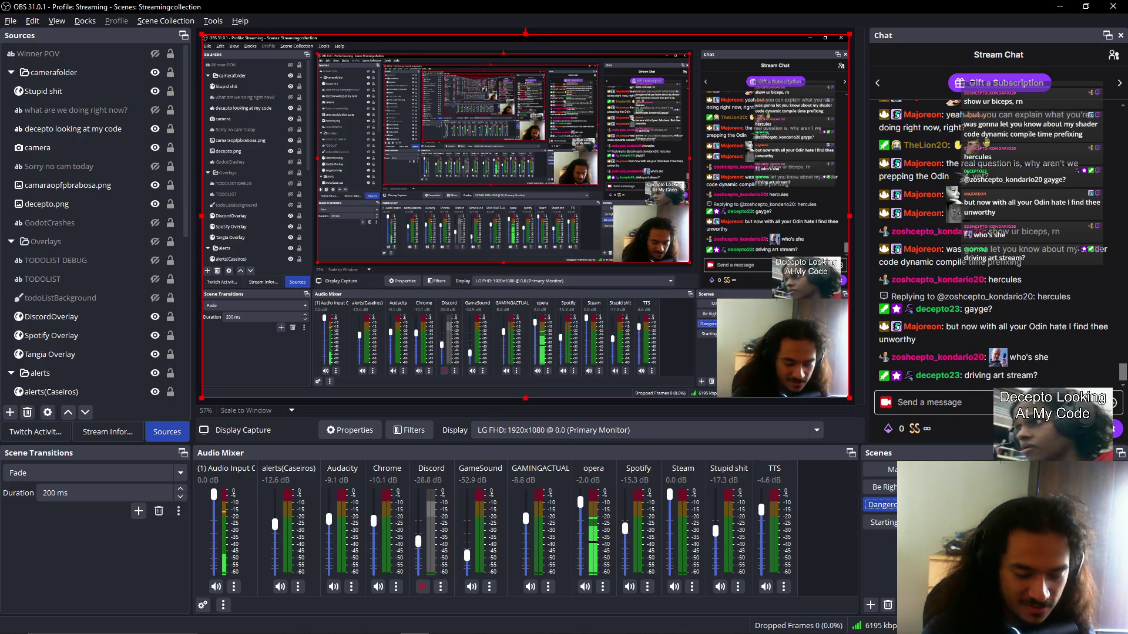
key(alt+Tab)
key(alt+Tab)
key(alt+Tab)
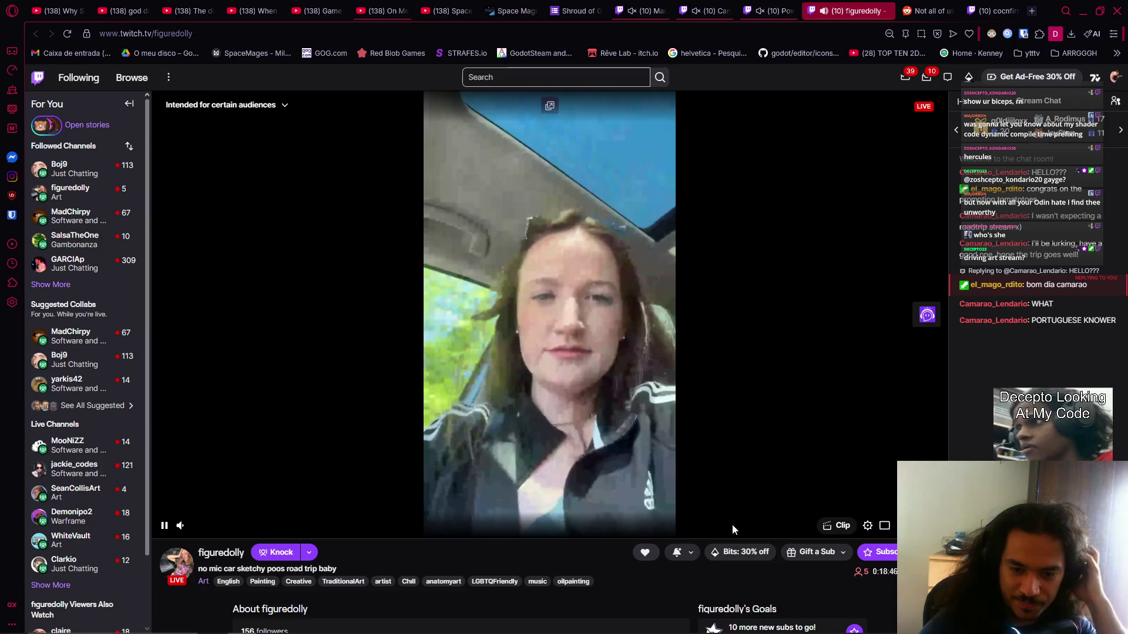
- Open the streamer's channel in a new tab and browse its home page
middle_click(221, 553)
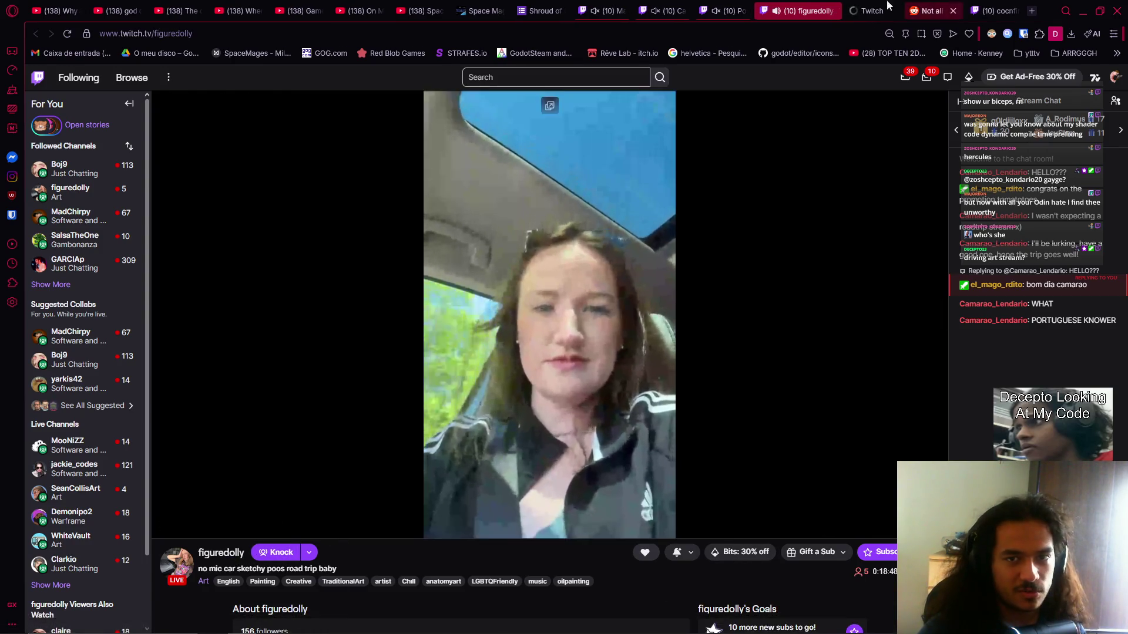
click(901, 5)
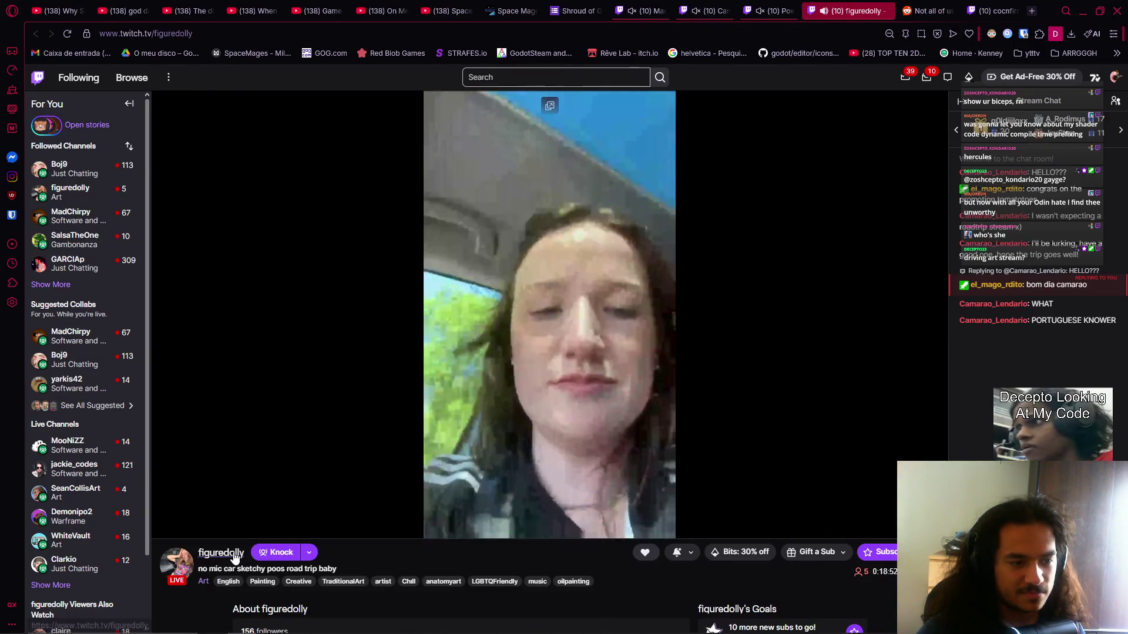
click(227, 553)
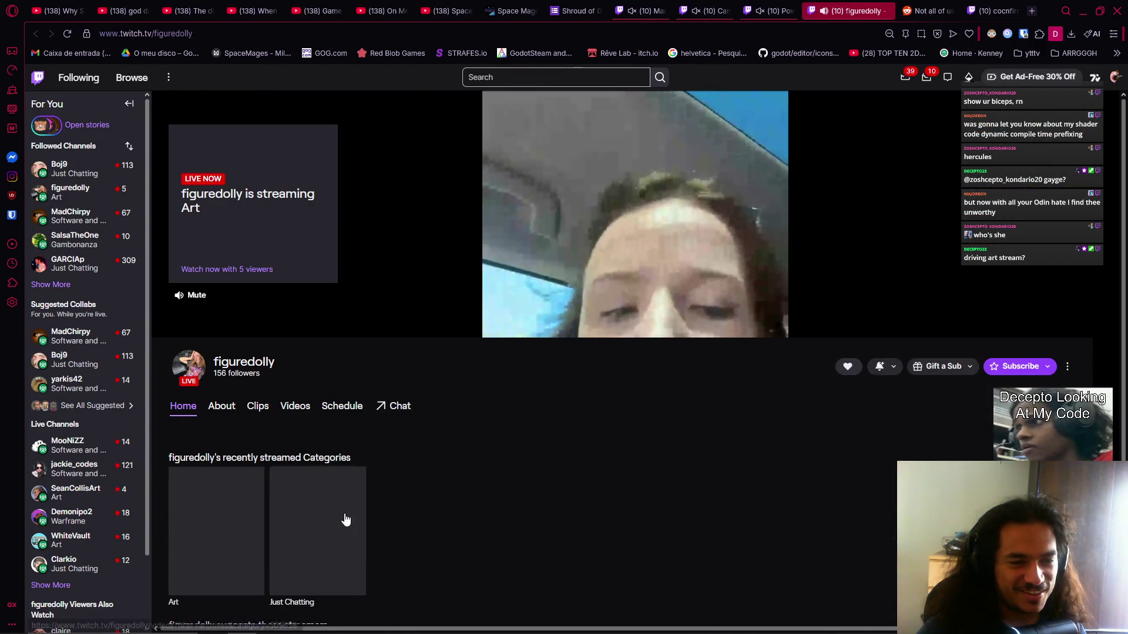
scroll(383, 558, down, 3)
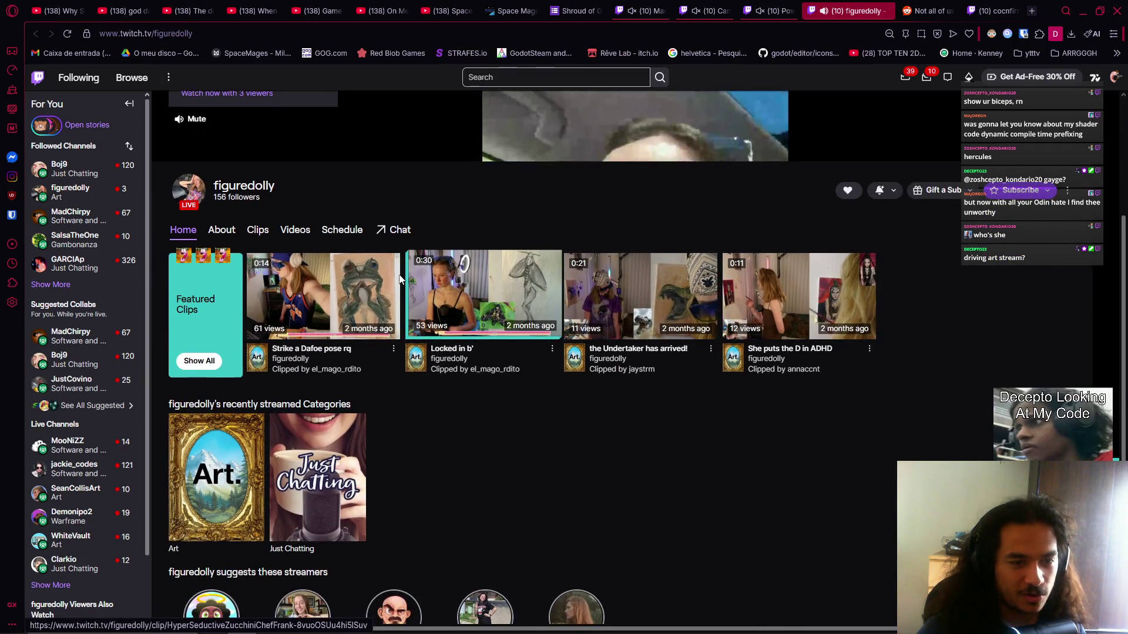
scroll(290, 393, up, 3)
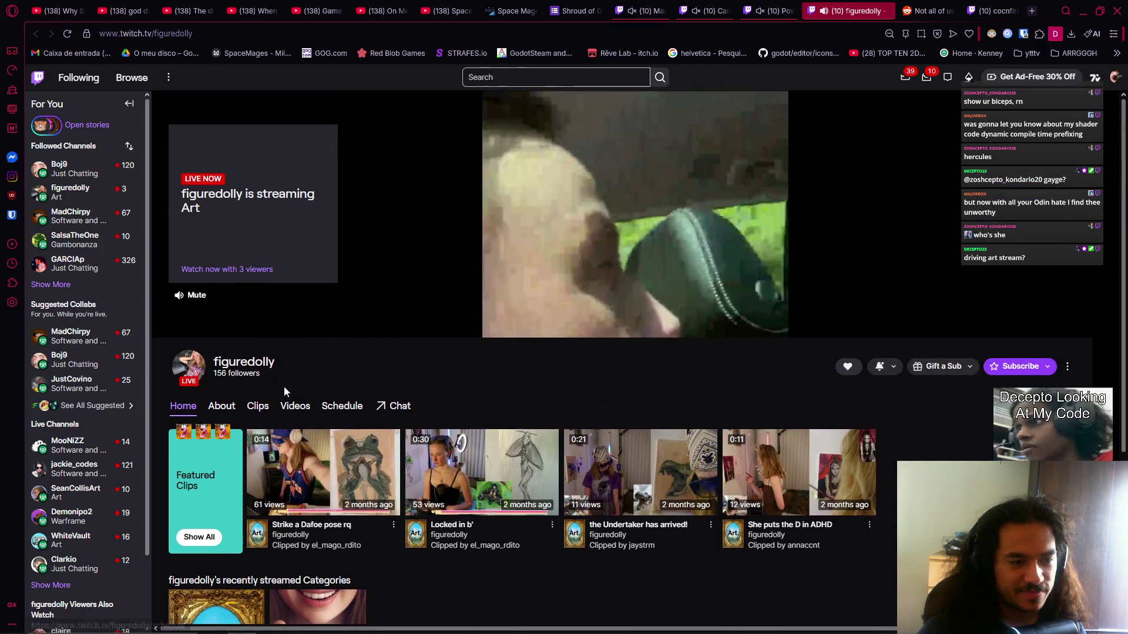
scroll(290, 393, up, 2)
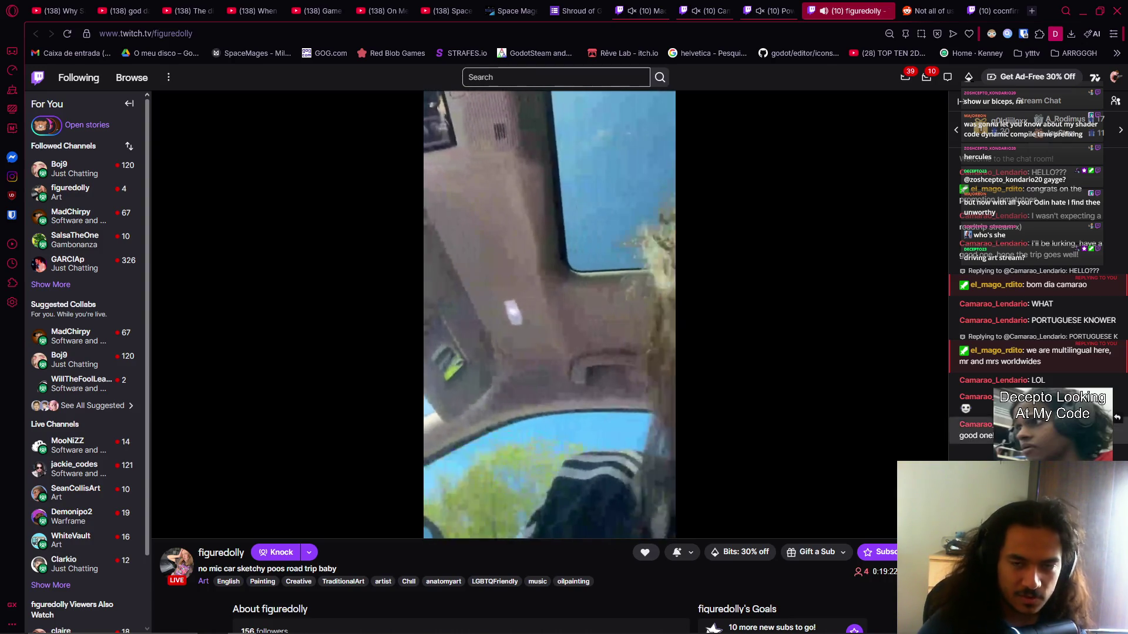
key(alt+Tab)
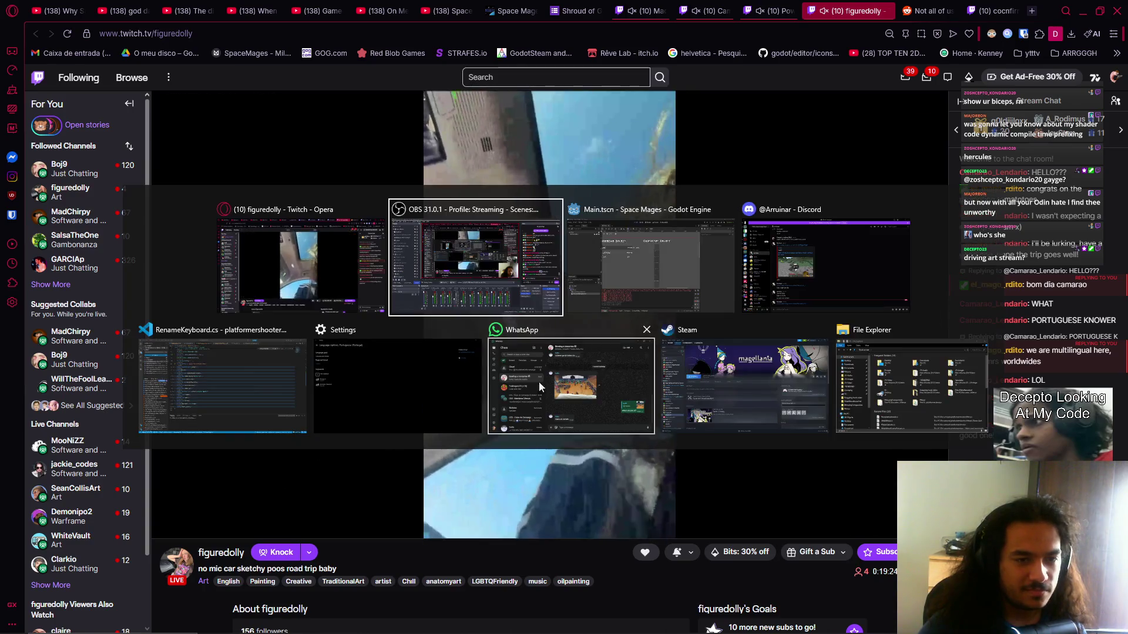
- Return to the Godot editor and select the old rename text in the FileSystem filter
key(alt+Tab)
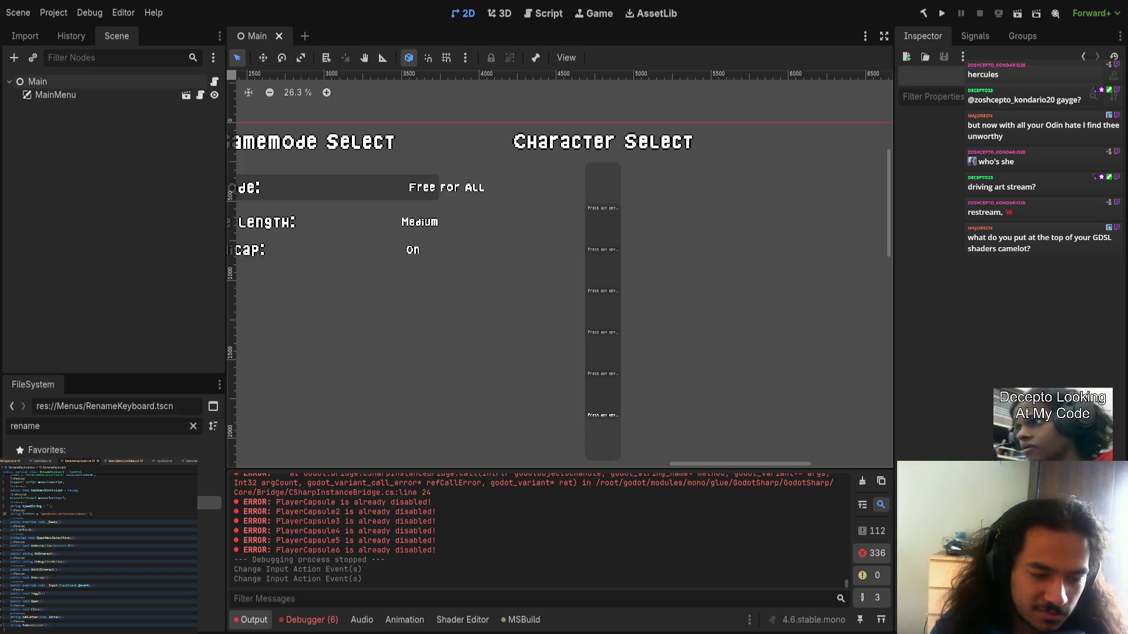
scroll(351, 537, up, 3)
scroll(320, 547, down, 5)
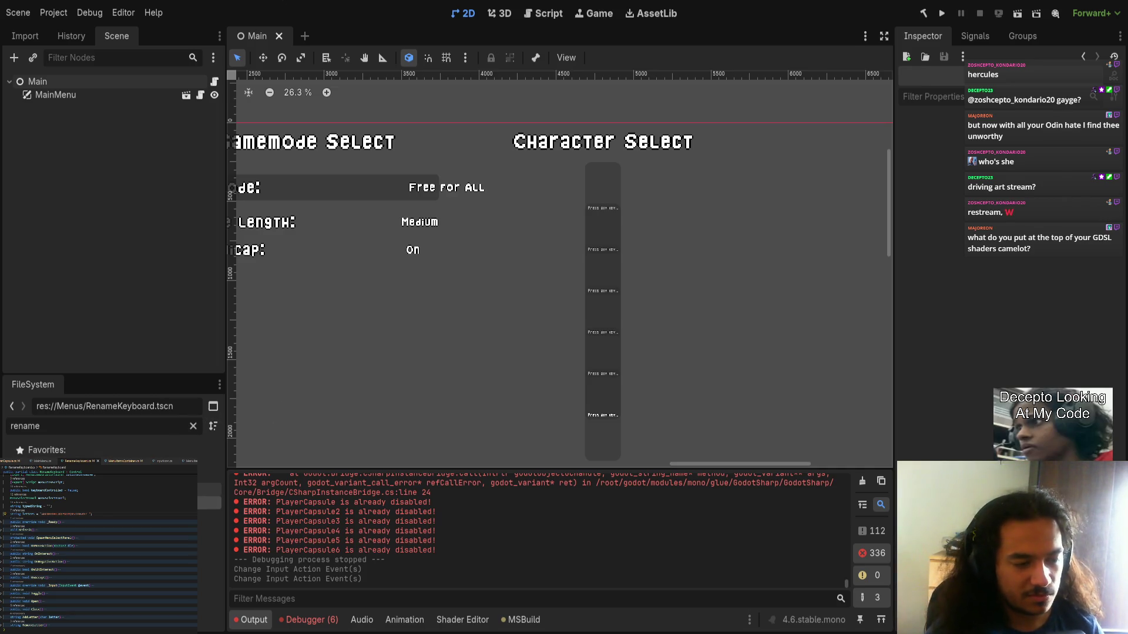
double_click(99, 431)
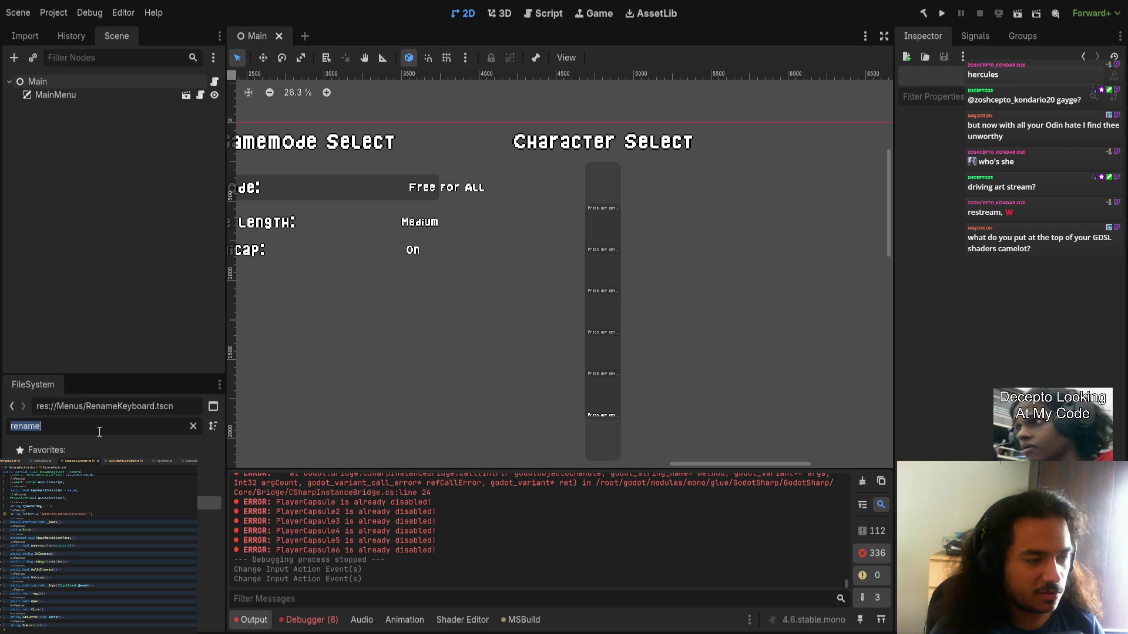
- Filter FileSystem by 'black', open BlackHole.gdshader, and make the Shader Editor taller
key(BackSpace)
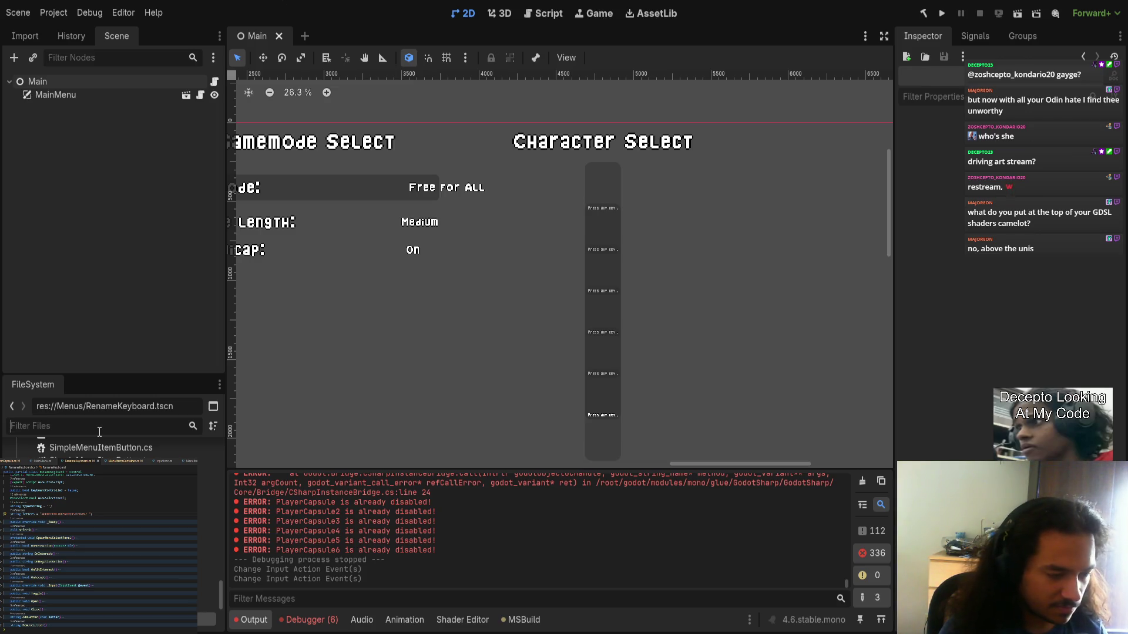
text(black)
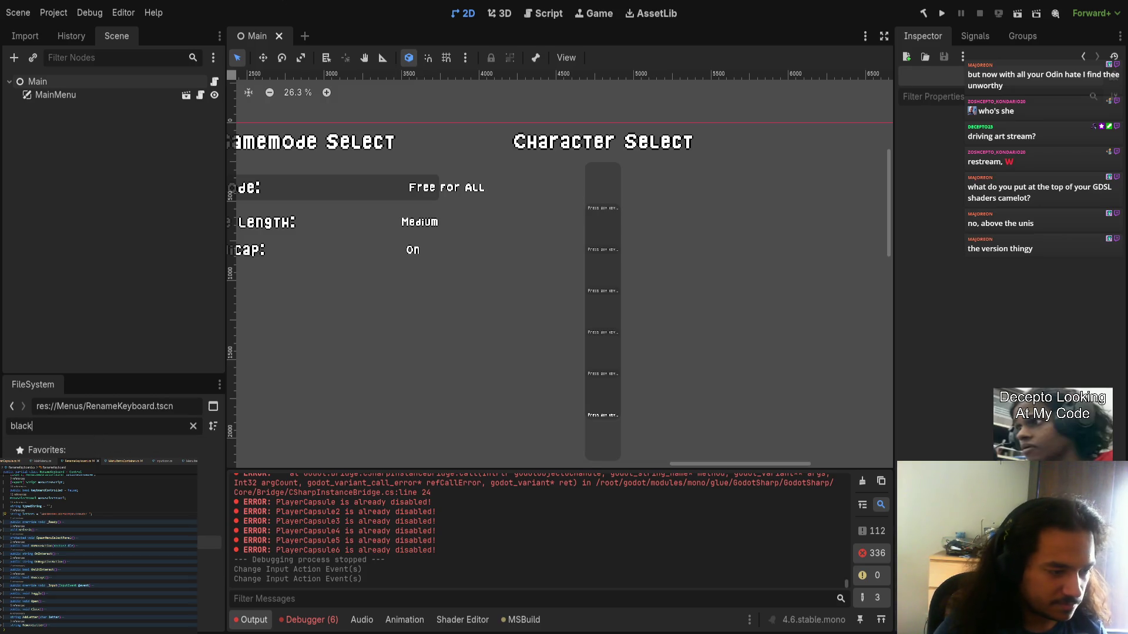
double_click(129, 543)
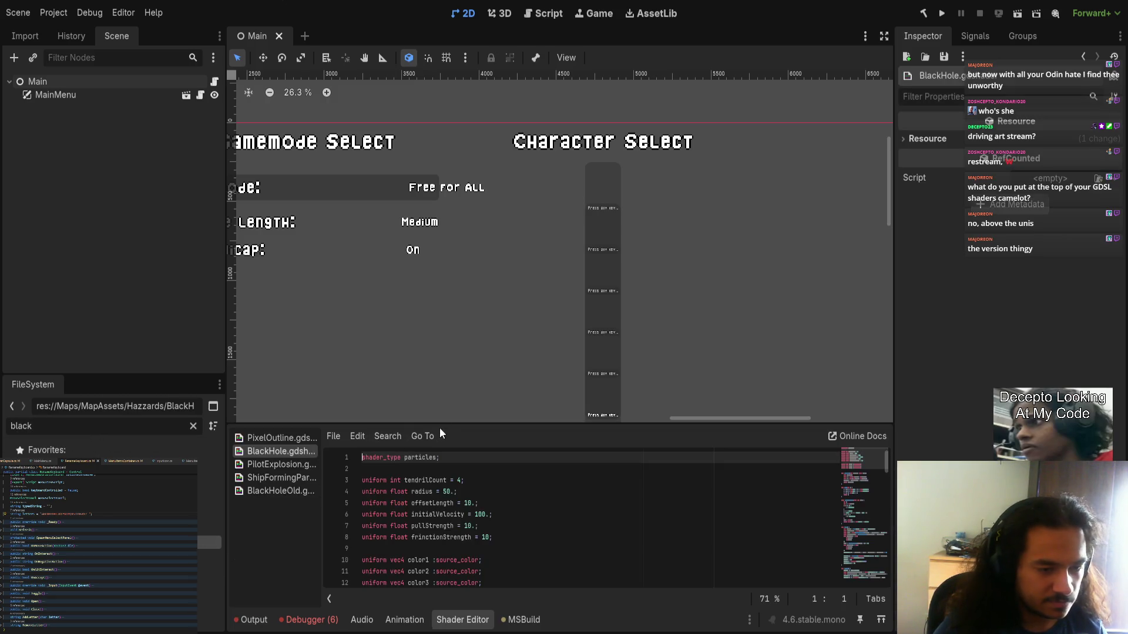
mouse_move(439, 427)
mouse_down()
mouse_move(438, 241)
mouse_move(438, 280)
mouse_move(328, 312)
mouse_up()
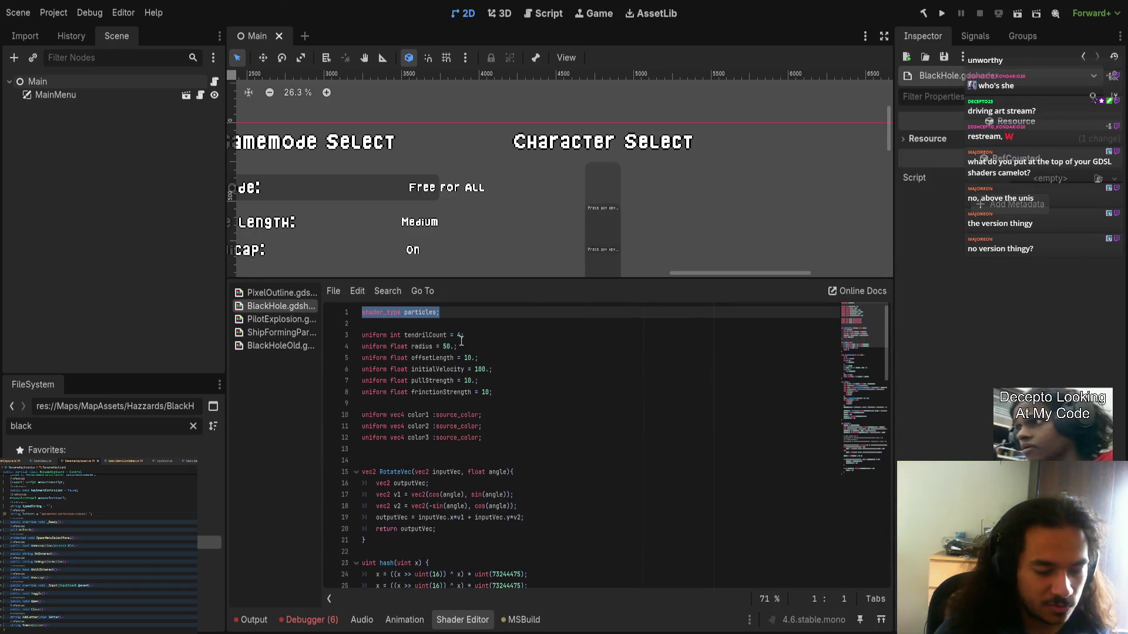
- Start a 'shader' header line below 'shader_type particles;' then delete it, leaving a blank line
click(528, 388)
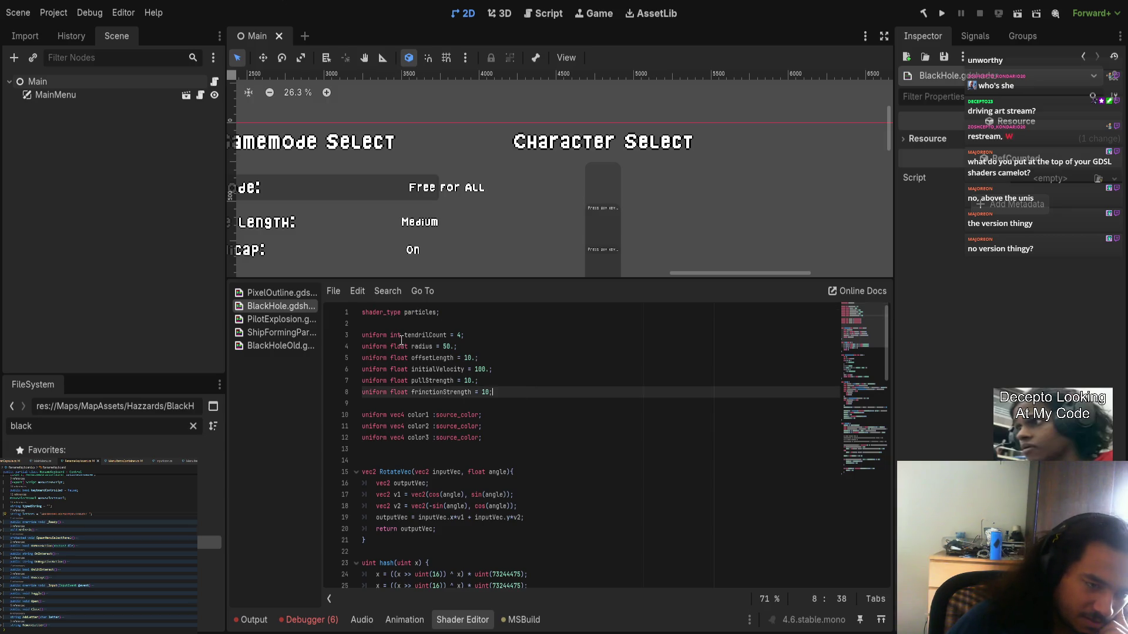
drag(462, 312, 363, 315)
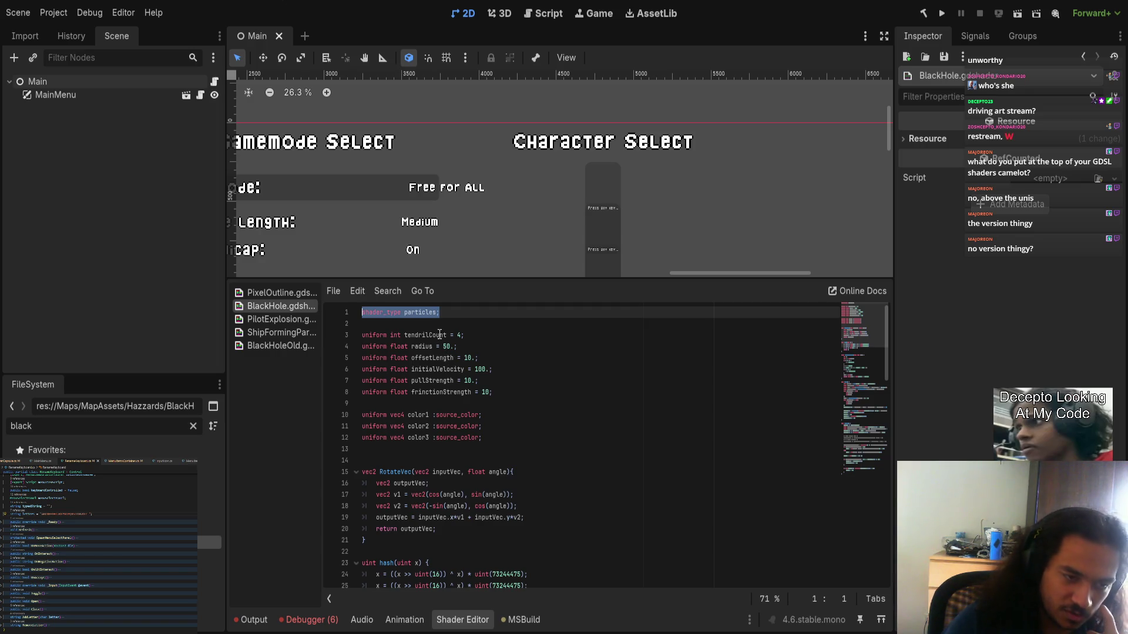
click(440, 325)
key(Return)
key(Return)
key(Up)
key(Up)
text(shader)
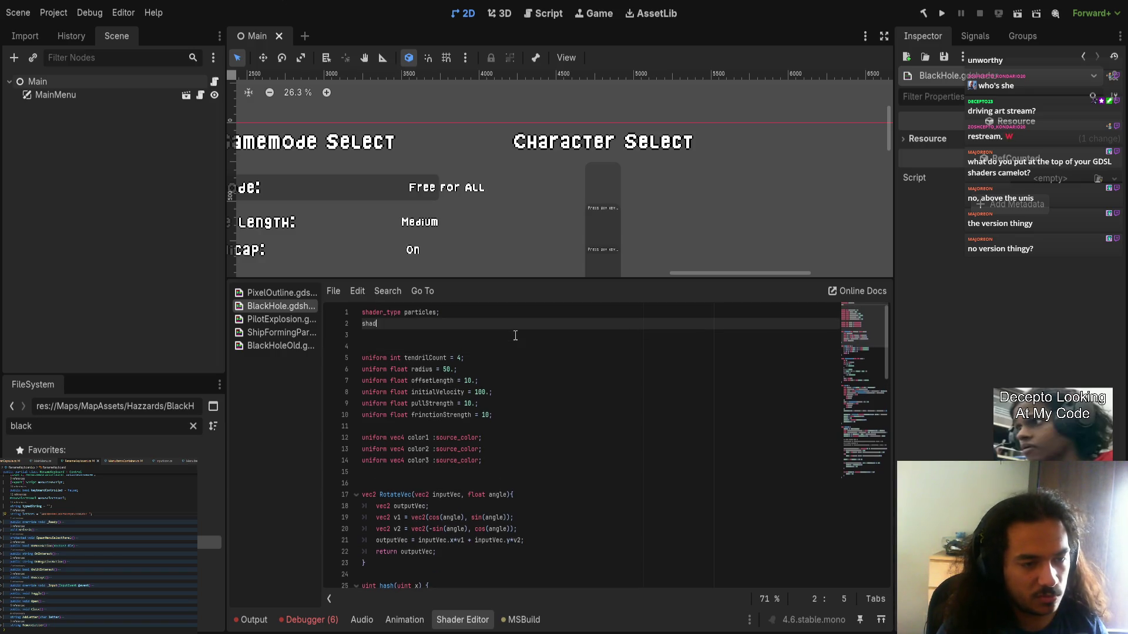
key(BackSpace)
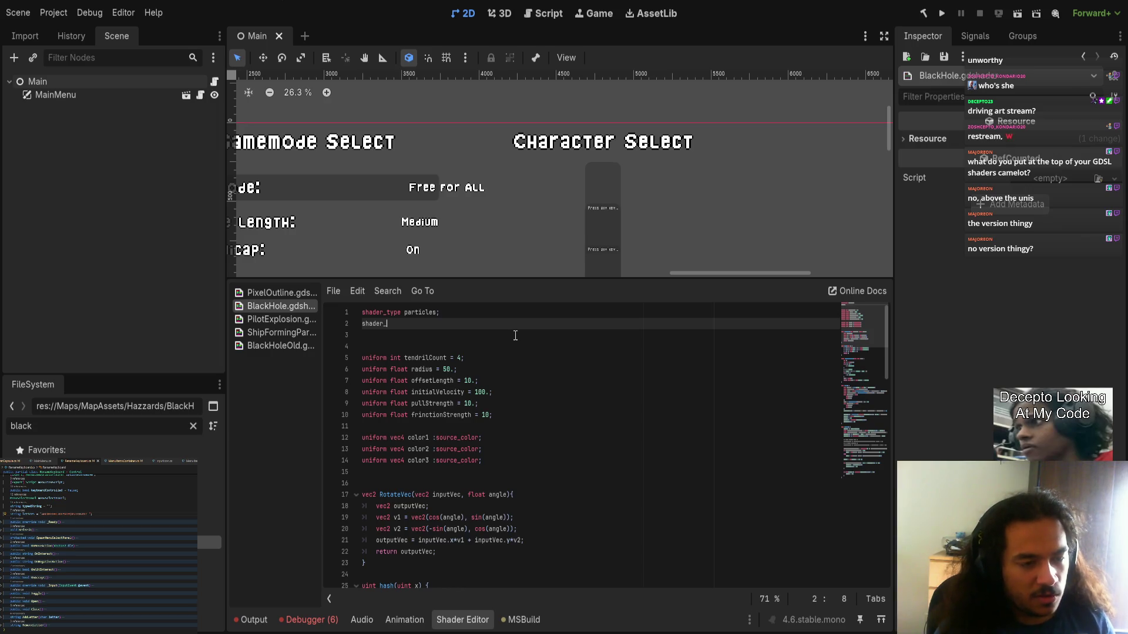
key(BackSpace)
key(BackSpace)
key(BackSpace)
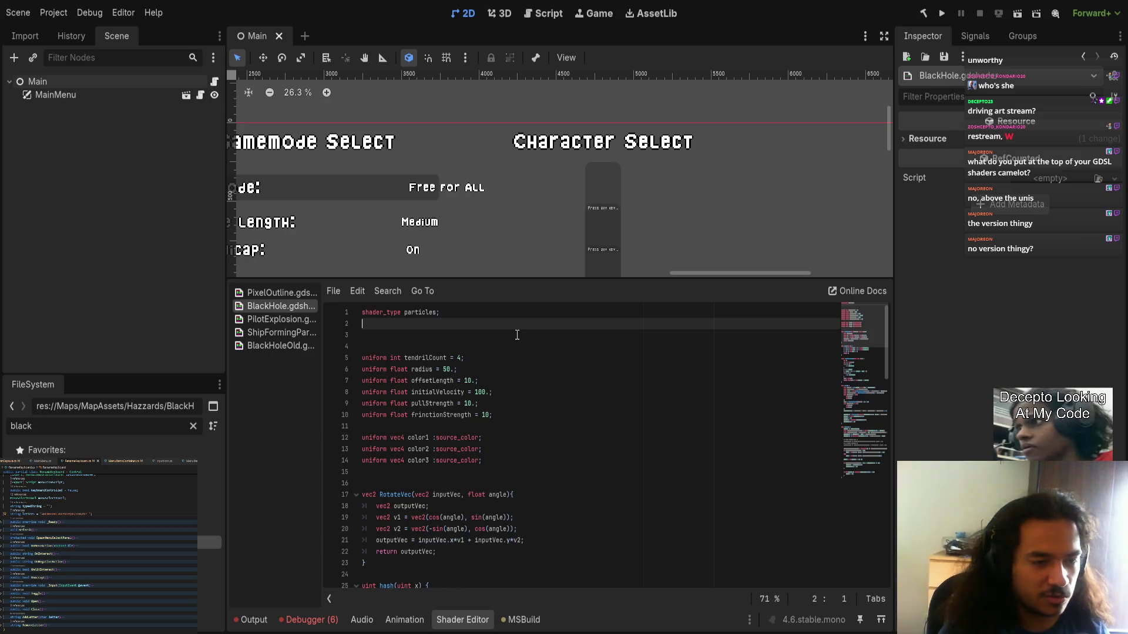
key(Down)
key(BackSpace)
key(Return)
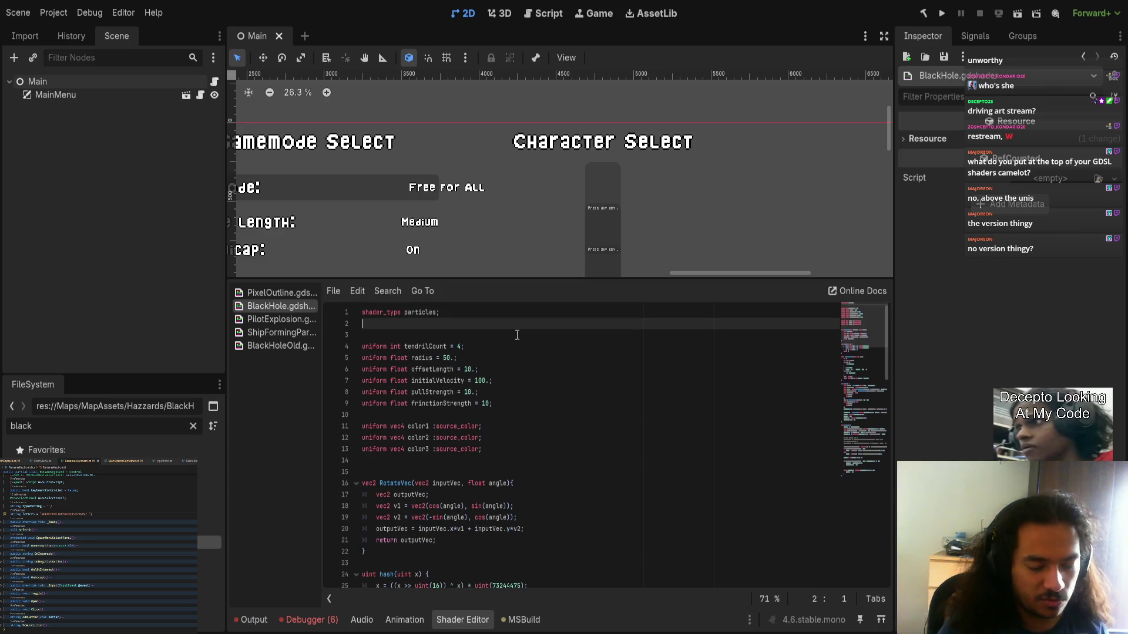
key(BackSpace)
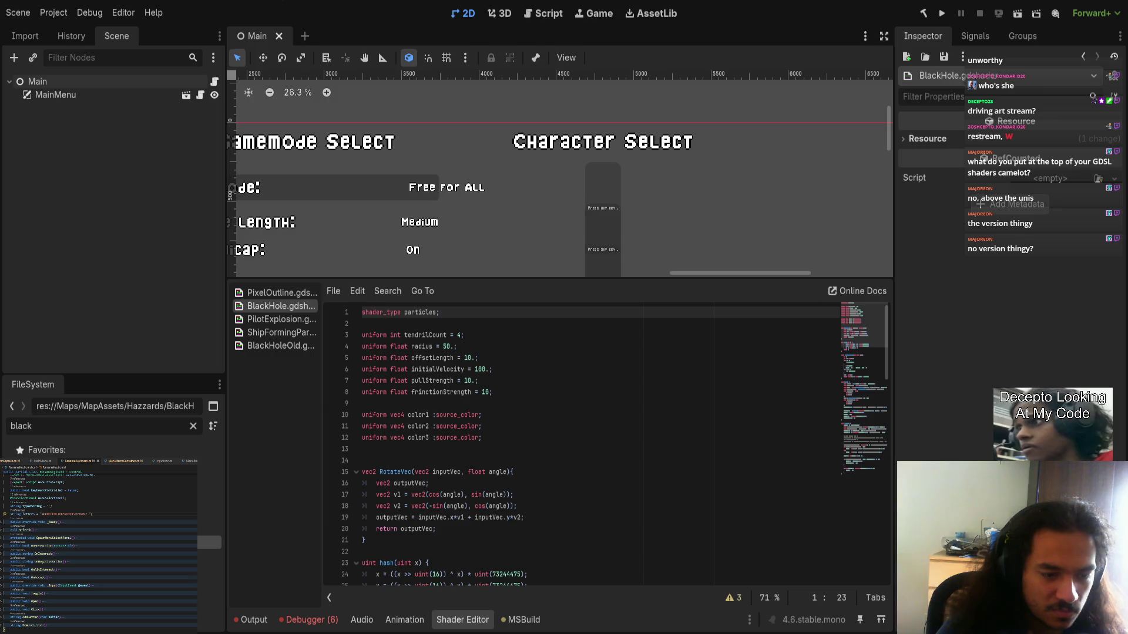
- Filter the FileSystem dock by '.gdshader' to list the project's shader files
double_click(420, 311)
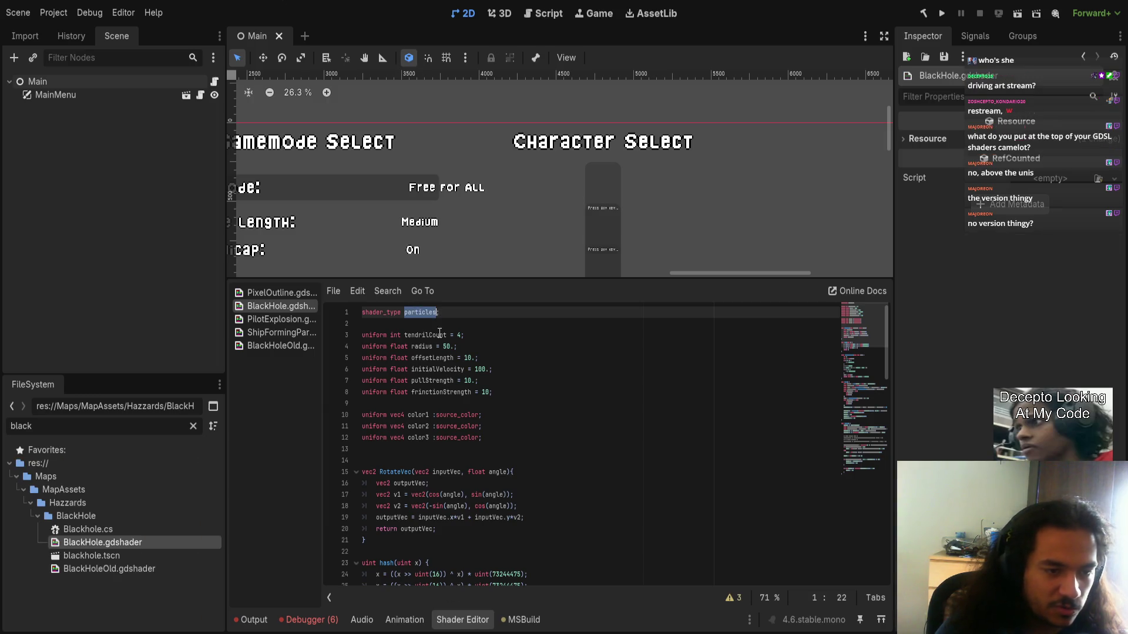
double_click(125, 426)
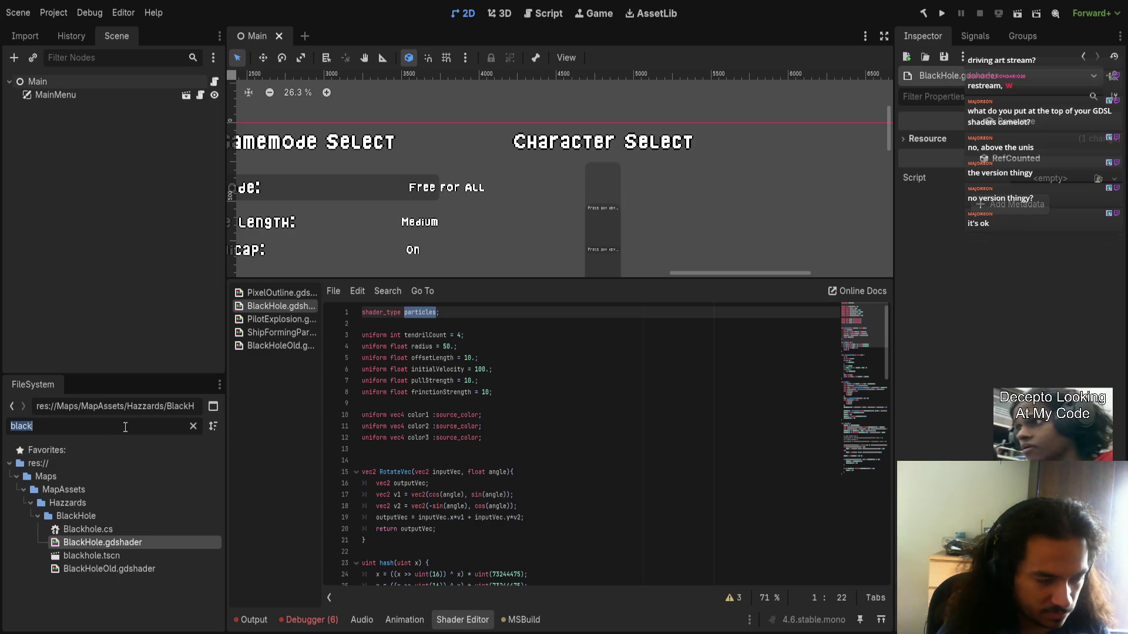
text(.gdshader)
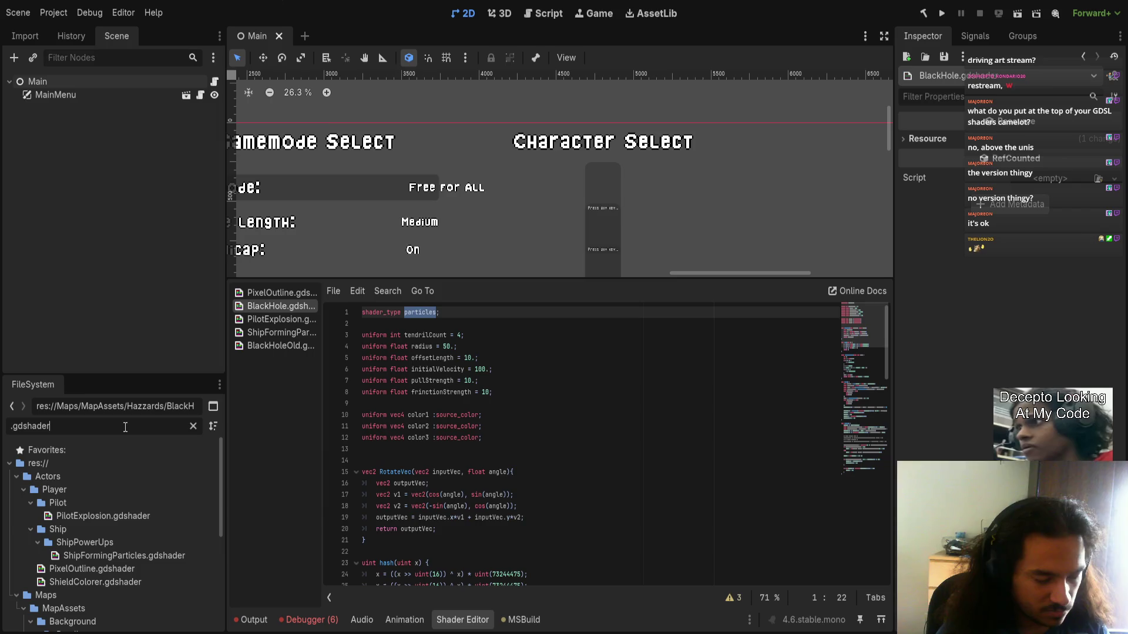
- Open the PilotExplosion, ShieldColorer, PixelOutline and HomemadeParallax shaders in turn, ending on HomemadeParallax
double_click(133, 514)
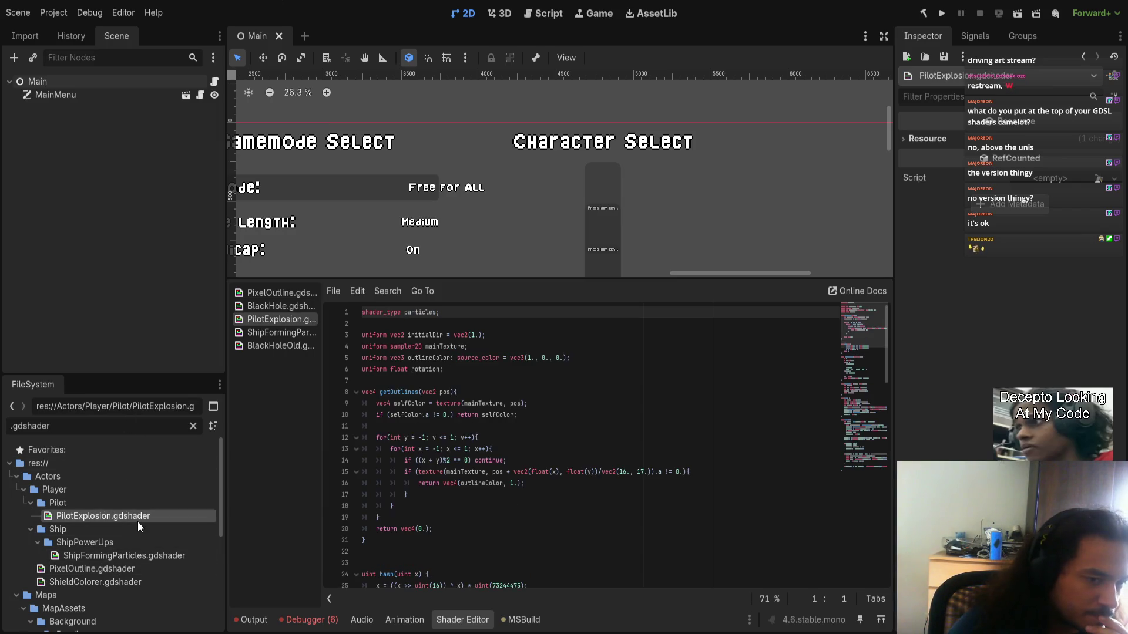
scroll(137, 582, down, 1)
double_click(137, 561)
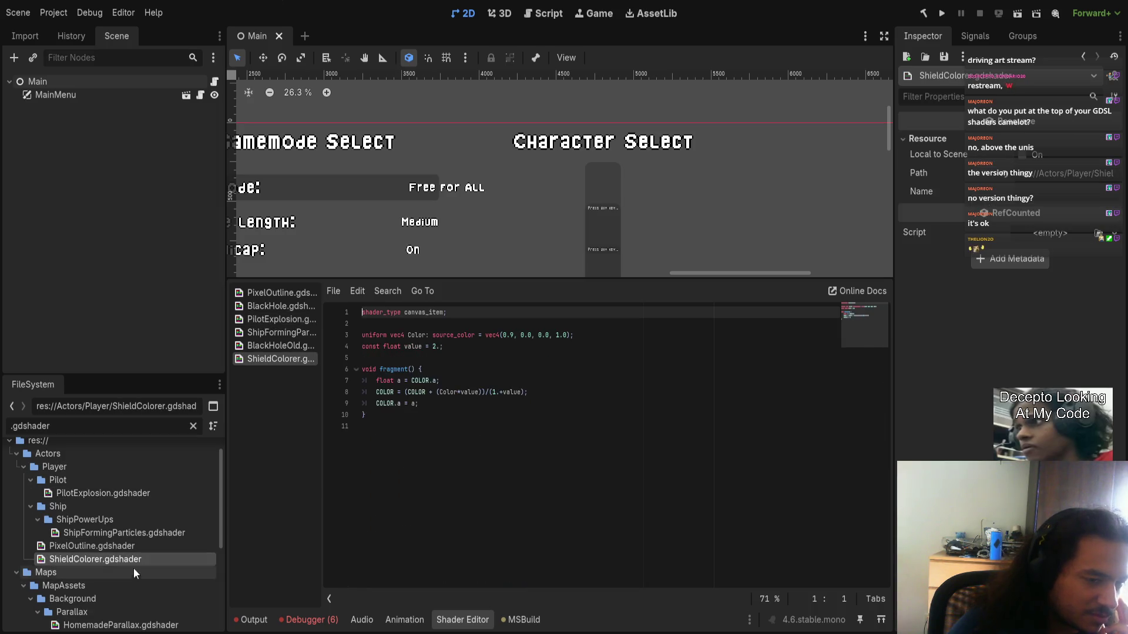
double_click(434, 314)
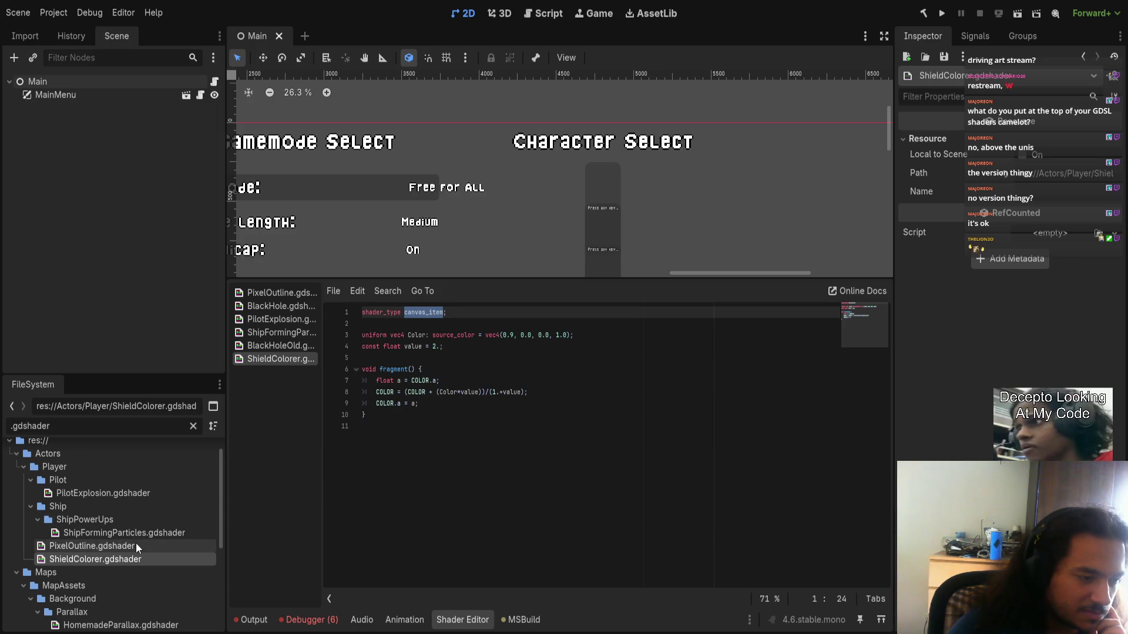
scroll(135, 543, down, 3)
double_click(147, 479)
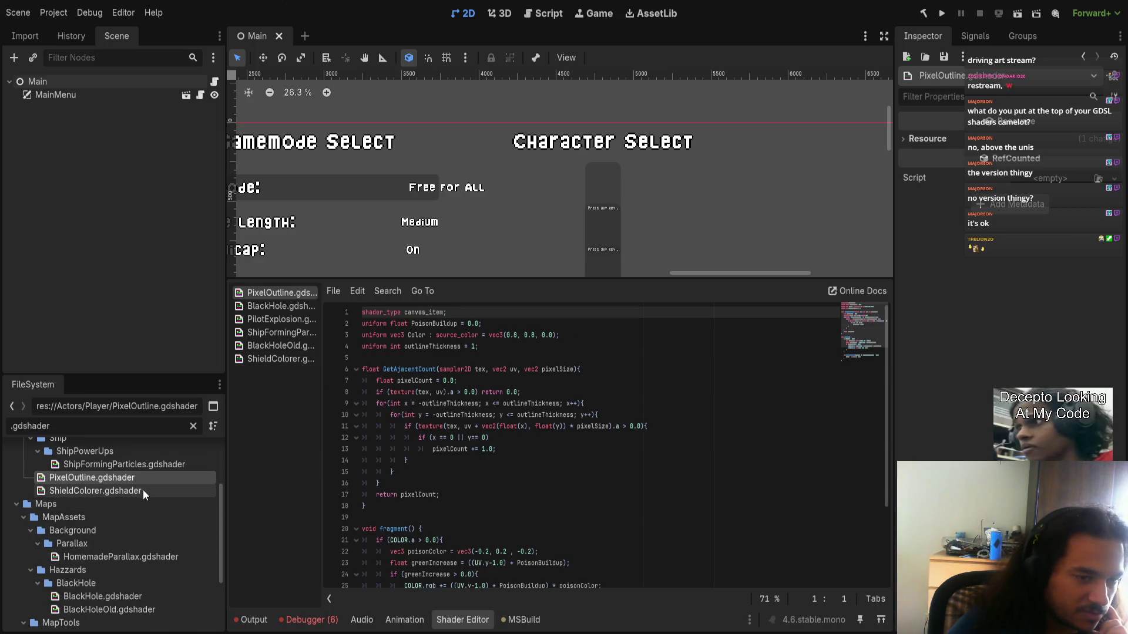
double_click(143, 489)
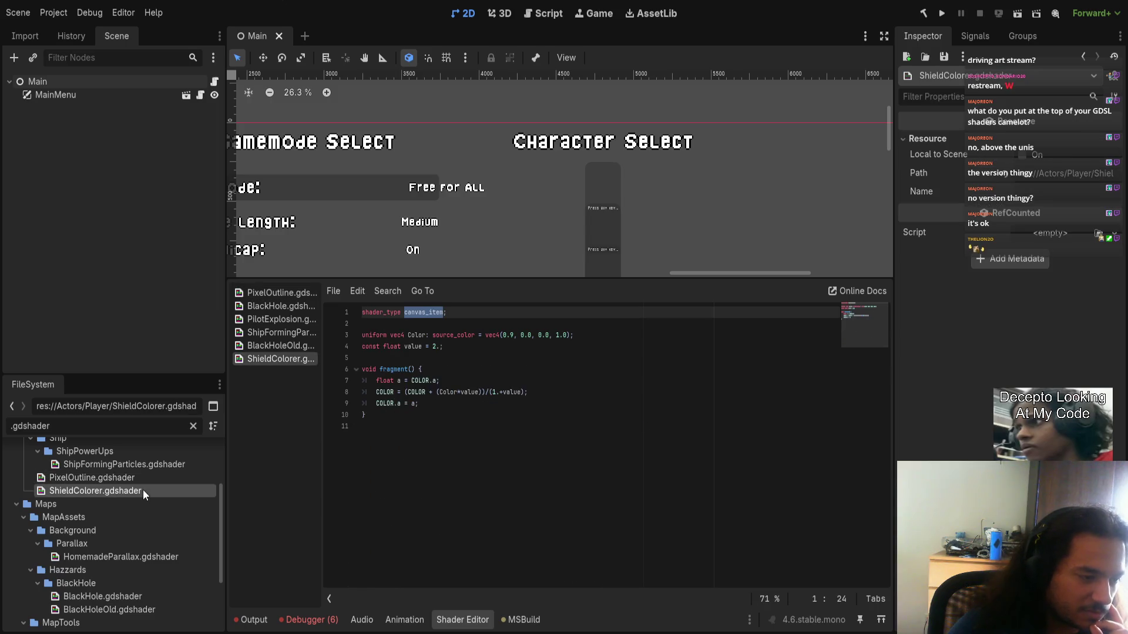
double_click(126, 555)
scroll(437, 495, down, 1)
scroll(438, 494, up, 1)
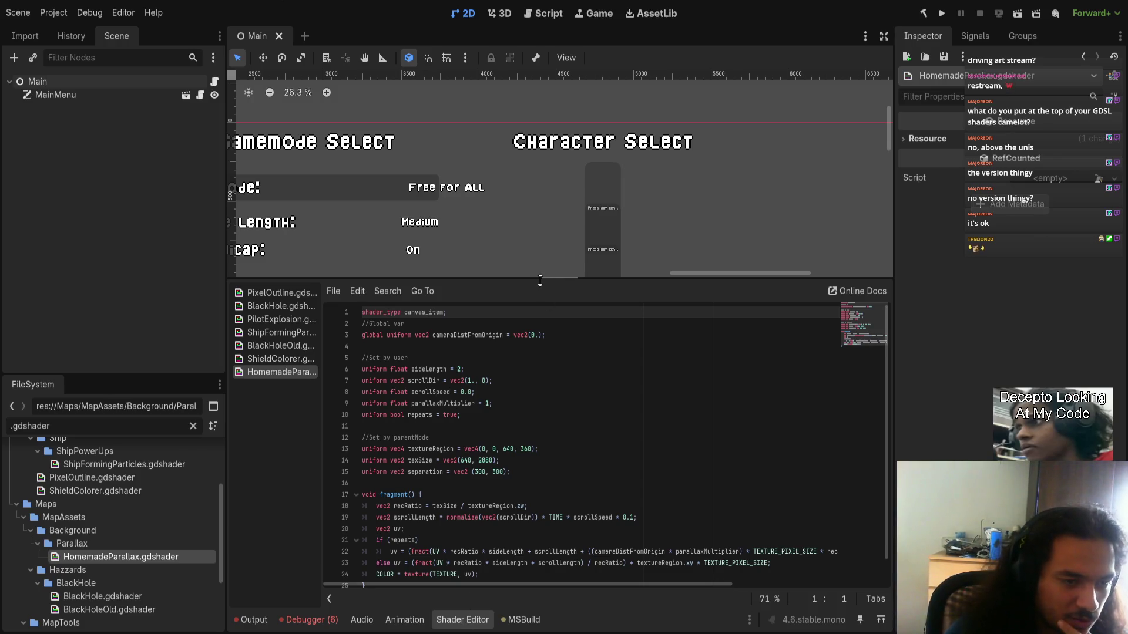
- Shrink the Shader Editor panel to enlarge the scene view and reveal the tower sprite
drag(541, 280, 486, 557)
scroll(468, 315, down, 2)
scroll(342, 307, up, 2)
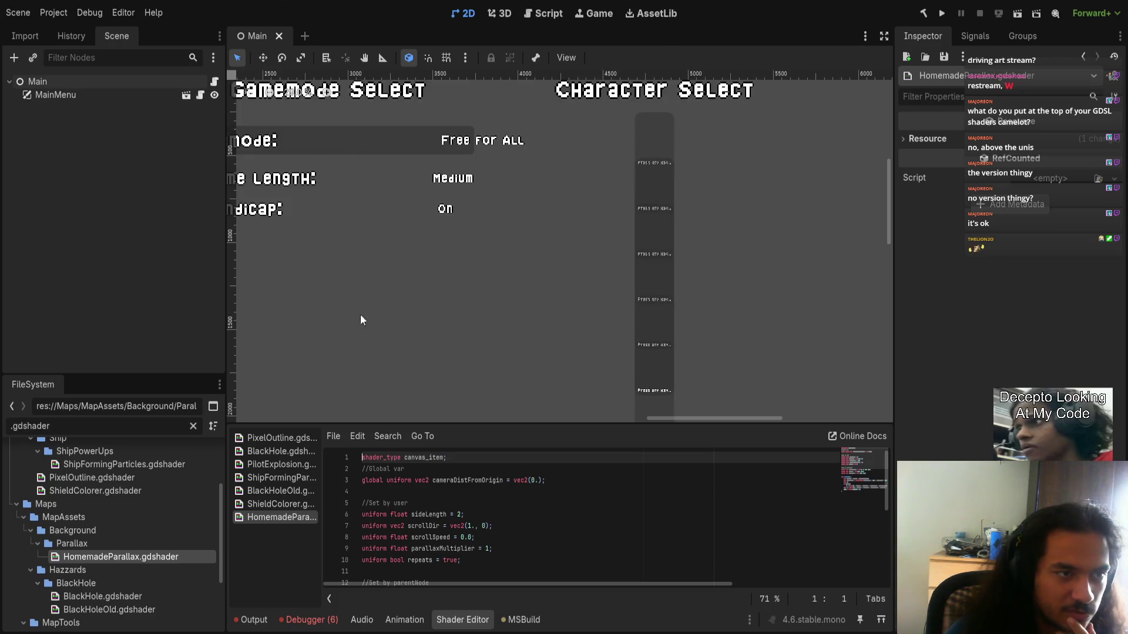
scroll(394, 289, down, 2)
drag(393, 289, 436, 276)
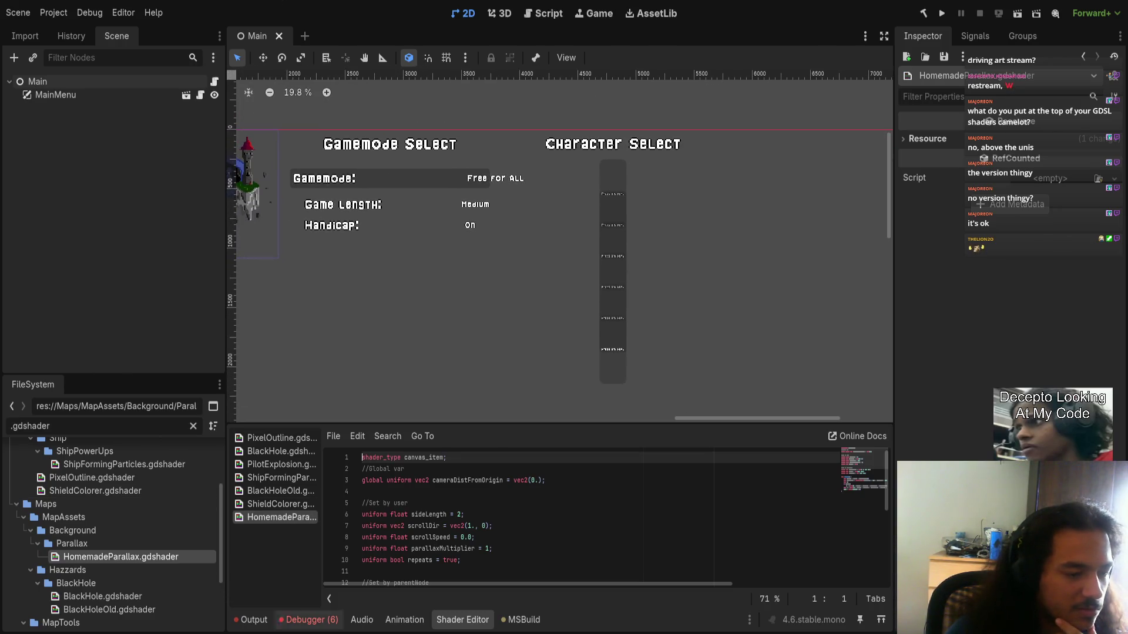
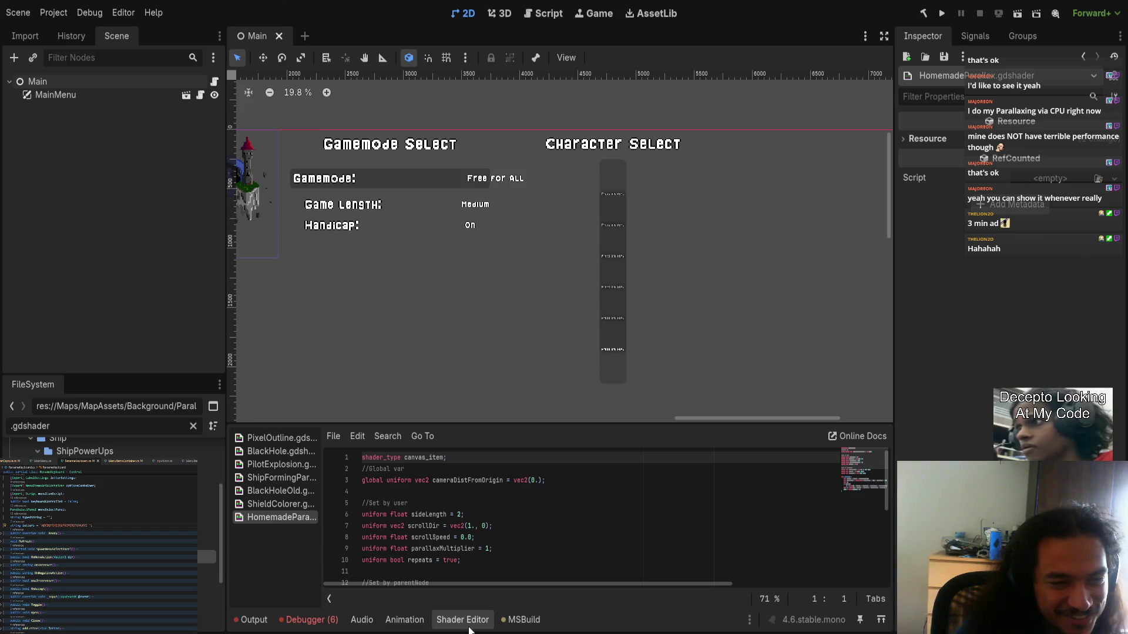
- Trace the RenameKeyboard.Refresh null-reference error to its failing line 40 in RenameKeyboard.cs
scroll(481, 316, down, 1)
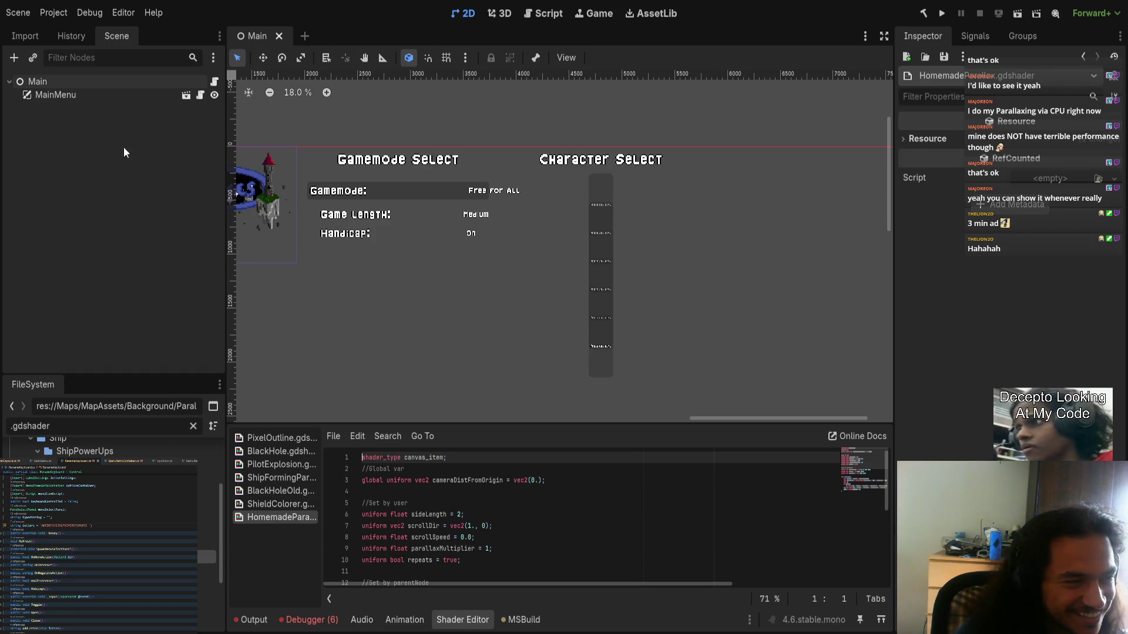
click(271, 620)
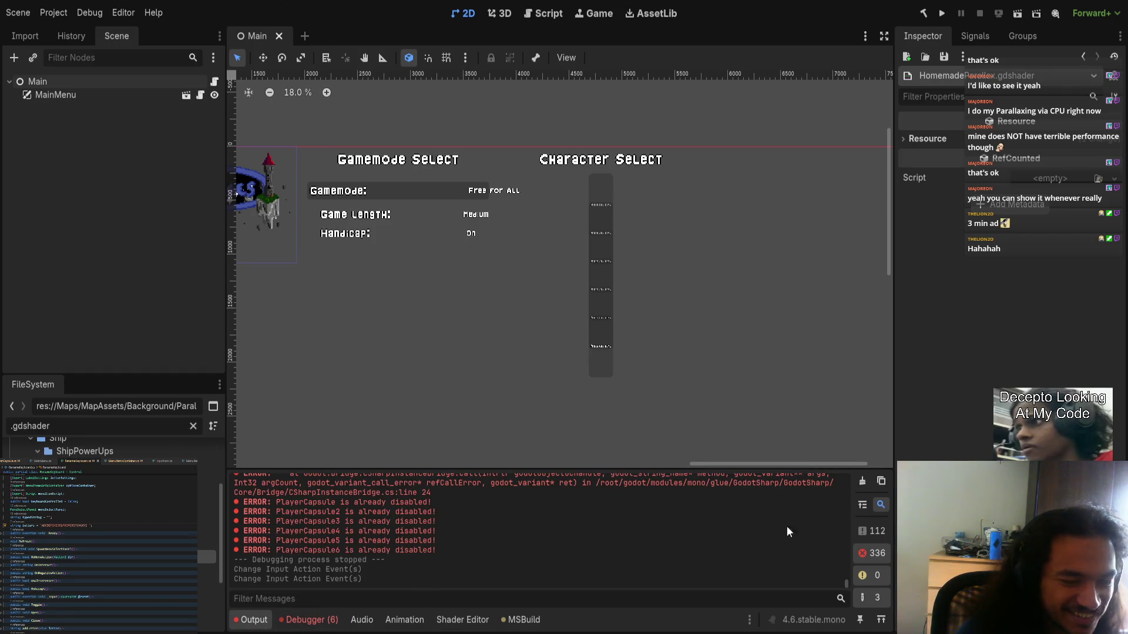
click(307, 619)
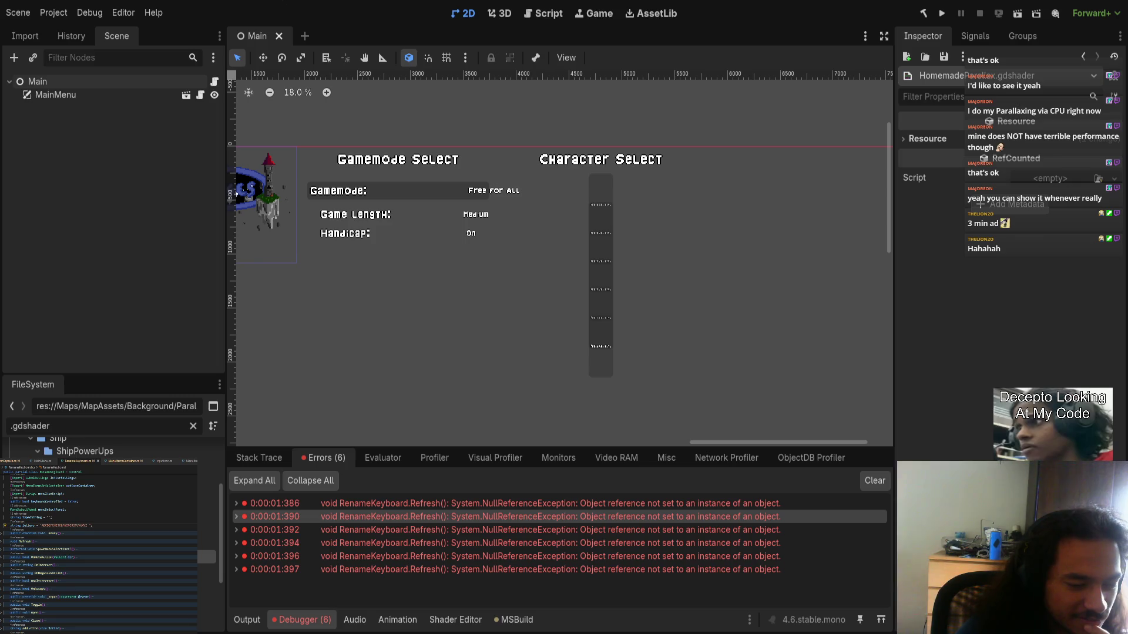
click(236, 515)
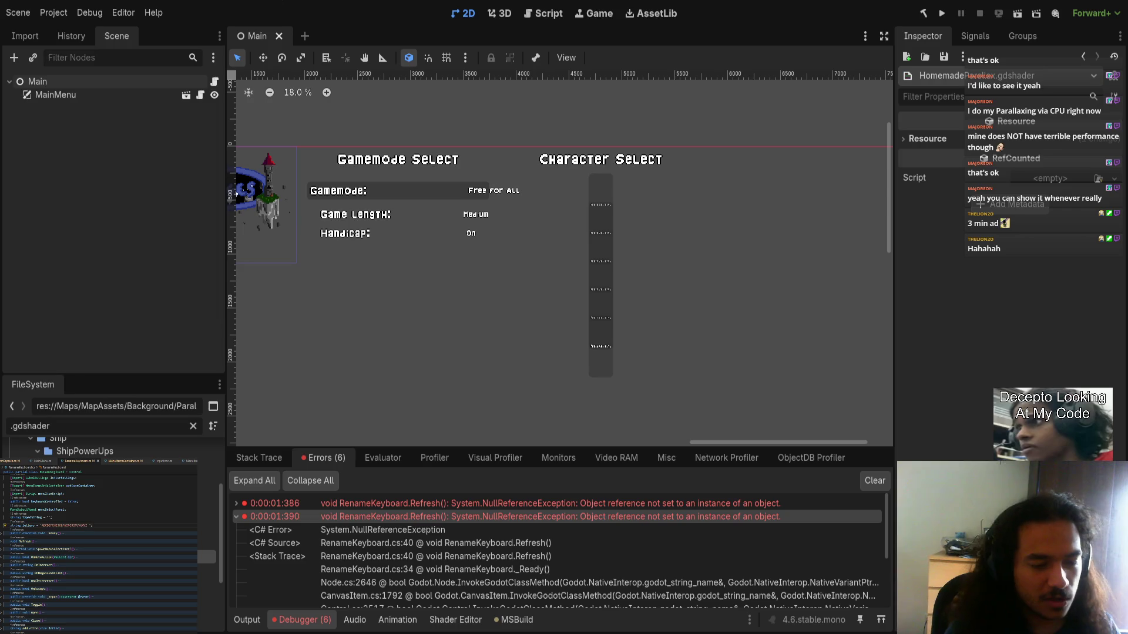
click(372, 541)
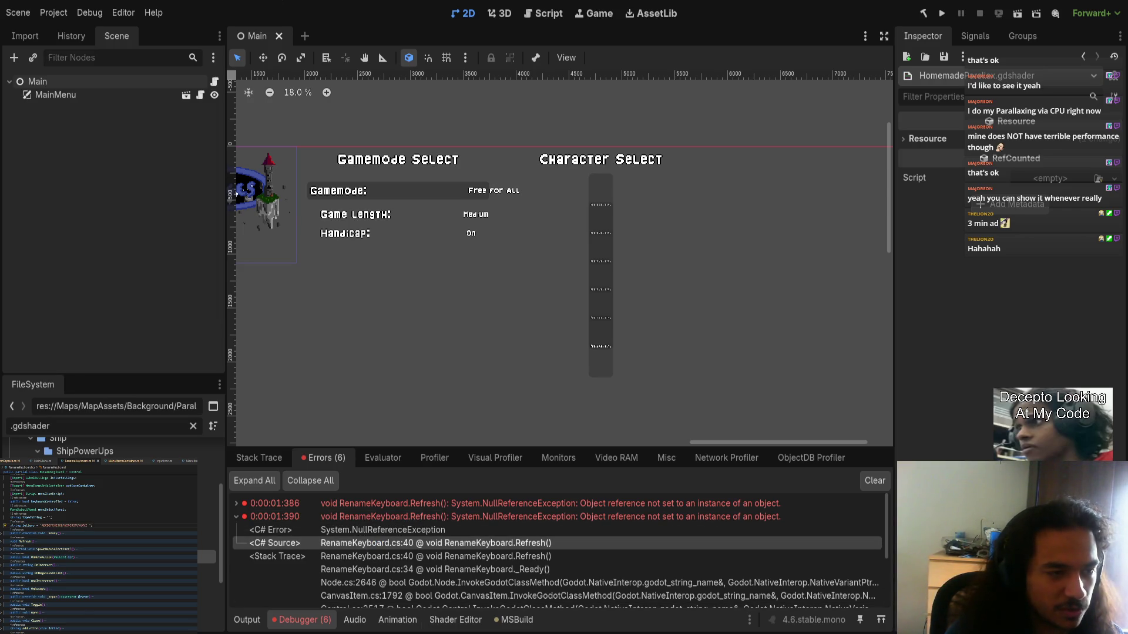
- Replace the foreach with 'for(int i = 0; i < letters.Length; i++)', then rebuild and run the game
click(1, 543)
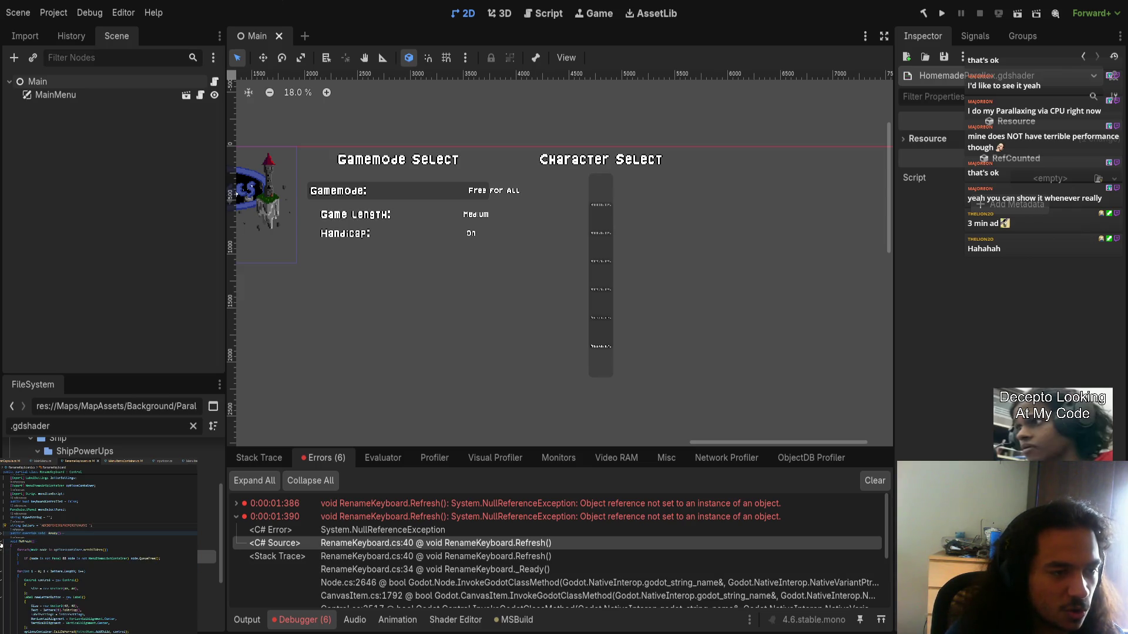
drag(18, 550, 117, 550)
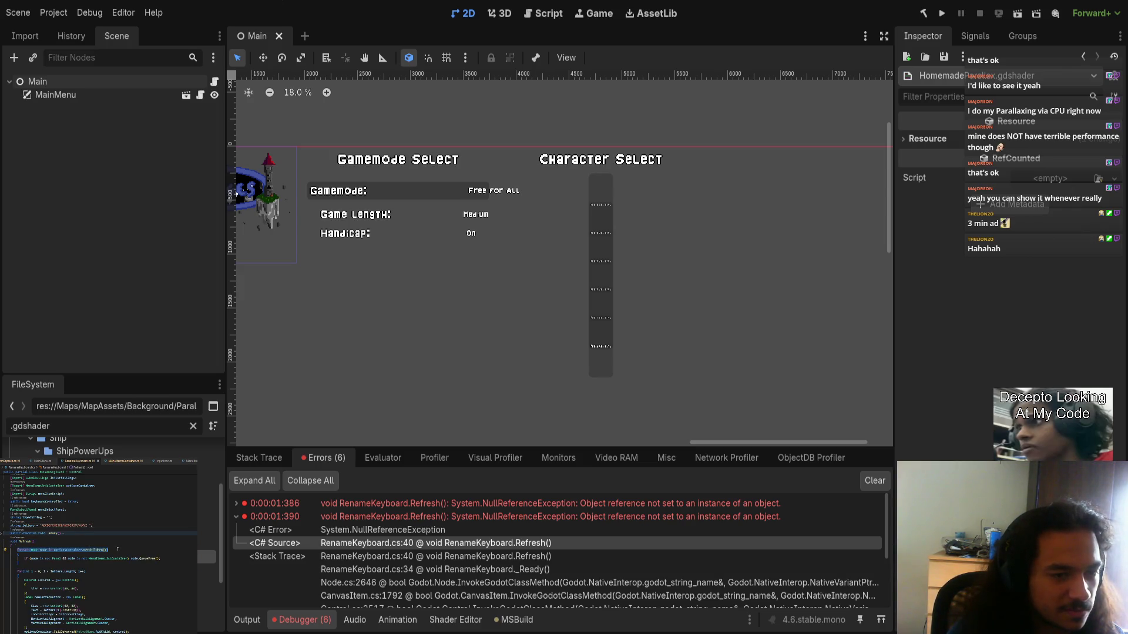
click(81, 570)
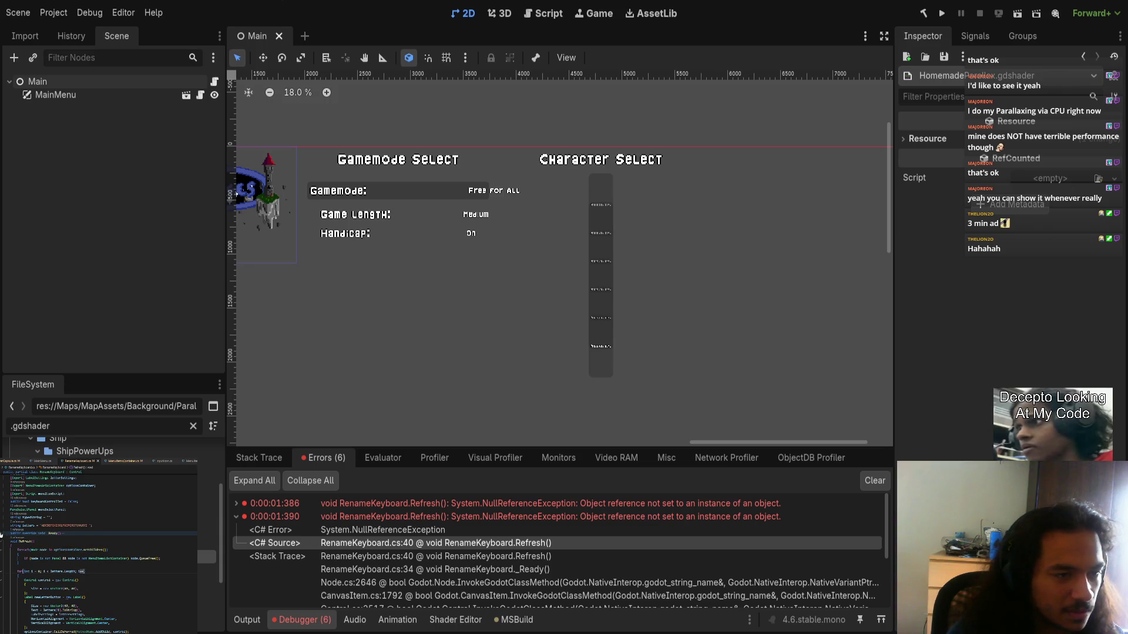
scroll(72, 586, up, 3)
scroll(69, 580, down, 2)
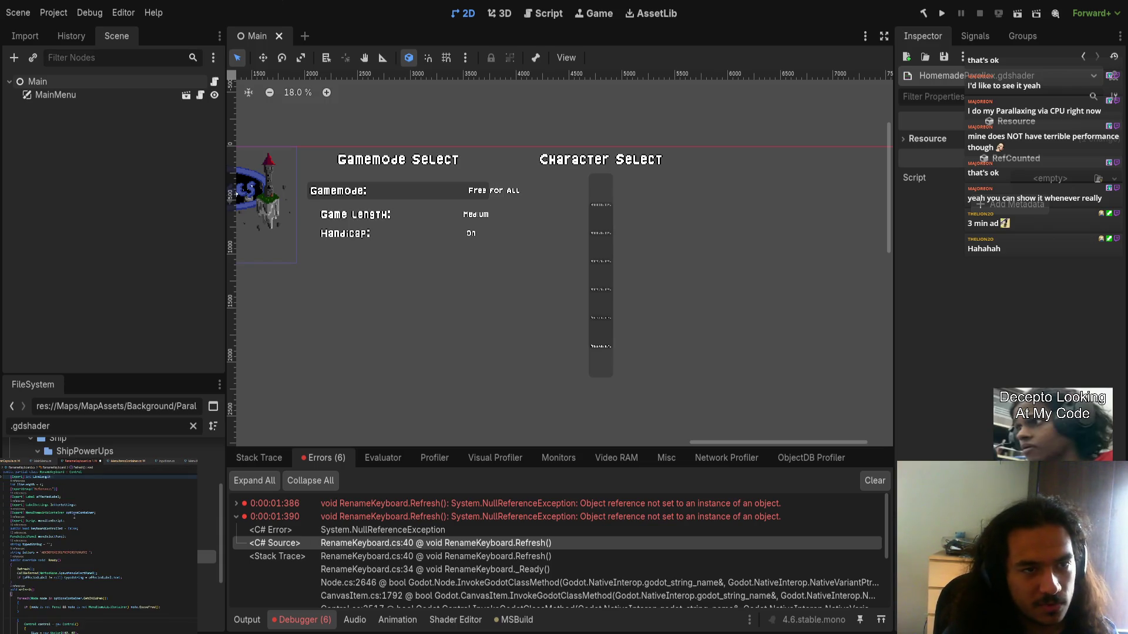
text(for(int i = 0; i < letters.Length; i++))
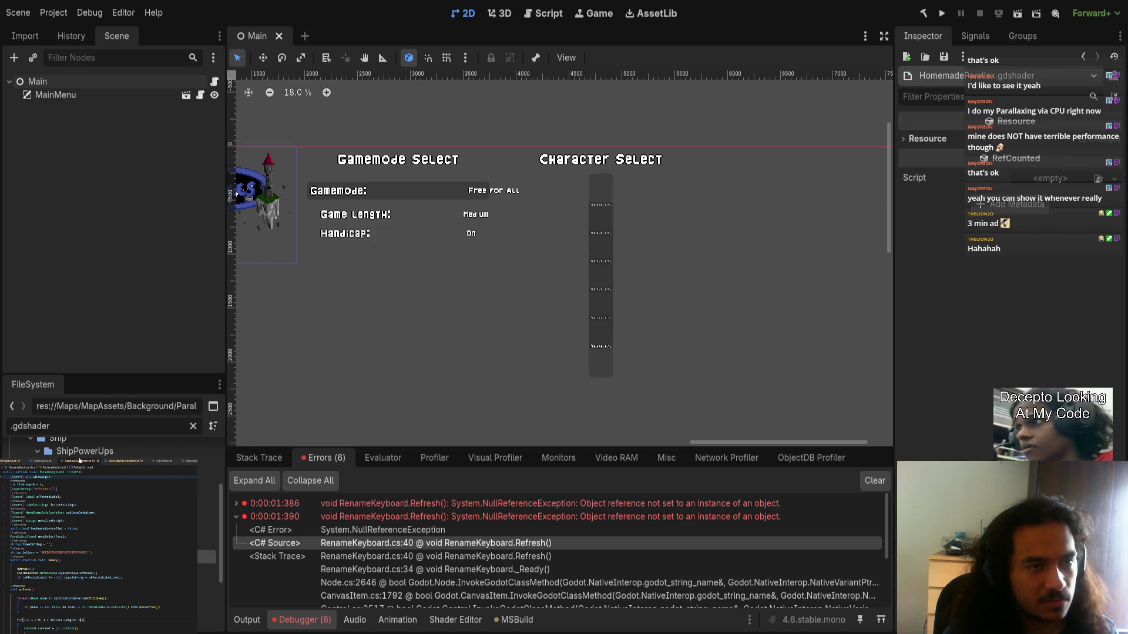
key(ctrl+w)
key(ctrl+w)
key(ctrl+w)
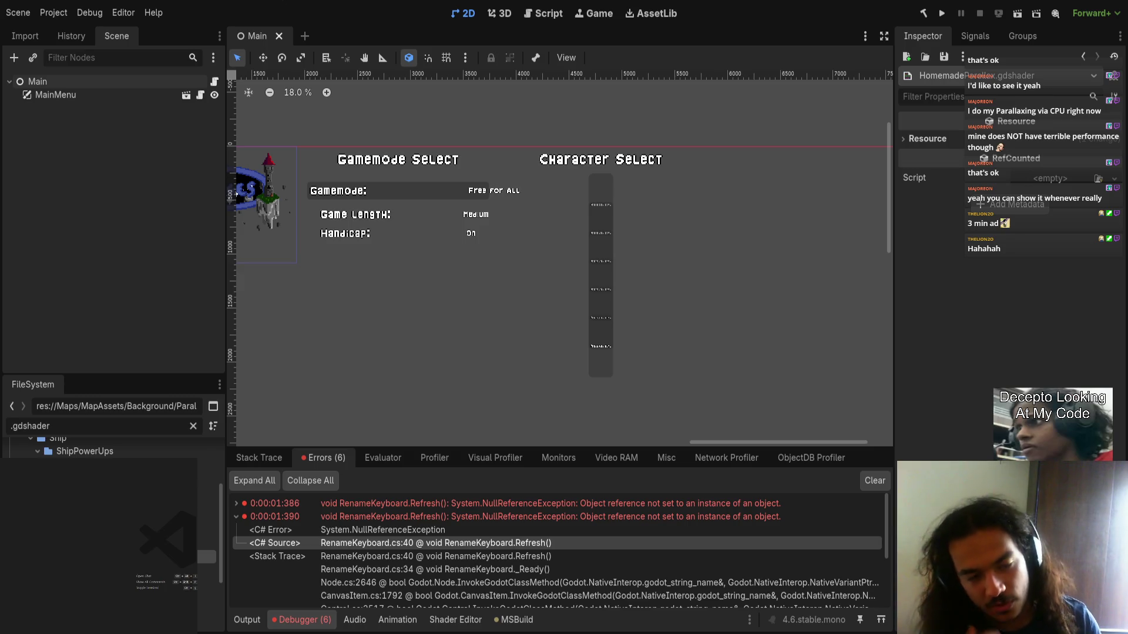
click(941, 13)
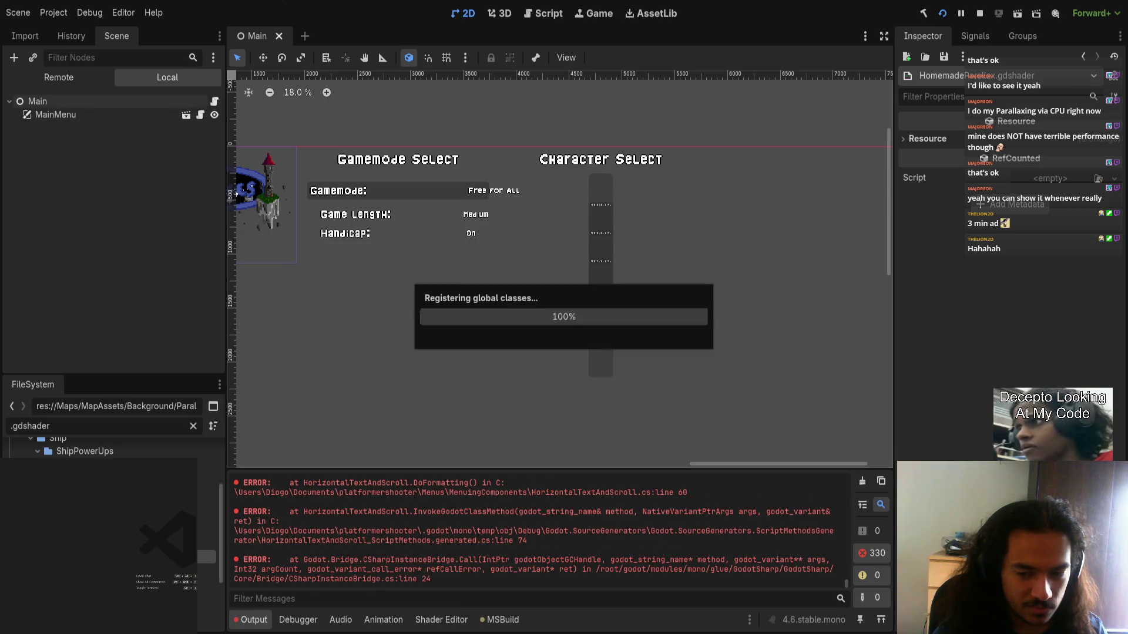
- Advance past the title screen to Character Select, then stop the running game with F8
key(Return)
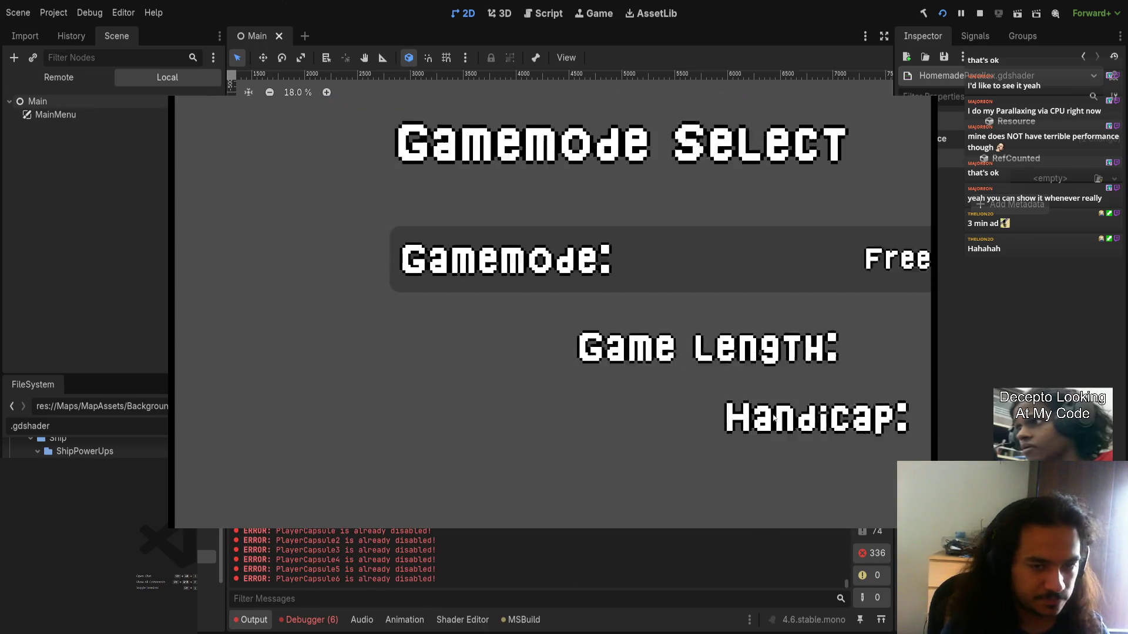
key(Return)
key(Return)
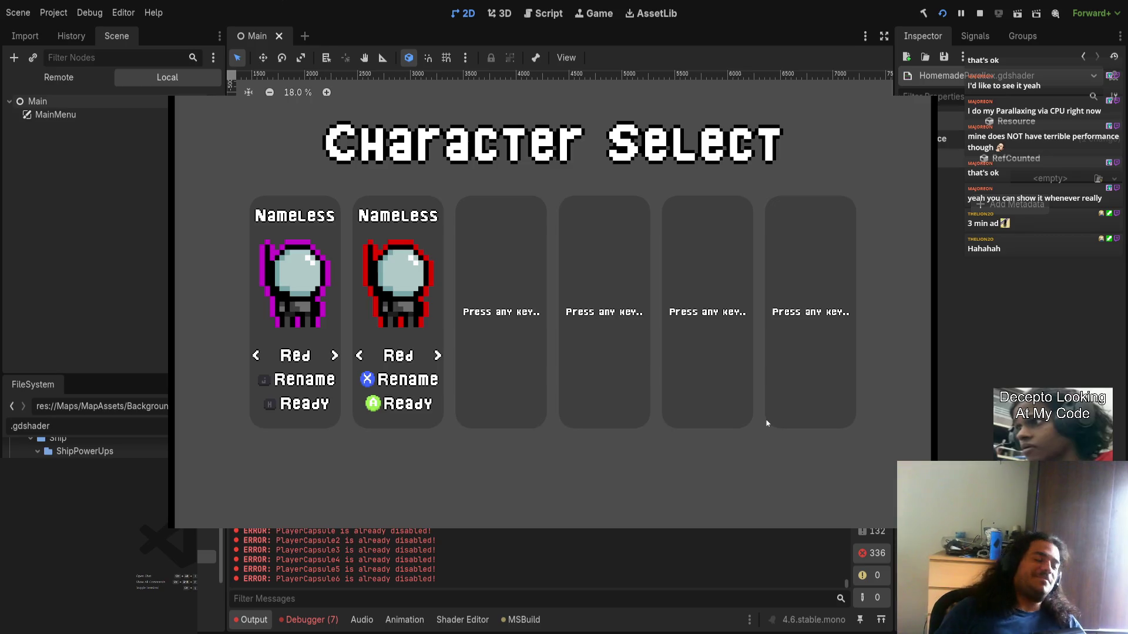
key(F8)
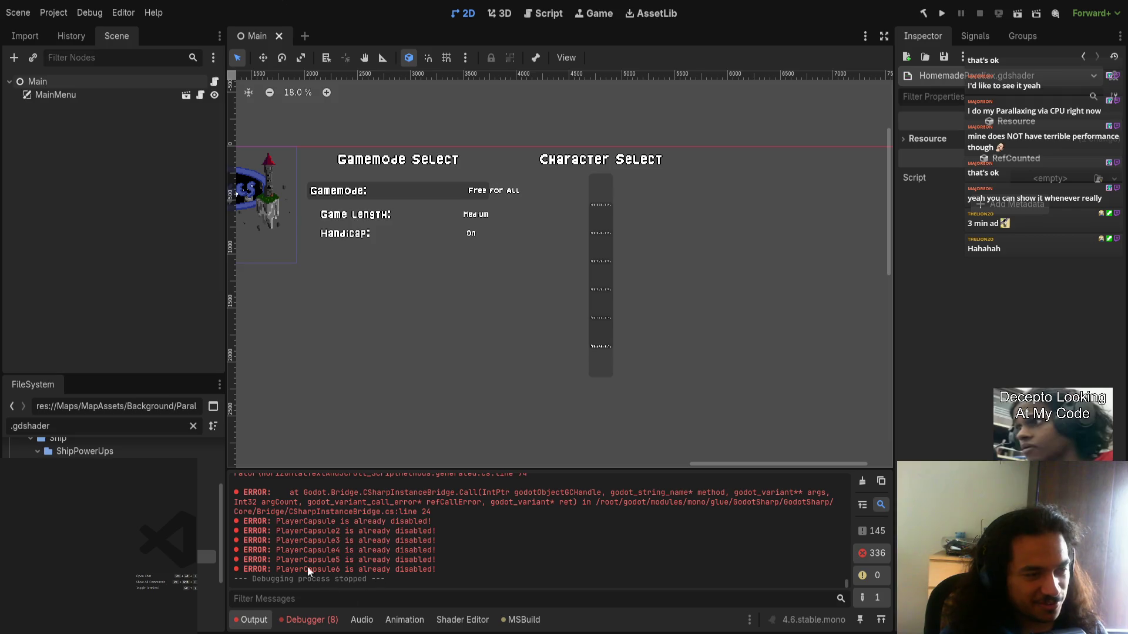
- Open MainMenu, expand NewCharacterSelectScreen > MenuItemsContainer, and open a PlayerCapsule scene
click(186, 95)
click(75, 214)
click(17, 240)
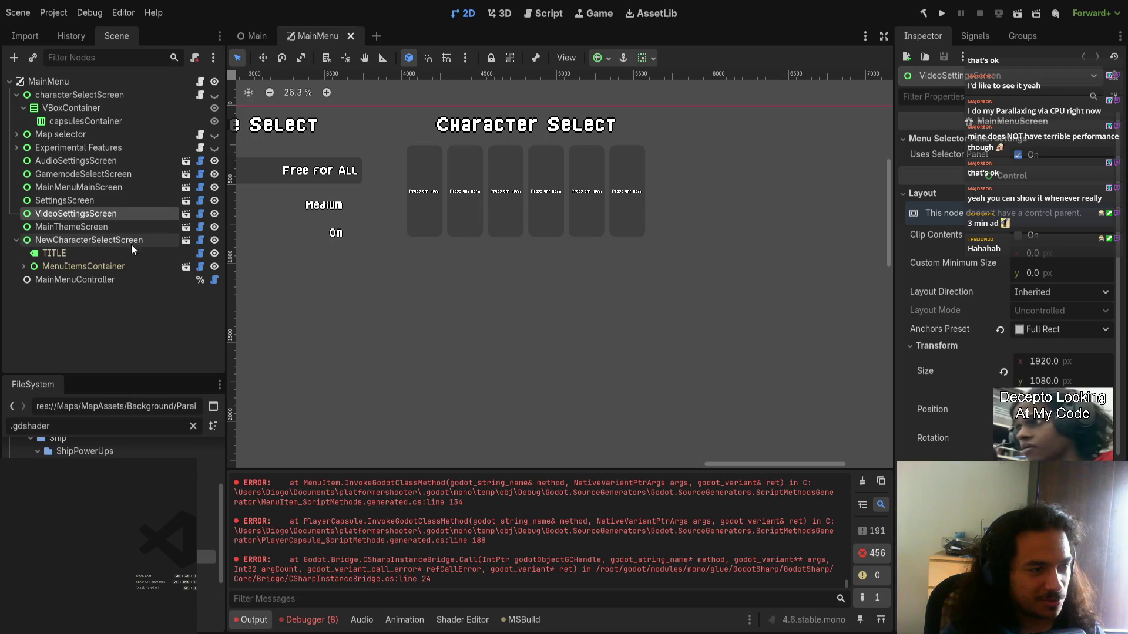
click(23, 266)
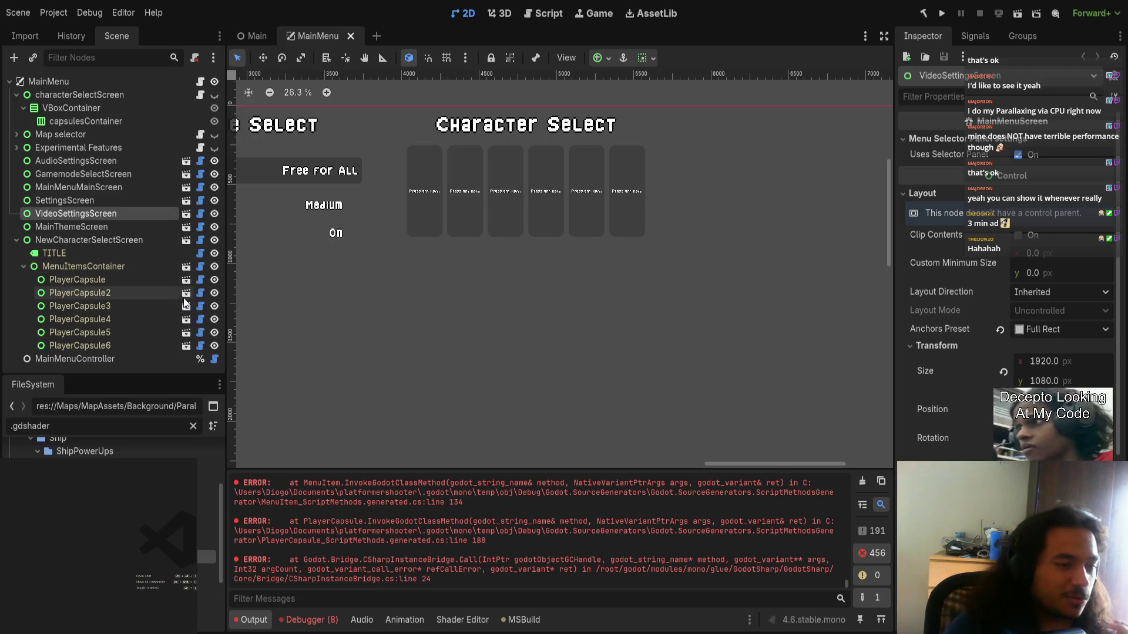
click(185, 306)
- Open the RenameKeyboard scene from the PlayerCapsule's RenameKeyboard node
click(120, 121)
click(115, 135)
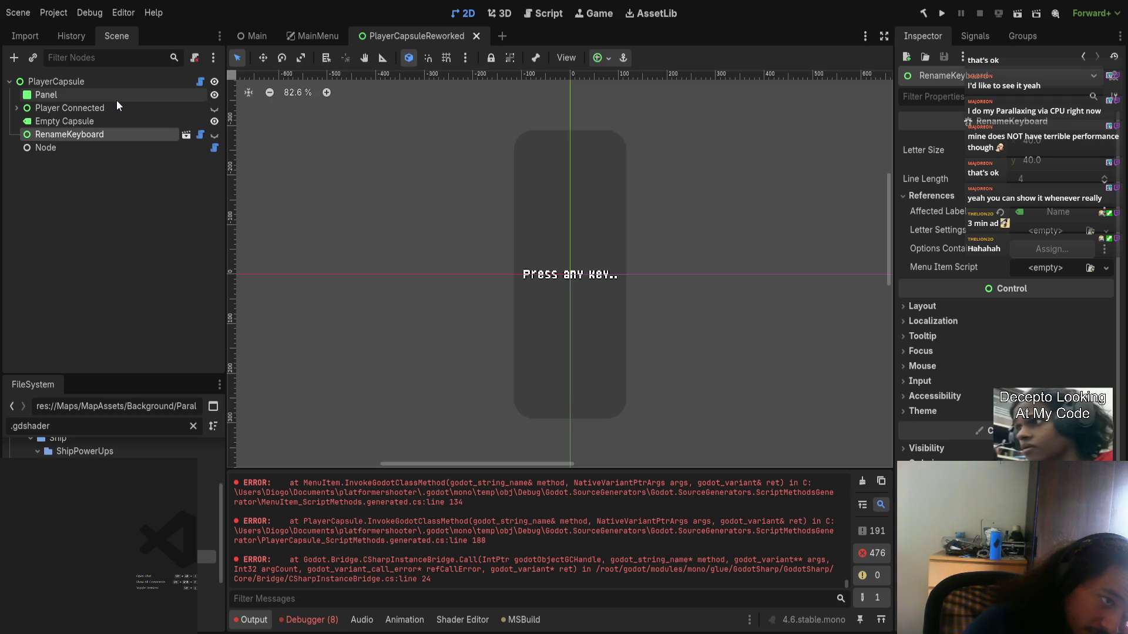
click(186, 135)
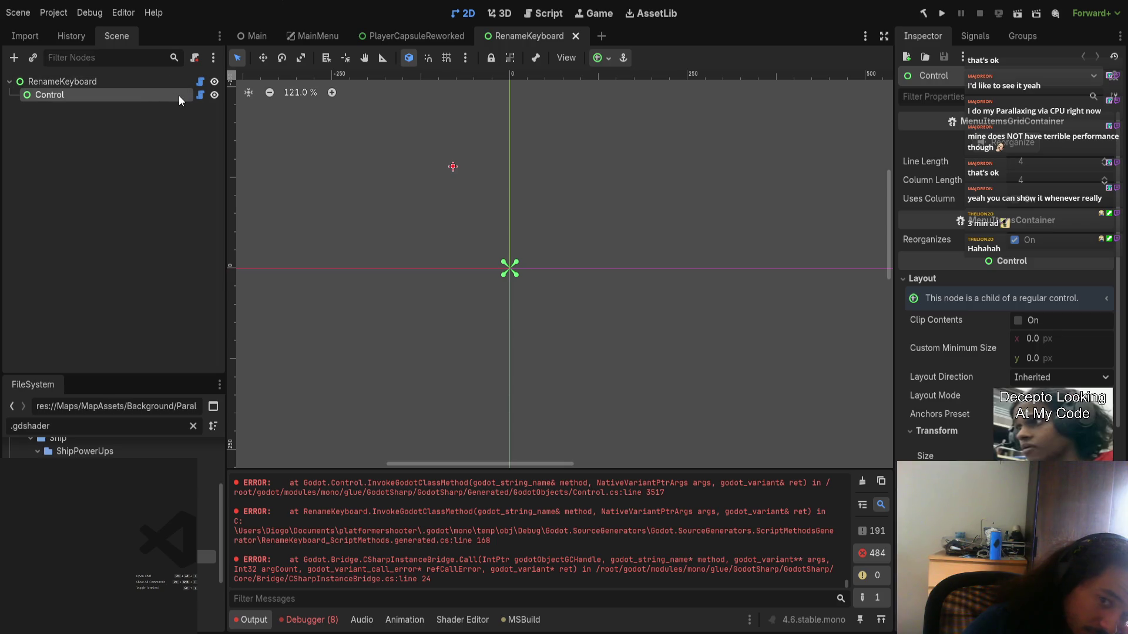
click(452, 37)
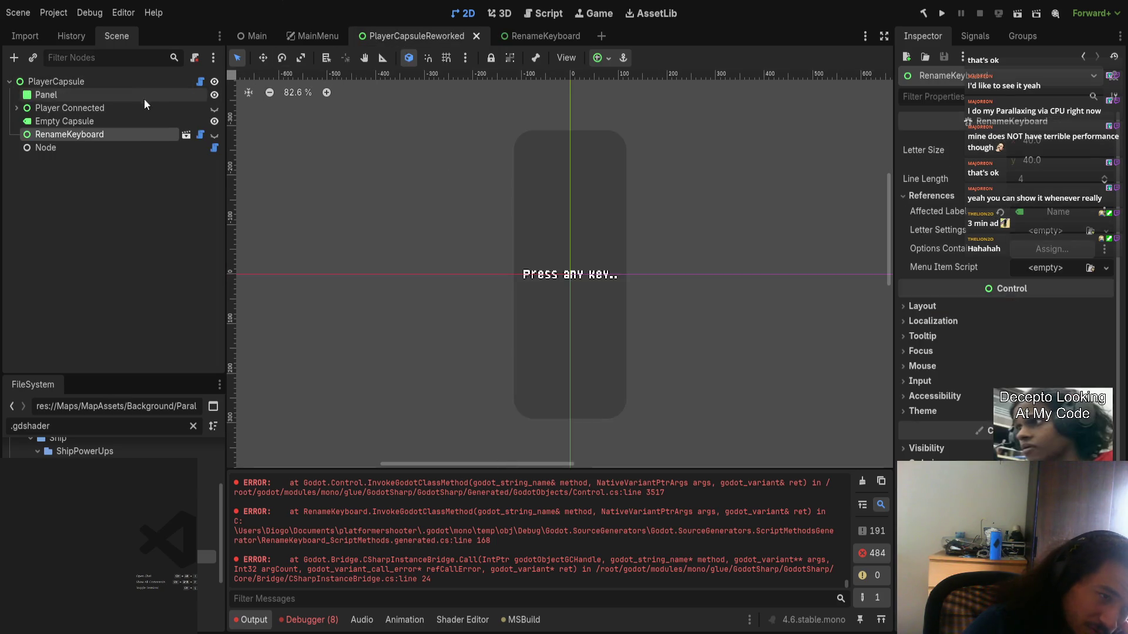
click(184, 135)
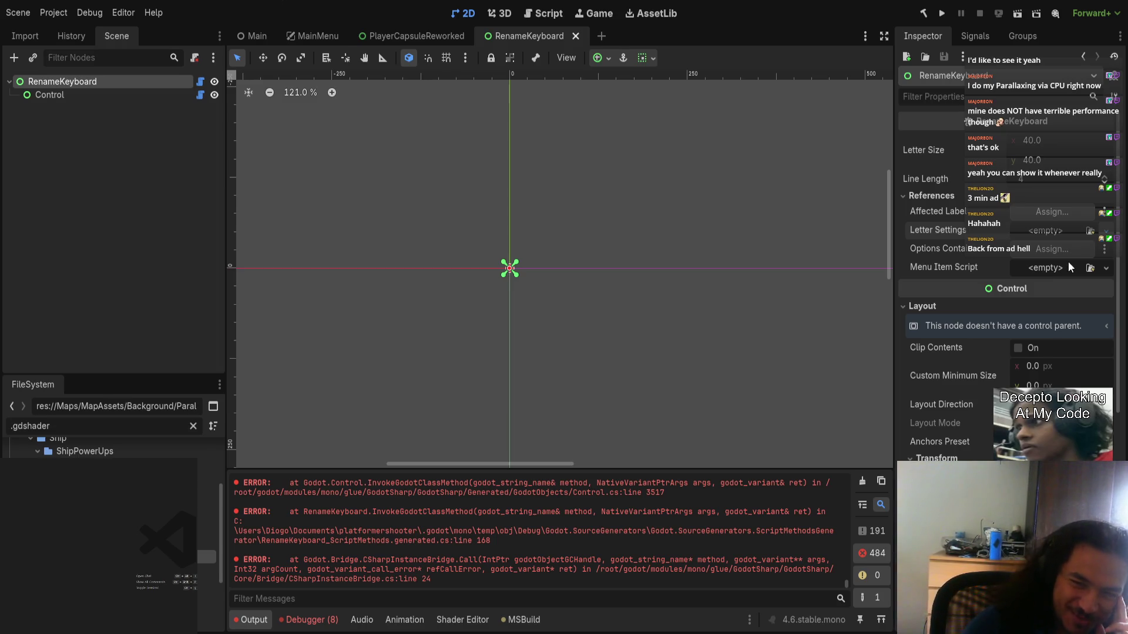
- Assign a new LabelSettings to Letter Settings, the Control node to Options Container, and the menu item script
click(1067, 262)
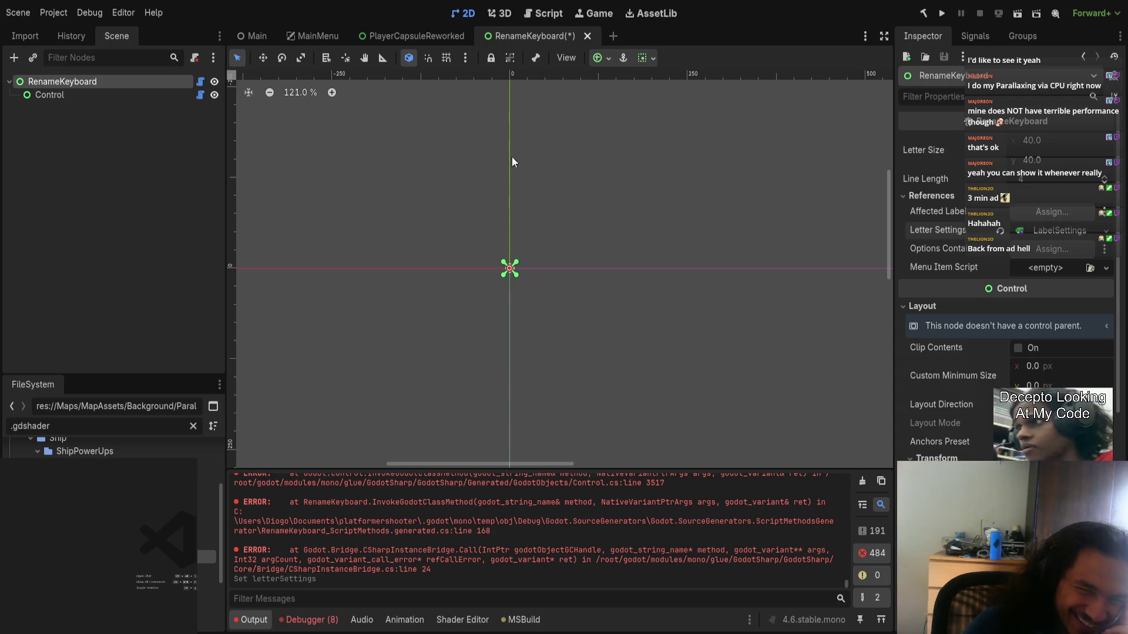
drag(535, 506, 1051, 248)
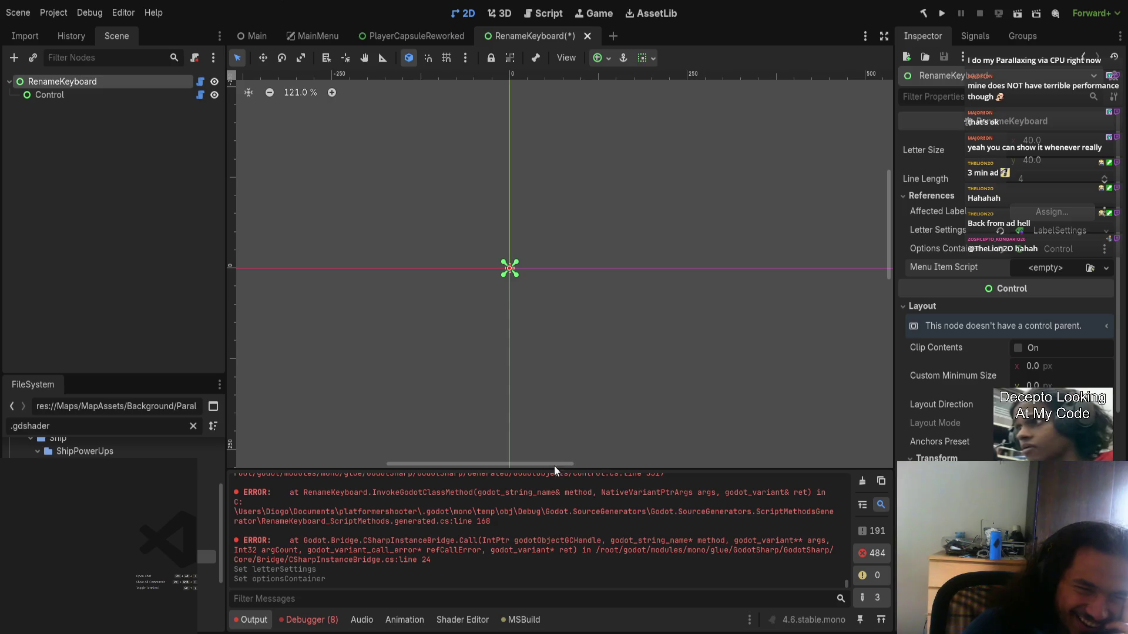
click(555, 235)
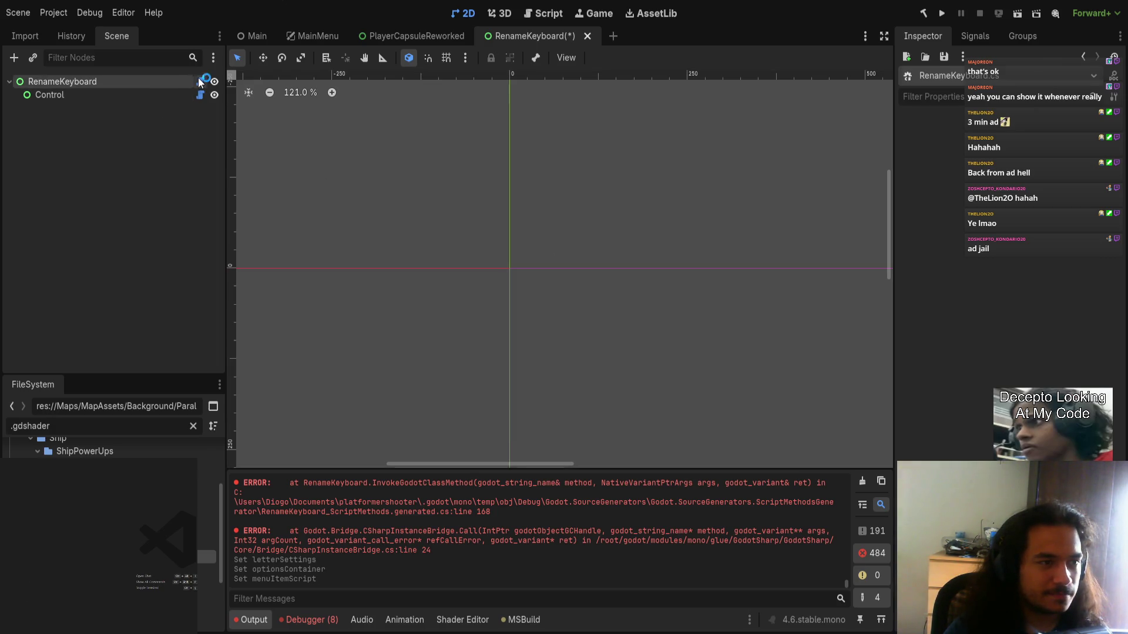
click(93, 96)
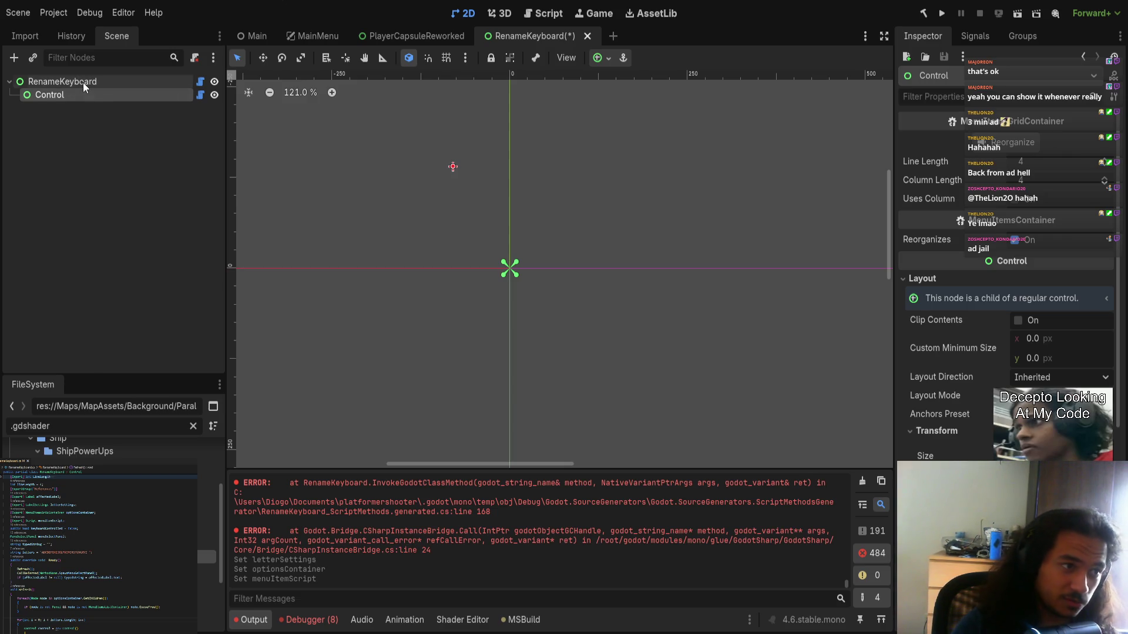
click(84, 83)
- Rename the Control node to OptionsContainer and review RenameKeyboard's properties
click(86, 92)
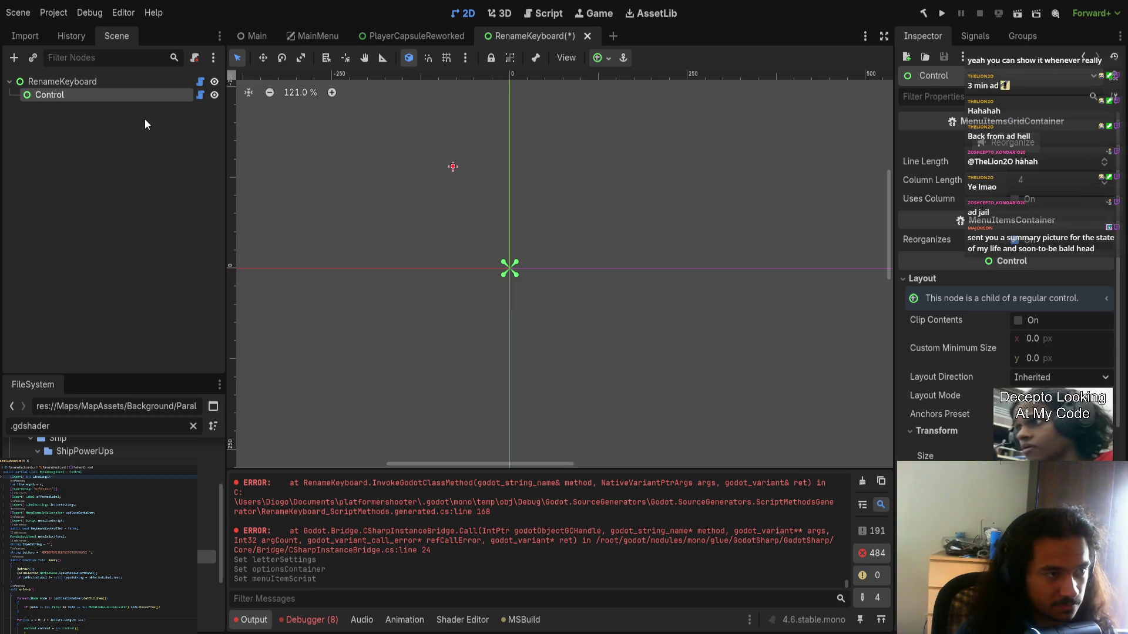
key(F2)
text(OptionsContainer)
key(Return)
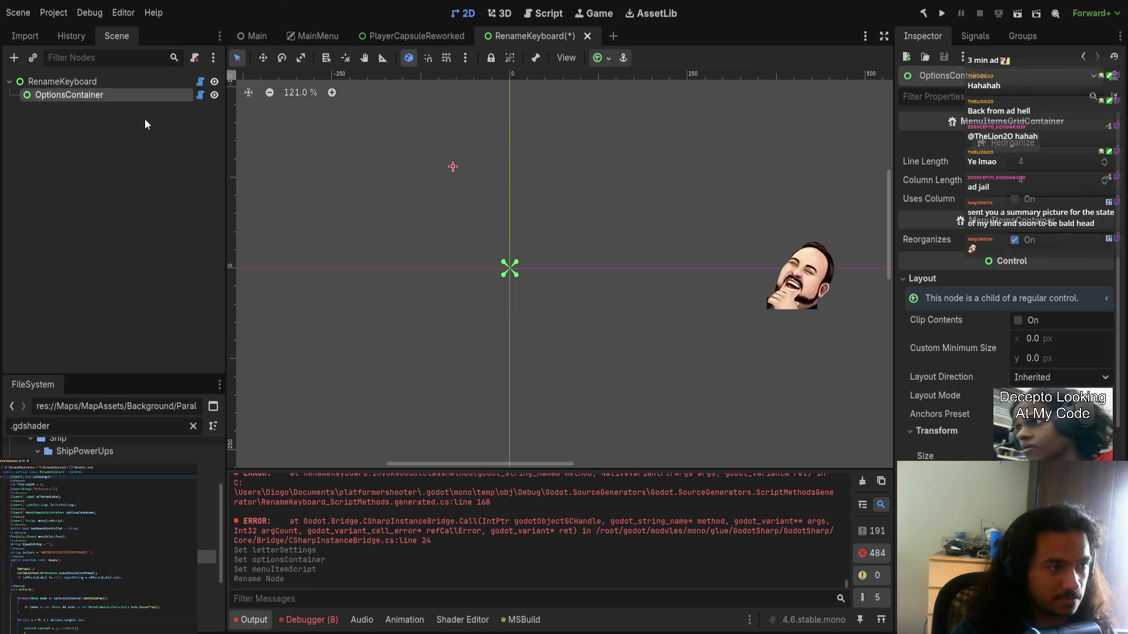
click(167, 83)
scroll(91, 588, down, 8)
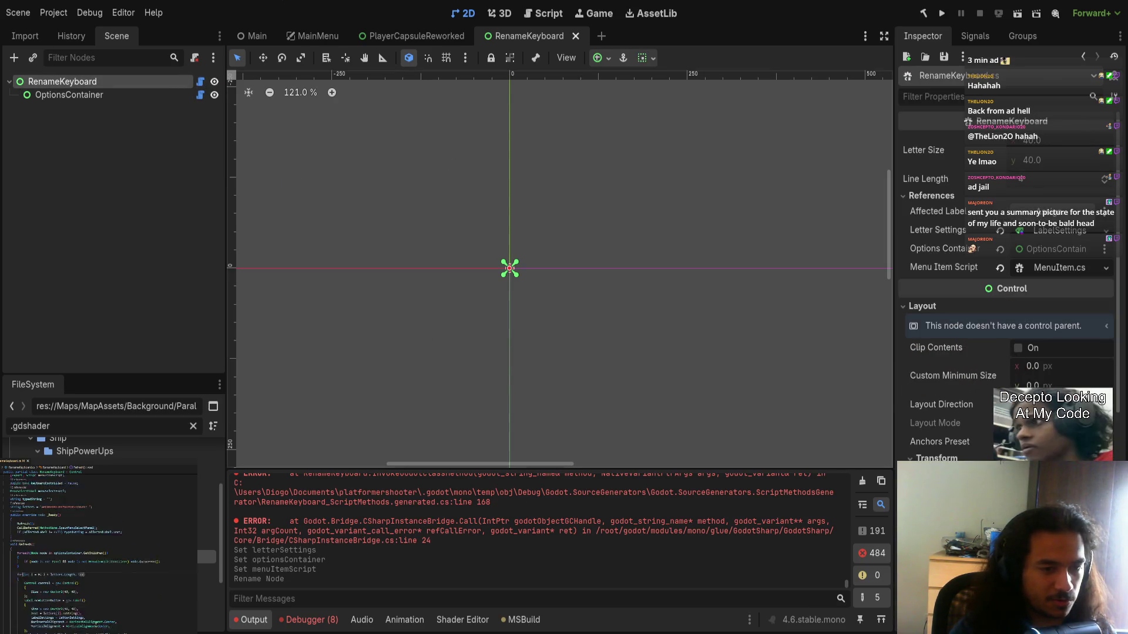
scroll(92, 623, down, 1)
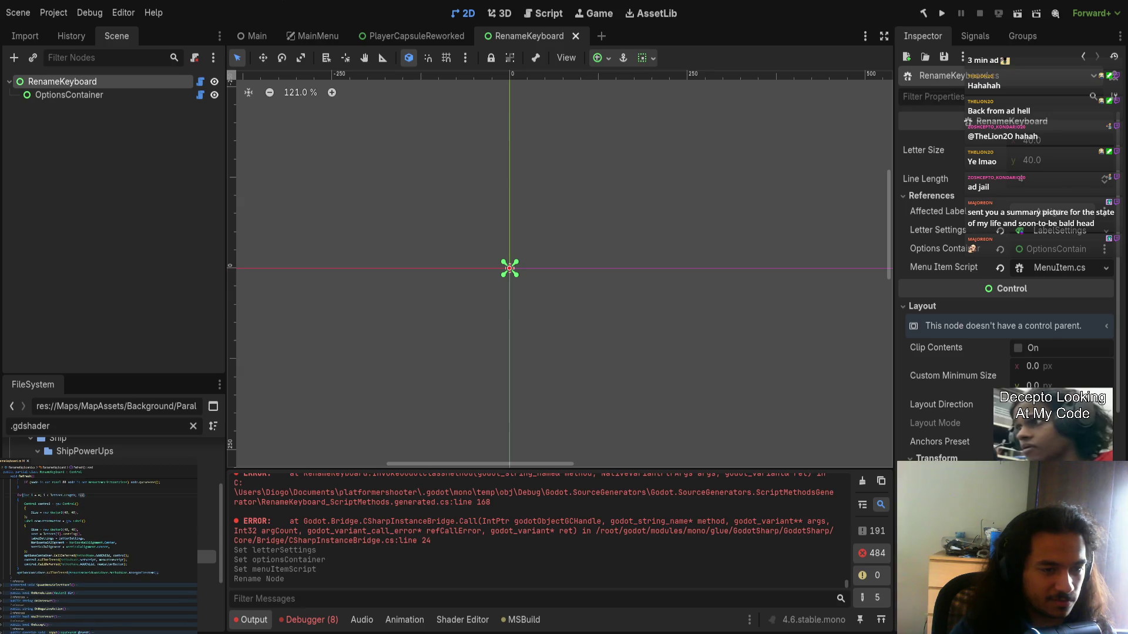
mouse_move(24, 600)
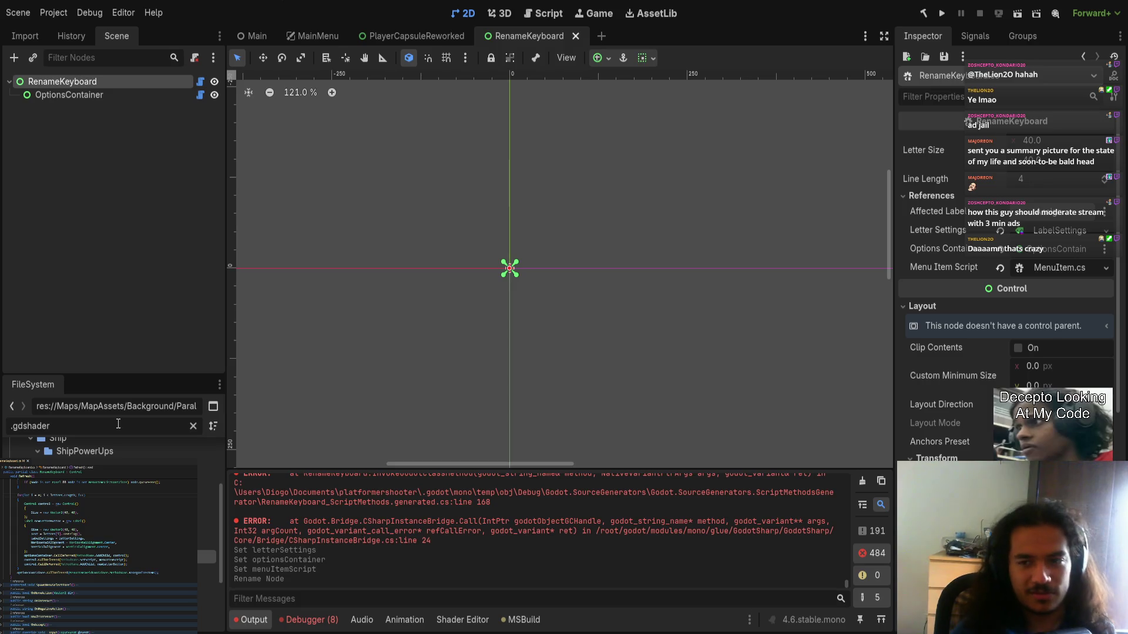
- Filter the FileSystem dock for 'menuite' and select MenuItem.cs
key(ctrl+a)
text(mnenu)
key(BackSpace)
key(BackSpace)
key(BackSpace)
text(enuite)
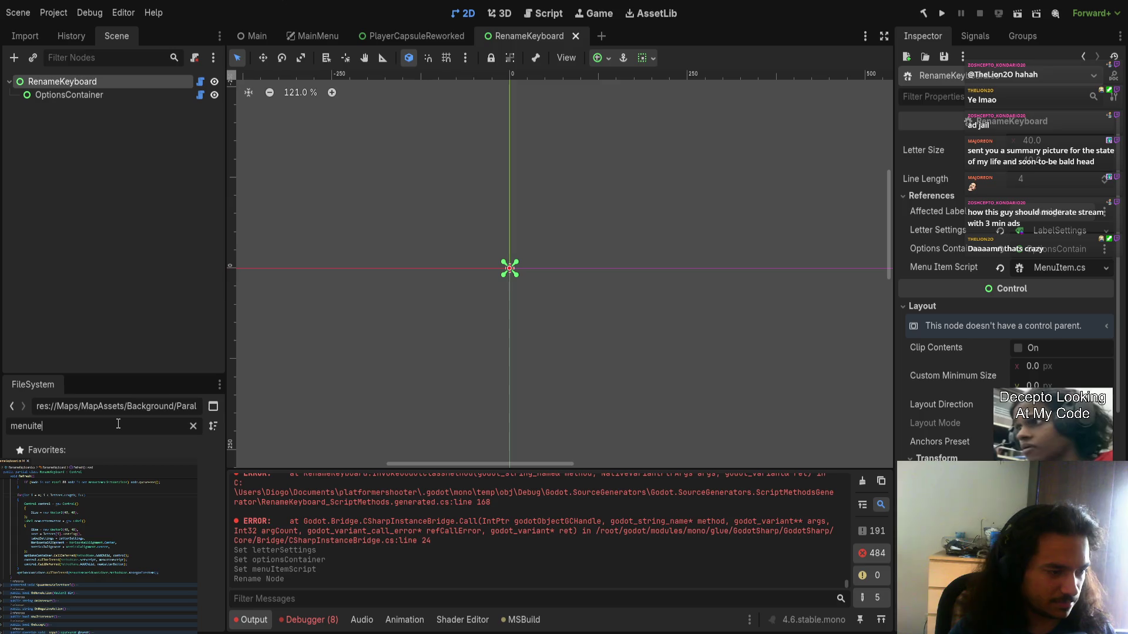
click(118, 502)
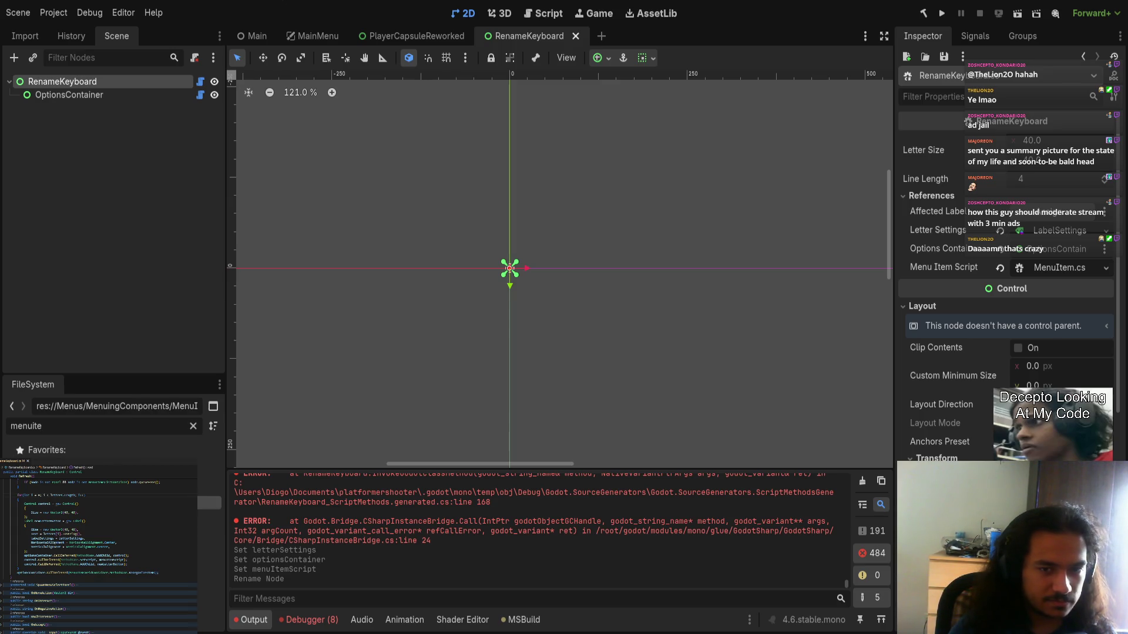
- Append '= GD.Load<Script>("…")' with the MenuItem script path to the menuItemScript field
scroll(100, 546, up, 10)
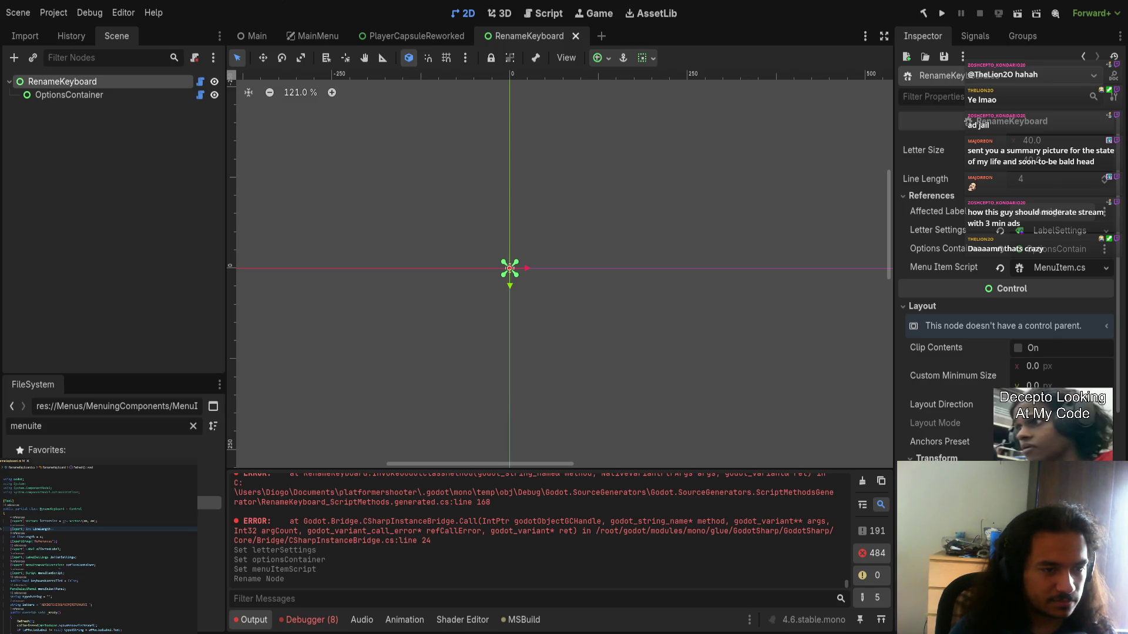
click(66, 573)
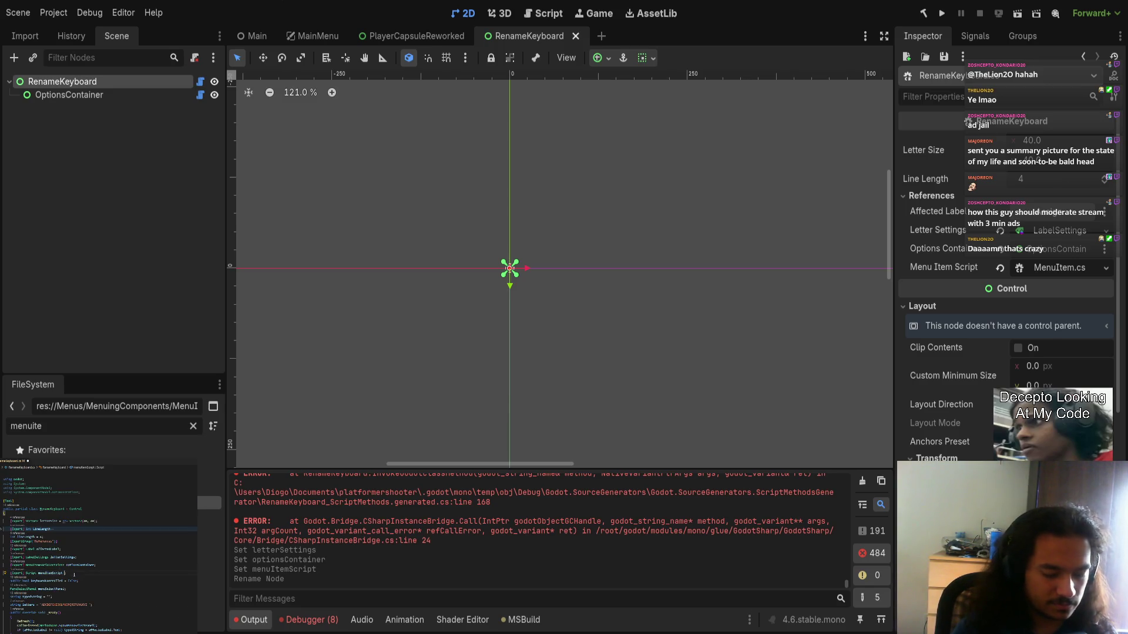
text(= GD.Load()
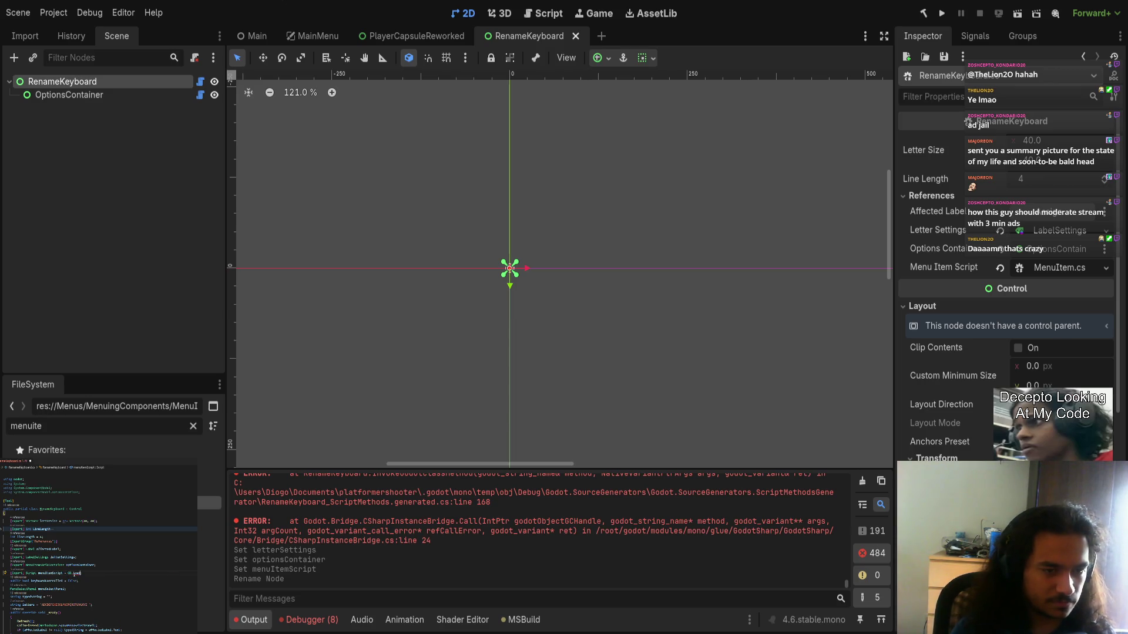
key(BackSpace)
text(<Scr)
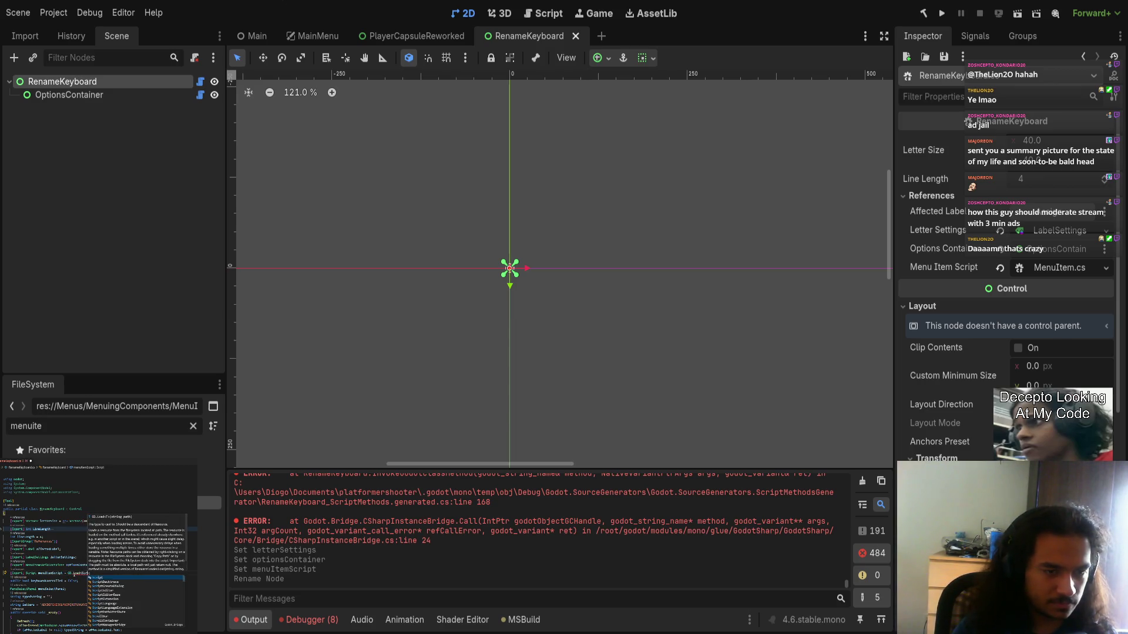
text(>(")
key(ctrl+v)
text())
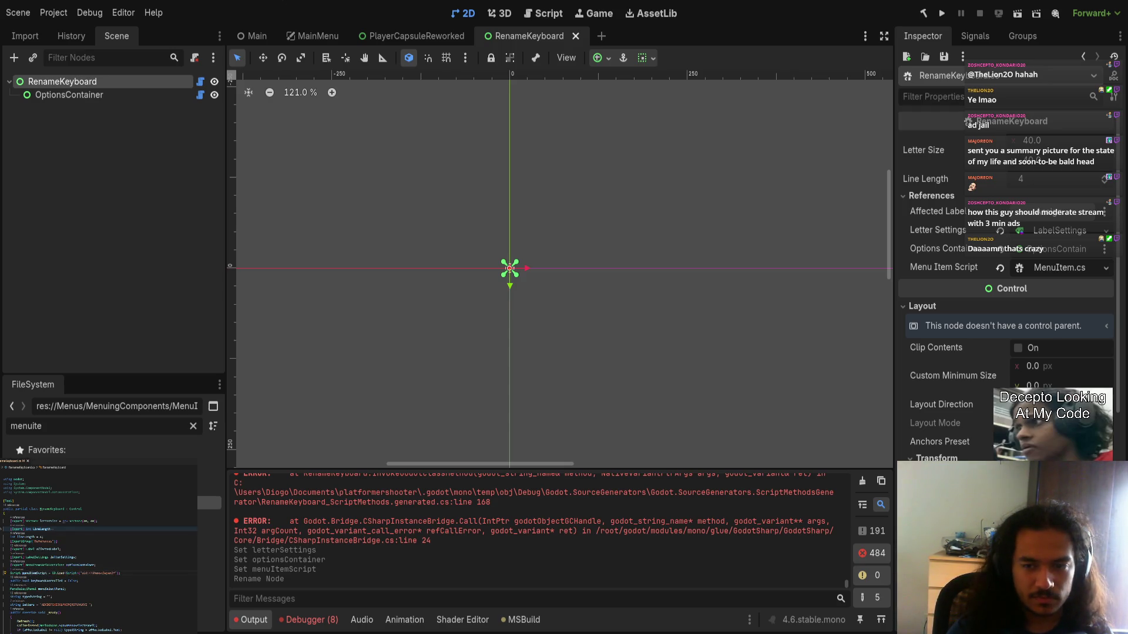
click(71, 573)
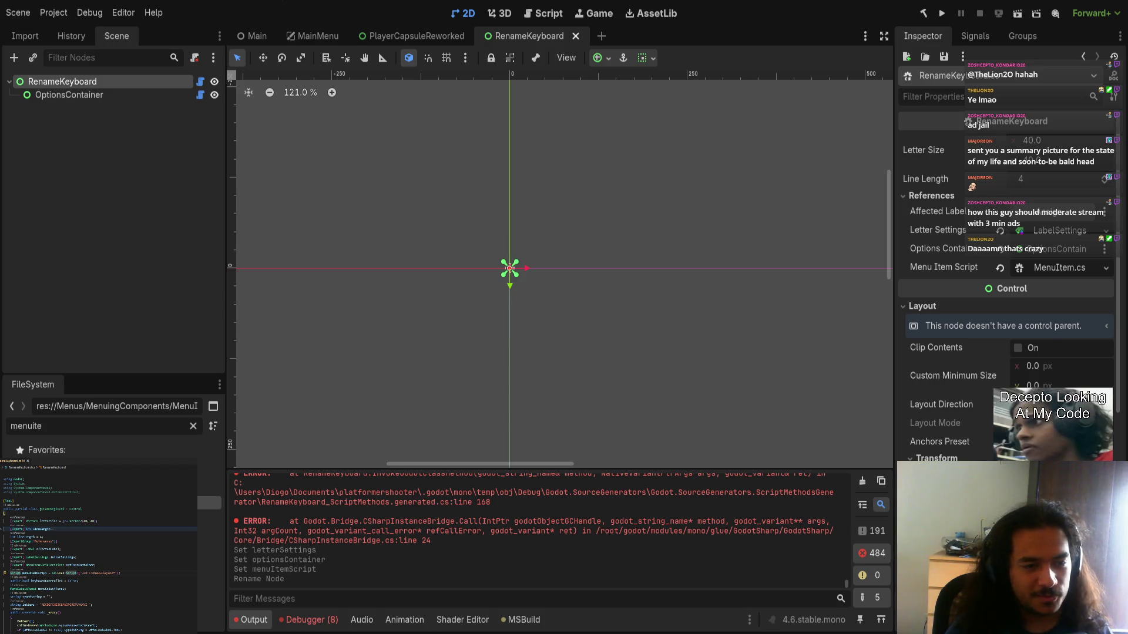
click(17, 565)
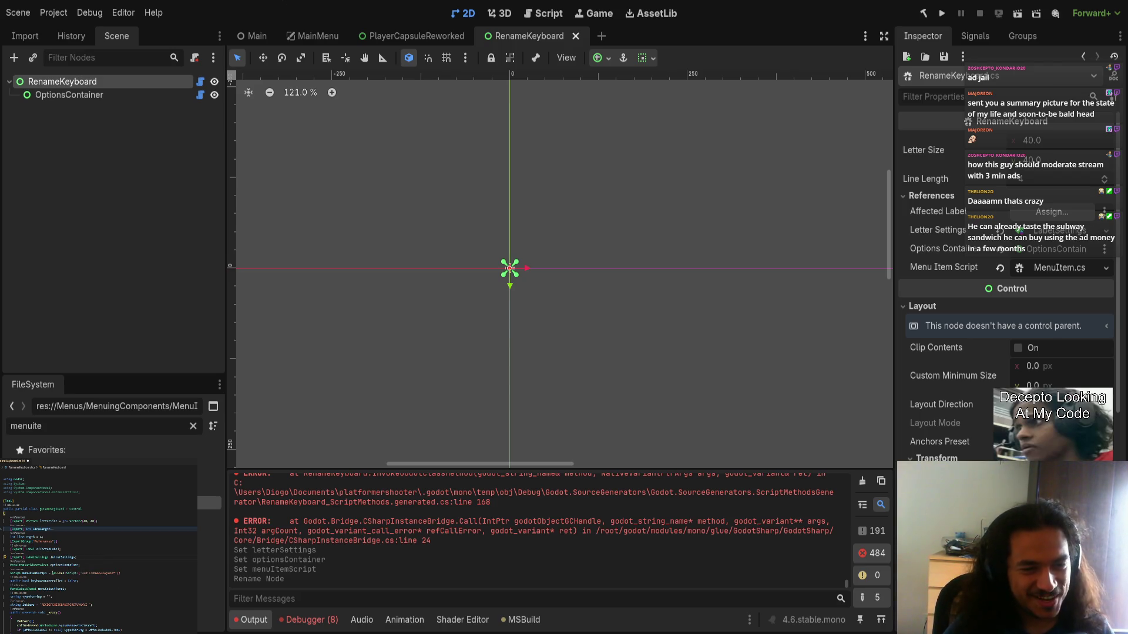
drag(47, 573, 119, 574)
- Copy the GD.Load initializer and paste it after the optionsContainer field
key(ctrl+c)
click(80, 565)
key(ctrl+v)
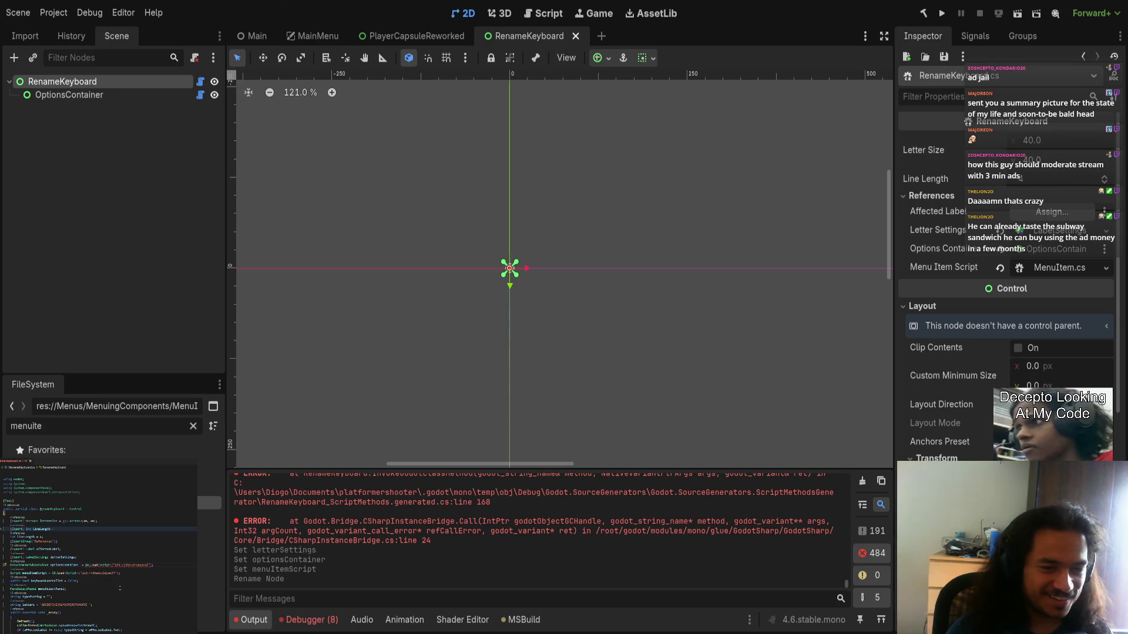
click(53, 572)
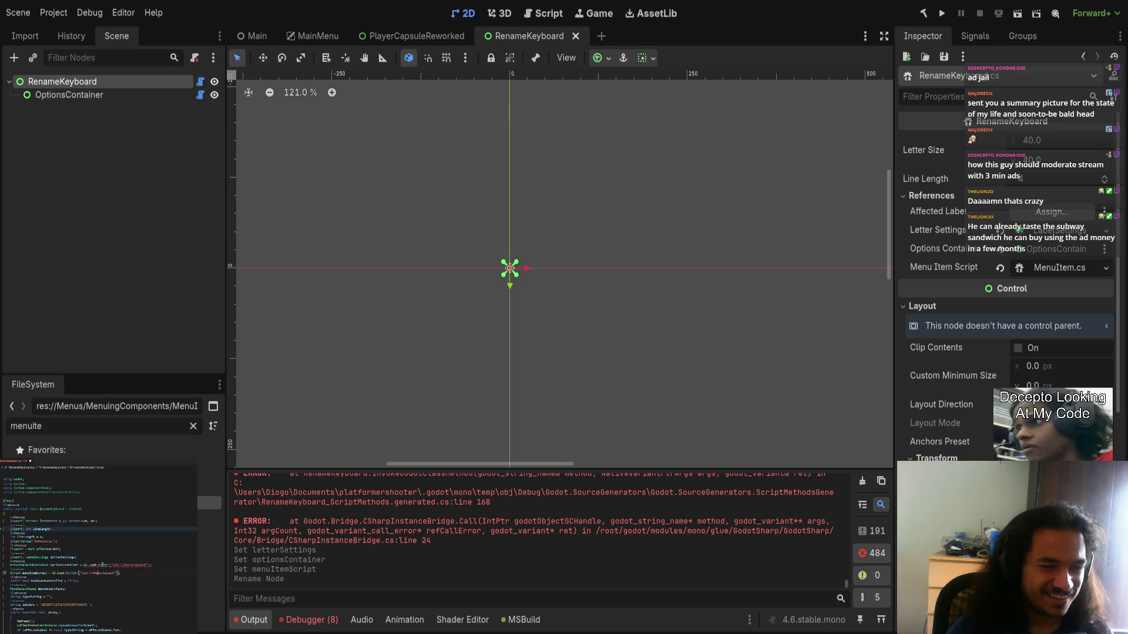
click(93, 565)
key(ctrl+v)
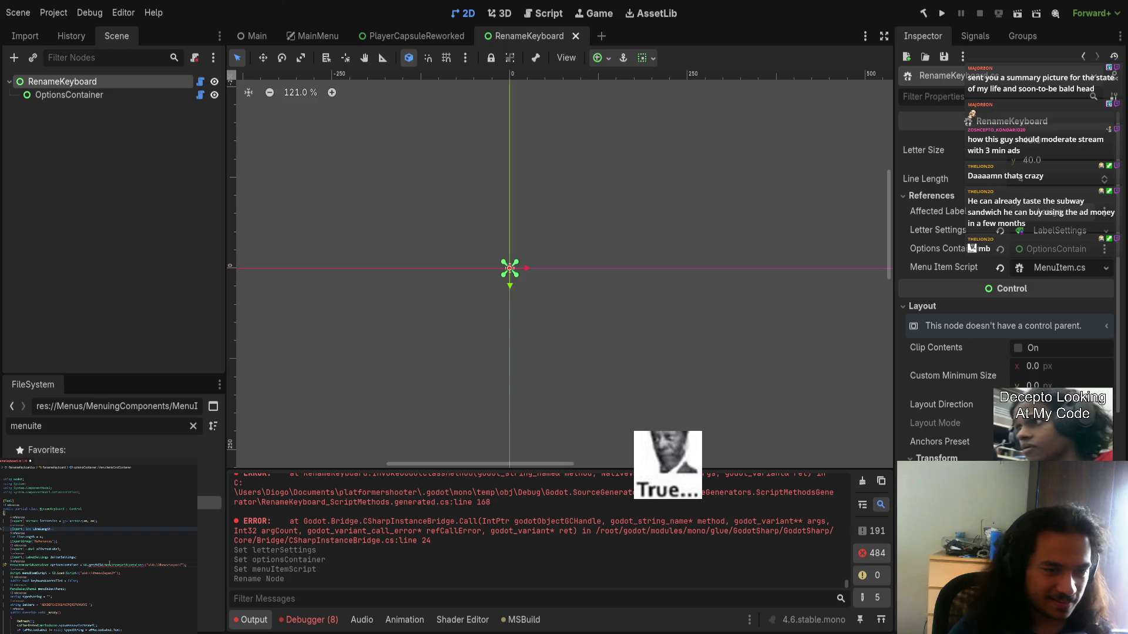
- Edit the pasted optionsContainer initializer using code completion
key(ctrl+space)
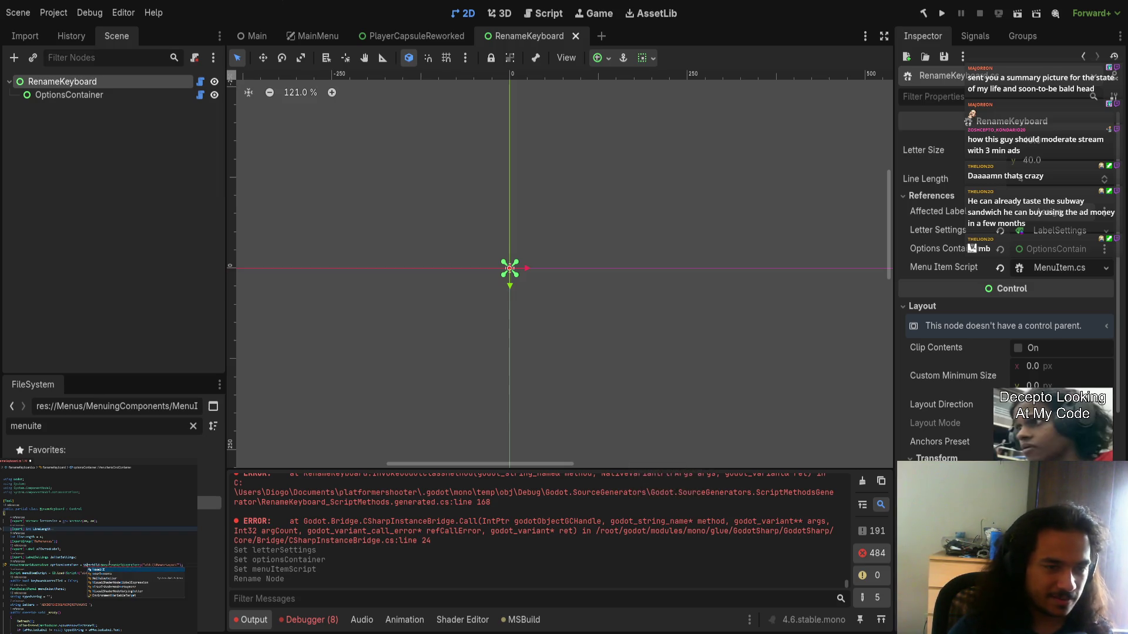
text(C)
key(Escape)
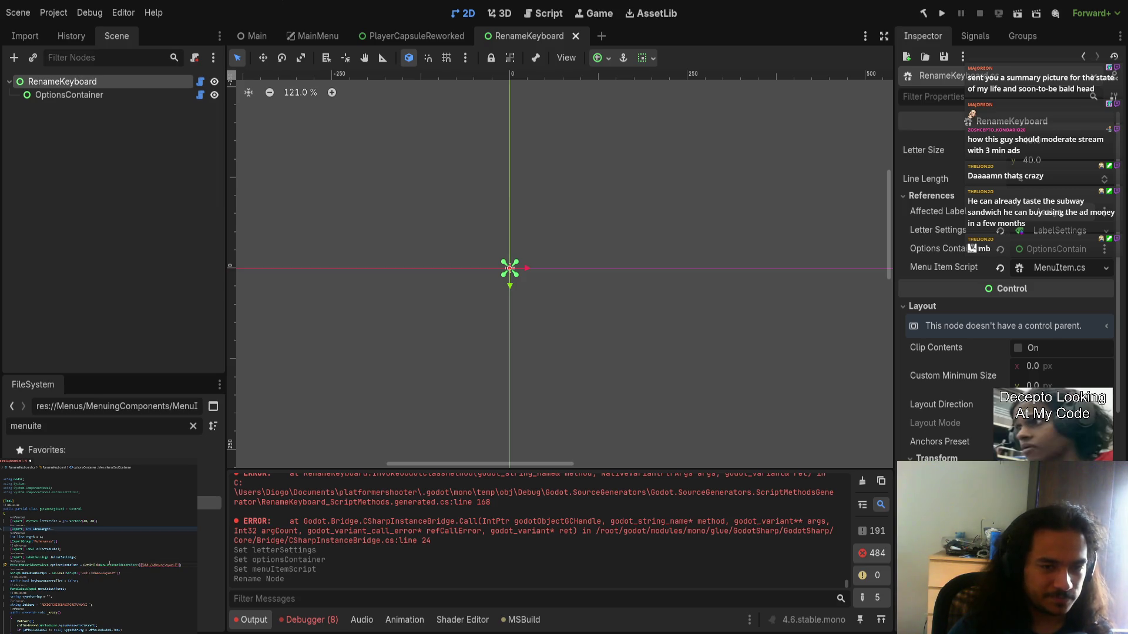
key(ctrl+v)
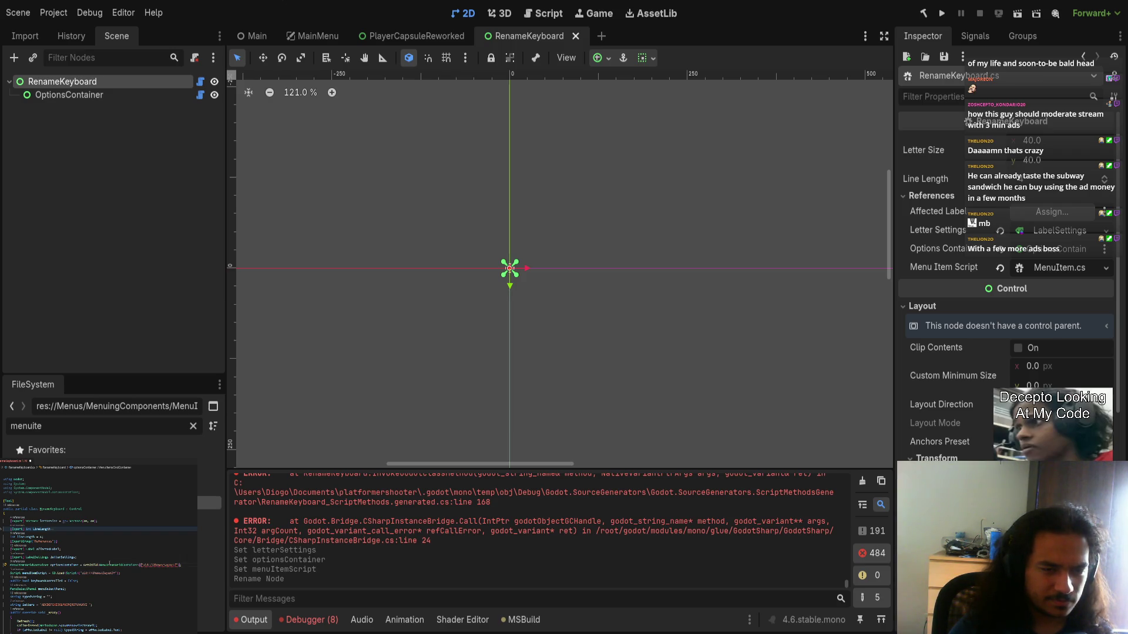
double_click(117, 565)
double_click(88, 565)
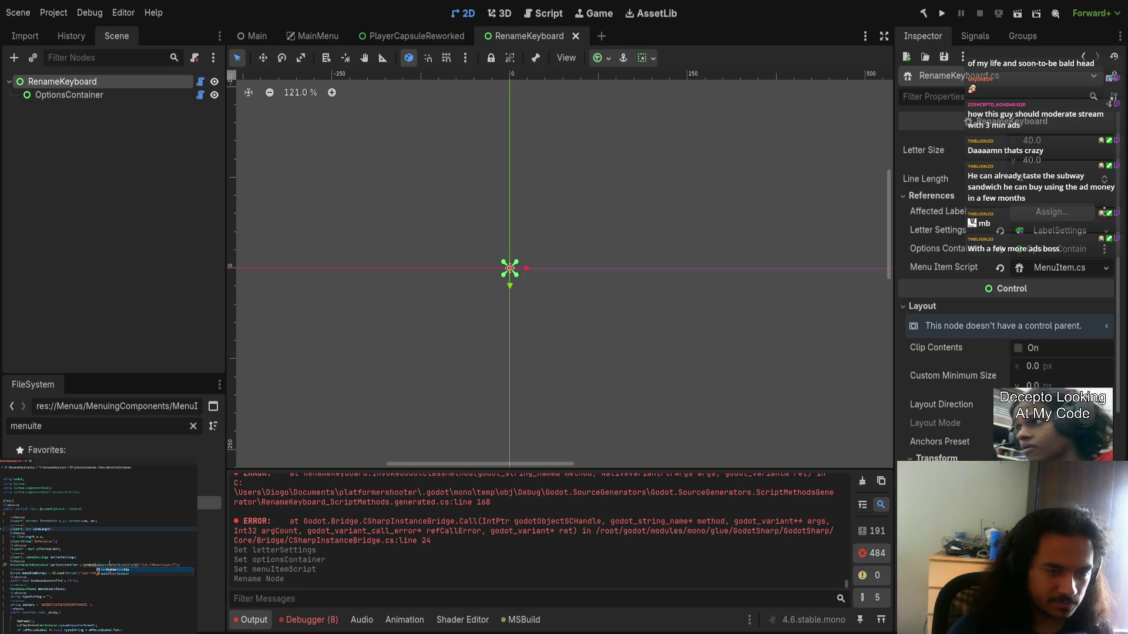
click(76, 558)
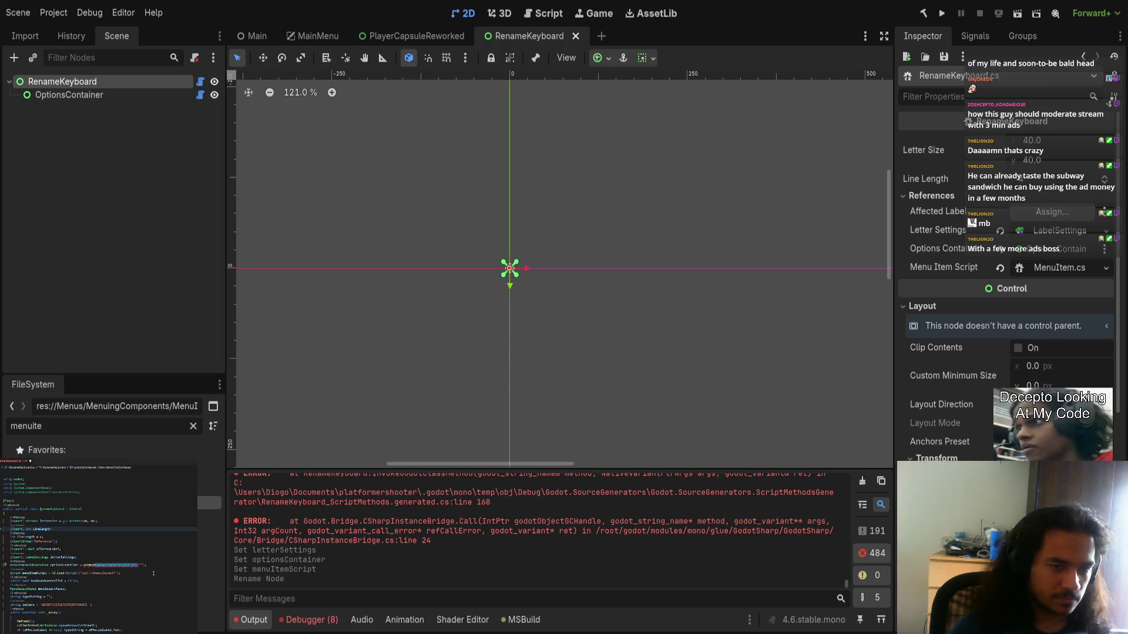
- Replace the selected text with 'as OptionsContainer', removing the duplicated type name
key(BackSpace)
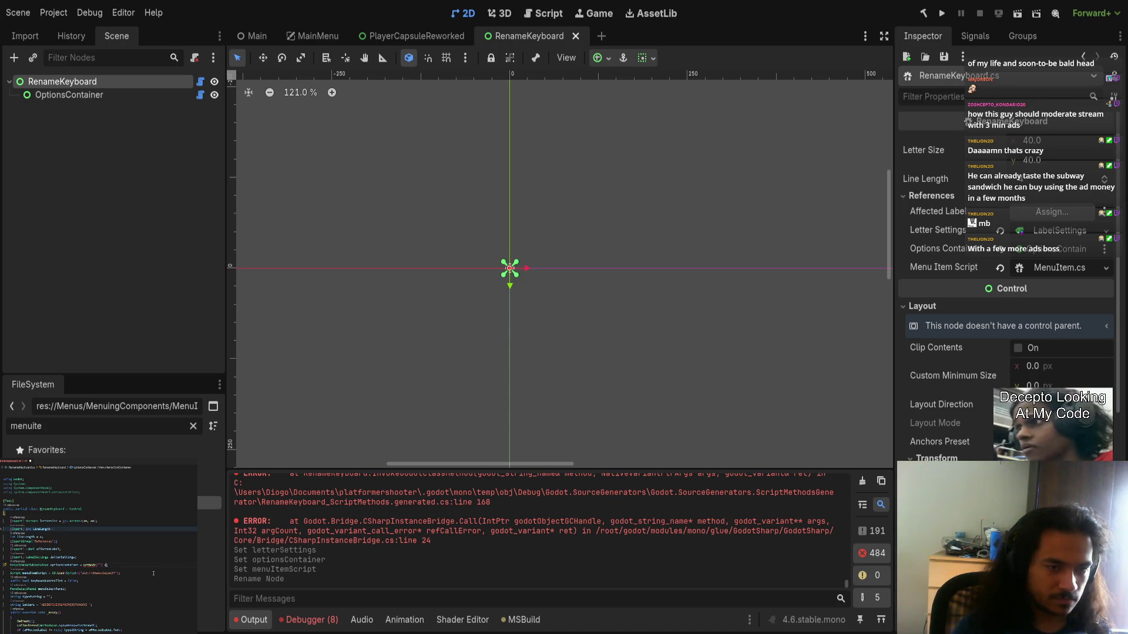
text(as OptionsContainer)
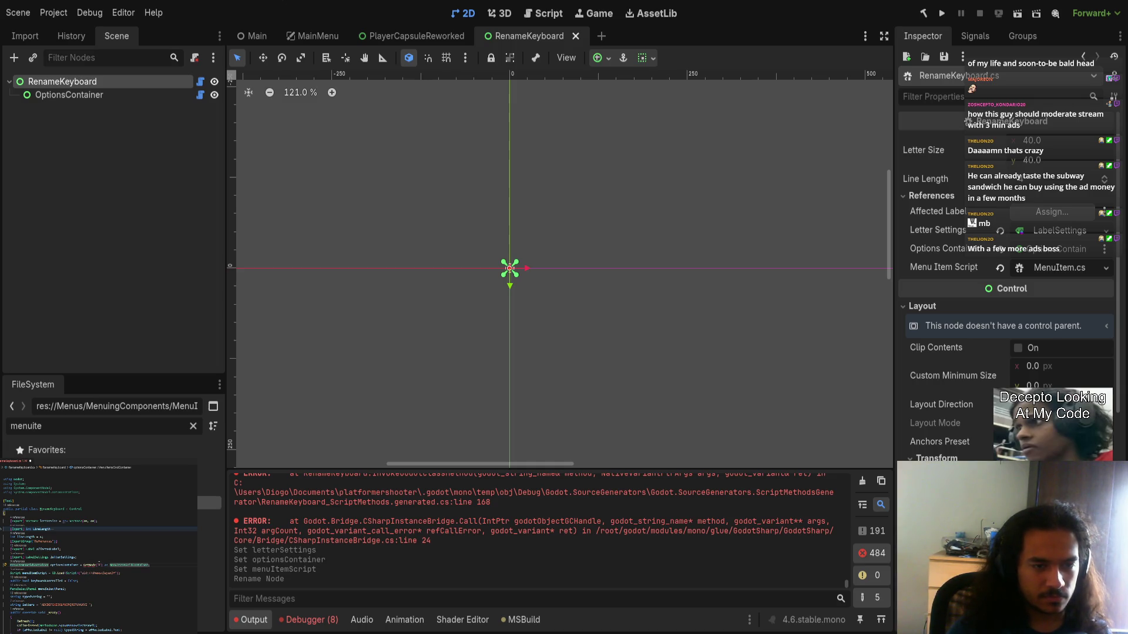
text(OptionsContainer)
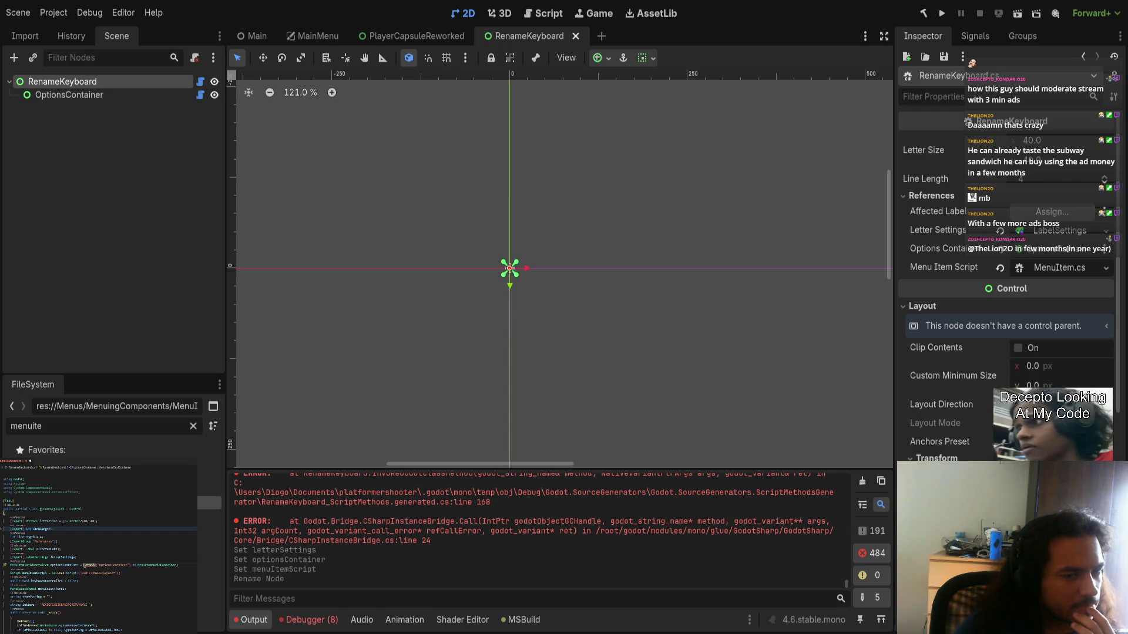
key(ctrl+z)
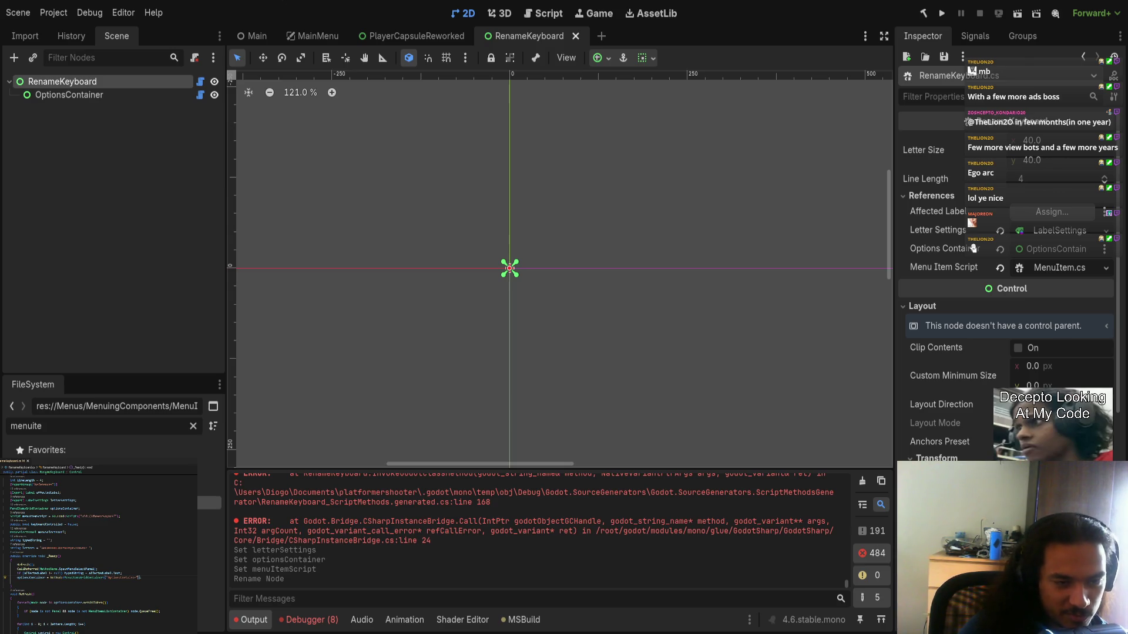
scroll(100, 552, down, 5)
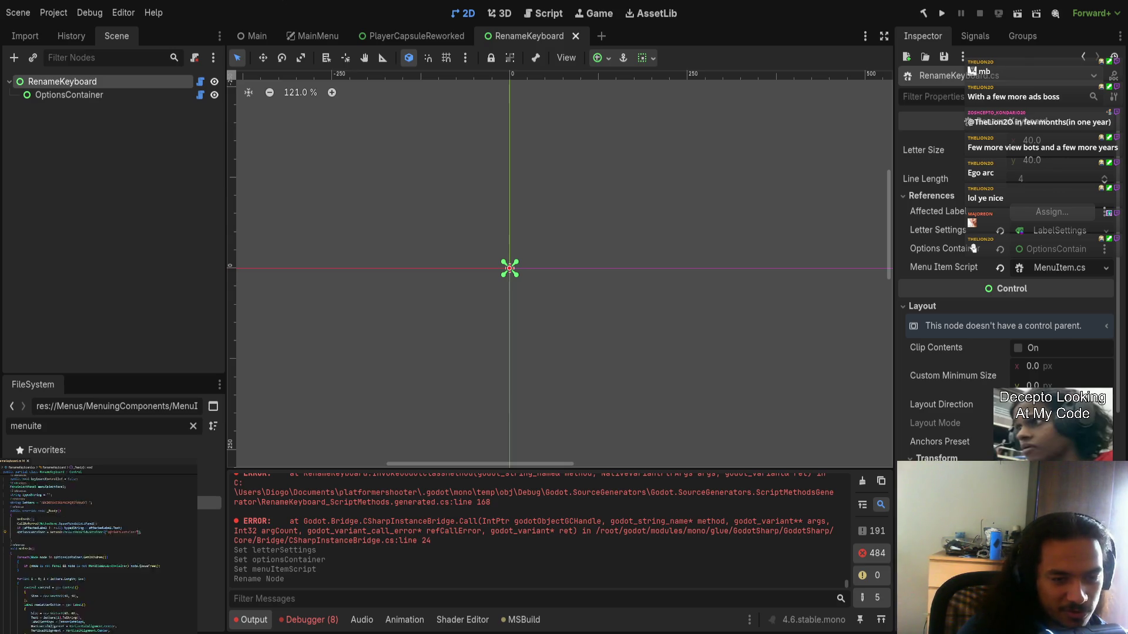